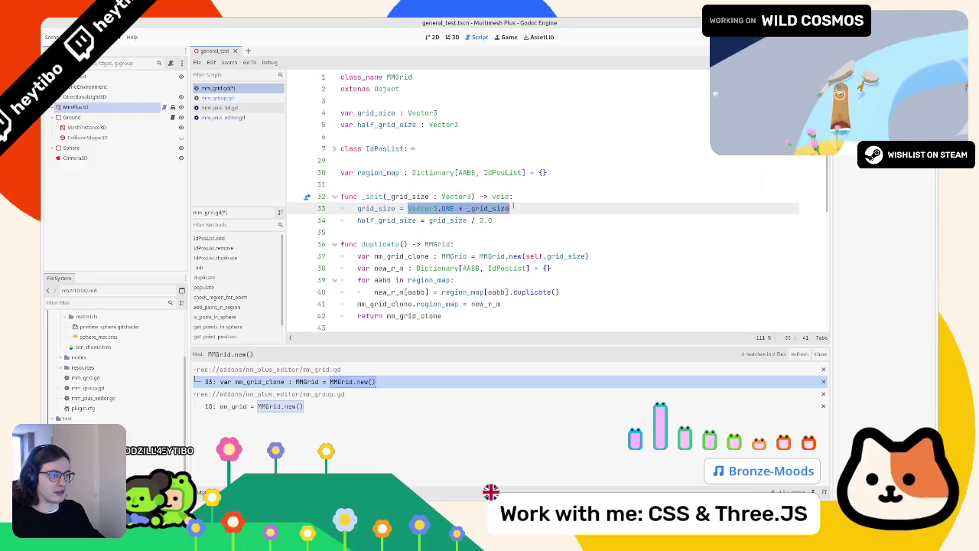
- In mm_grid.gd, assign grid_size = _grid_size directly, dropping the Vector3.ONE multiplication
left_click(398, 196)
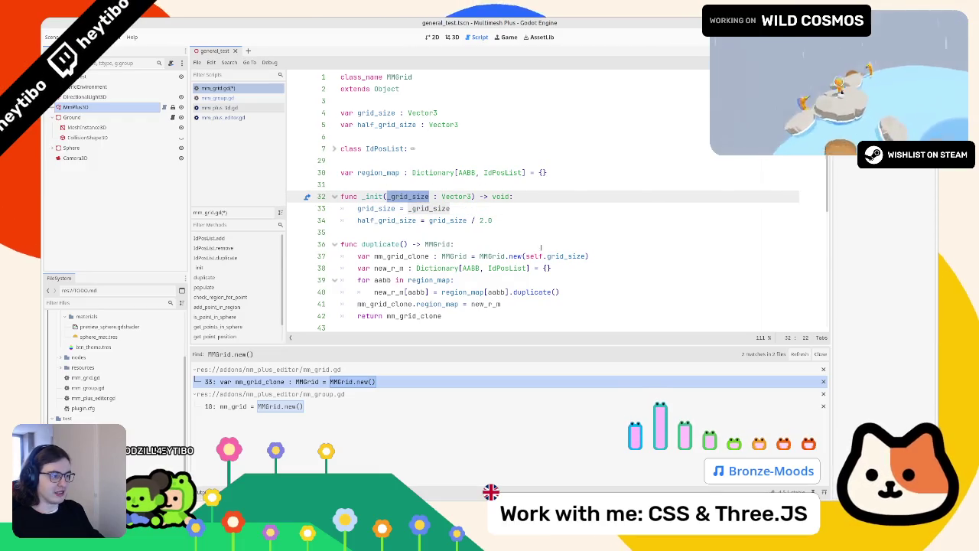
double_click(566, 256)
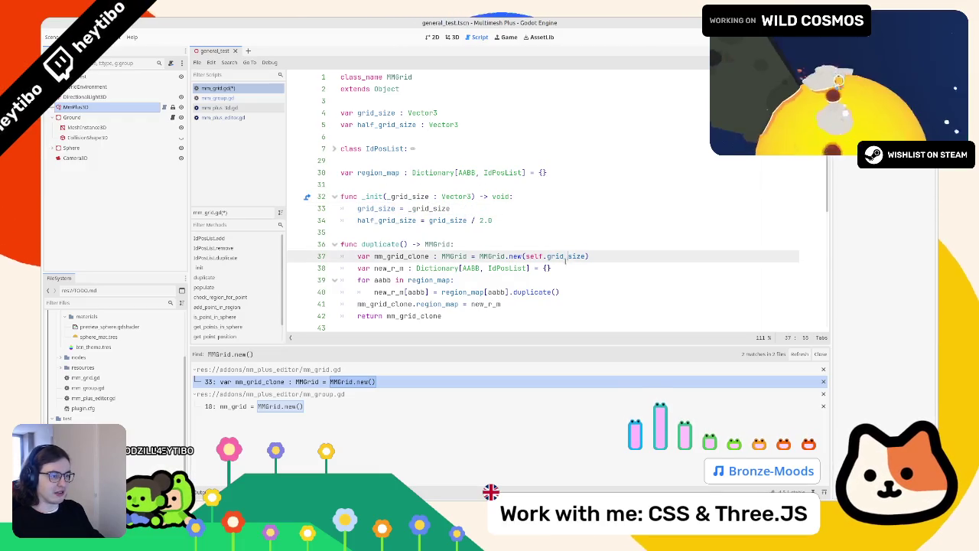
left_click(236, 97)
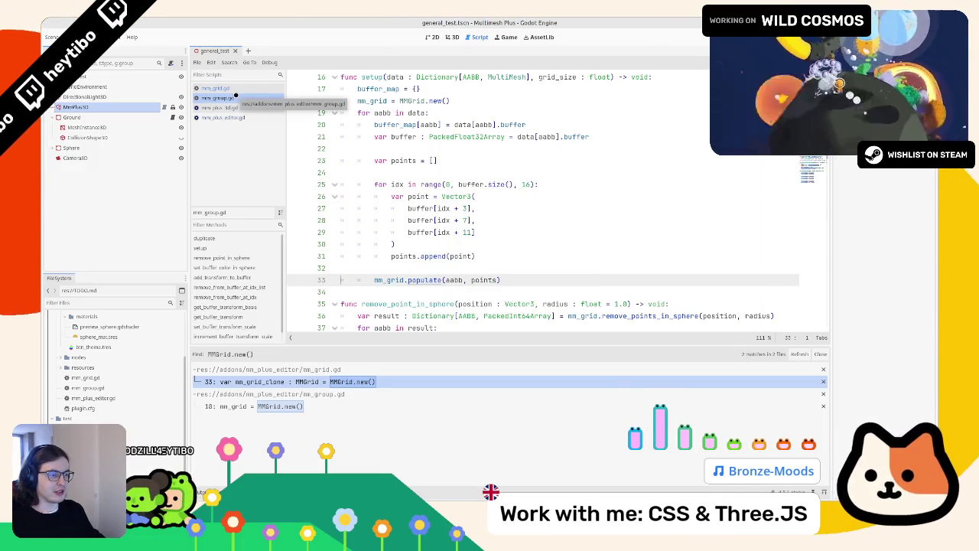
scroll(478, 181, "up", 3)
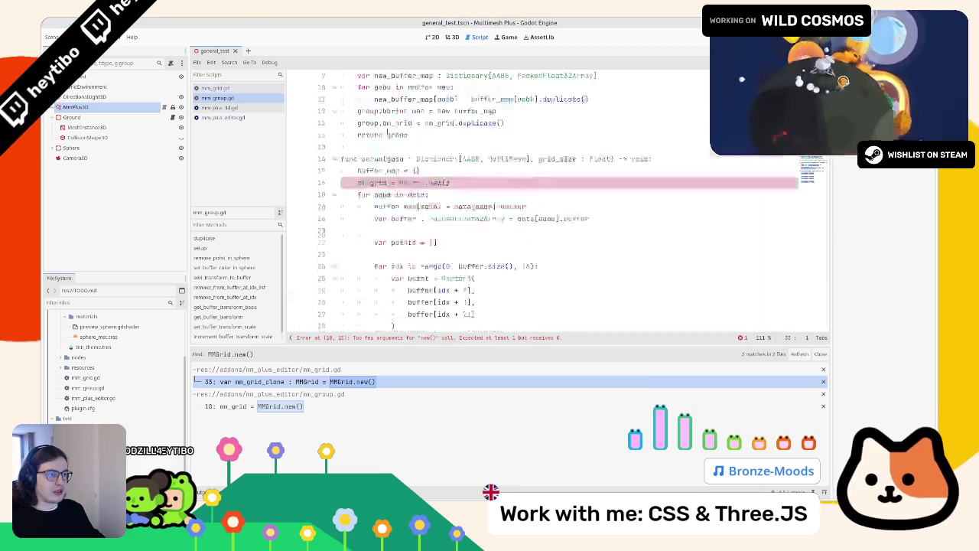
- Look through mm_plus_editor.gd and mm_plus_3d.gd, then return to setup's grid_size parameter in mm_group.gd
left_click(210, 119)
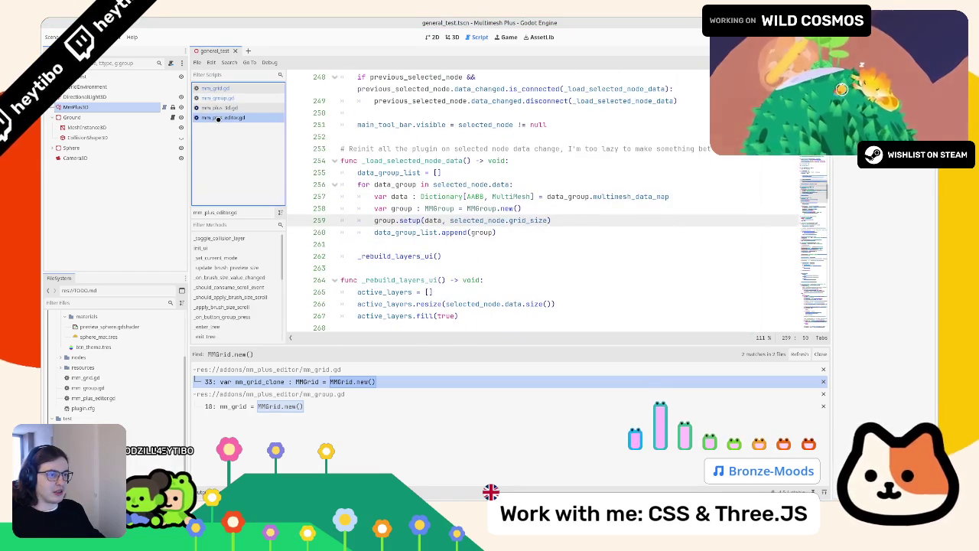
left_click(222, 109)
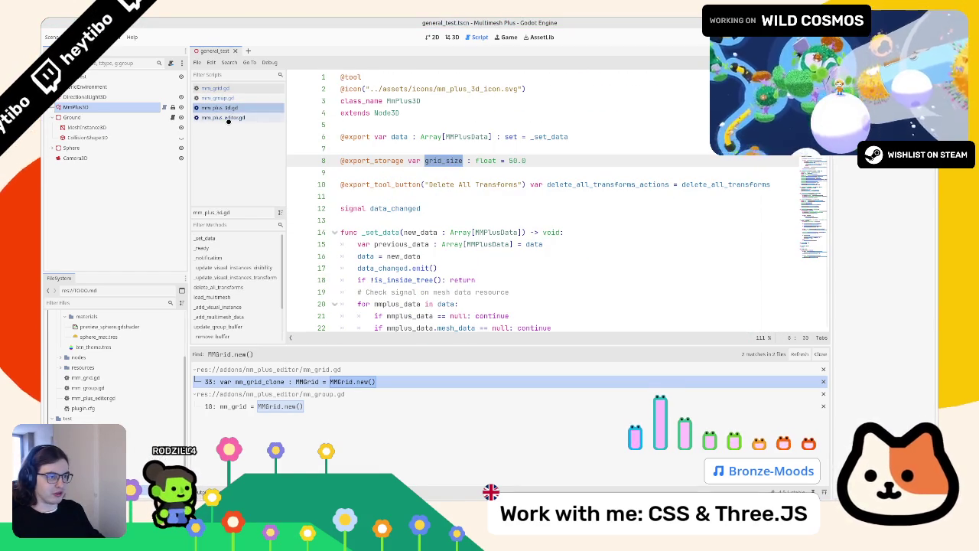
left_click(228, 119)
left_click(222, 108)
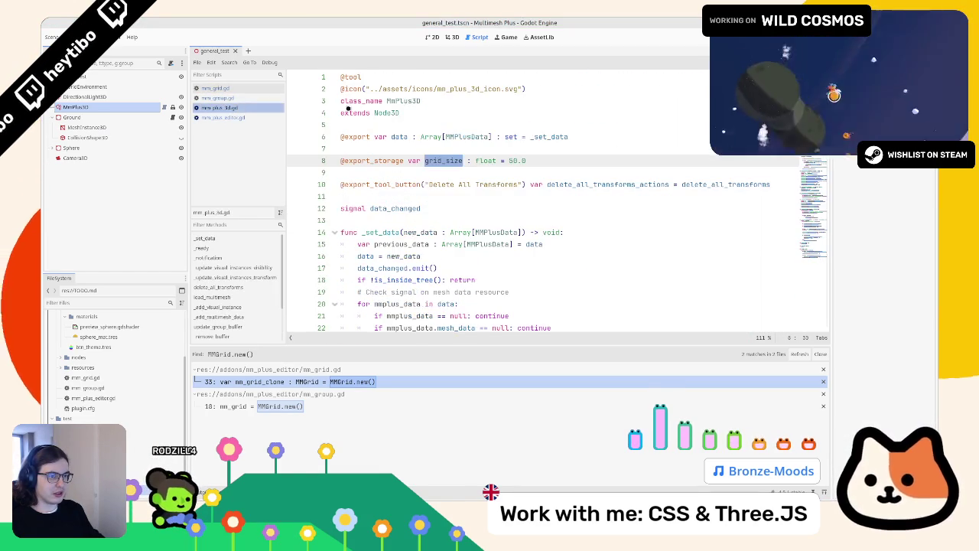
left_click(217, 98)
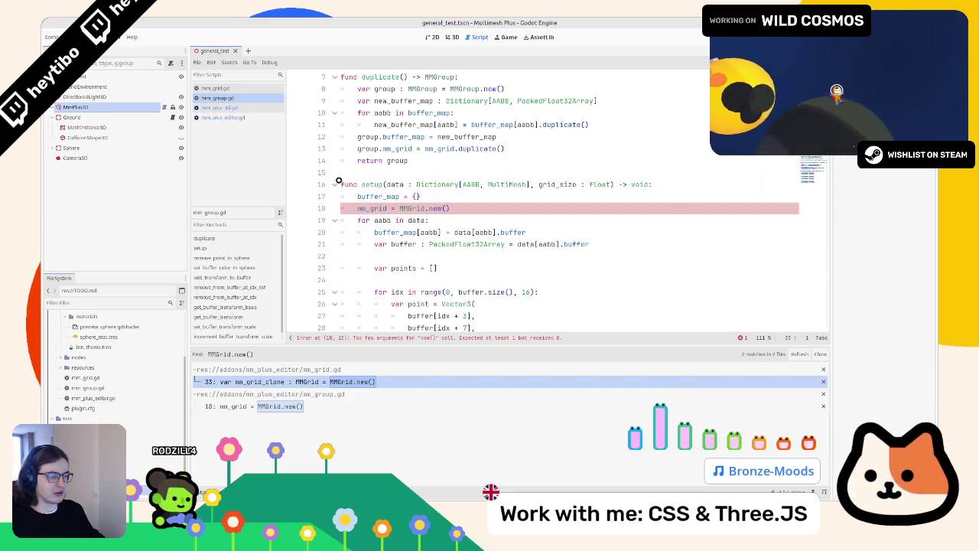
double_click(554, 184)
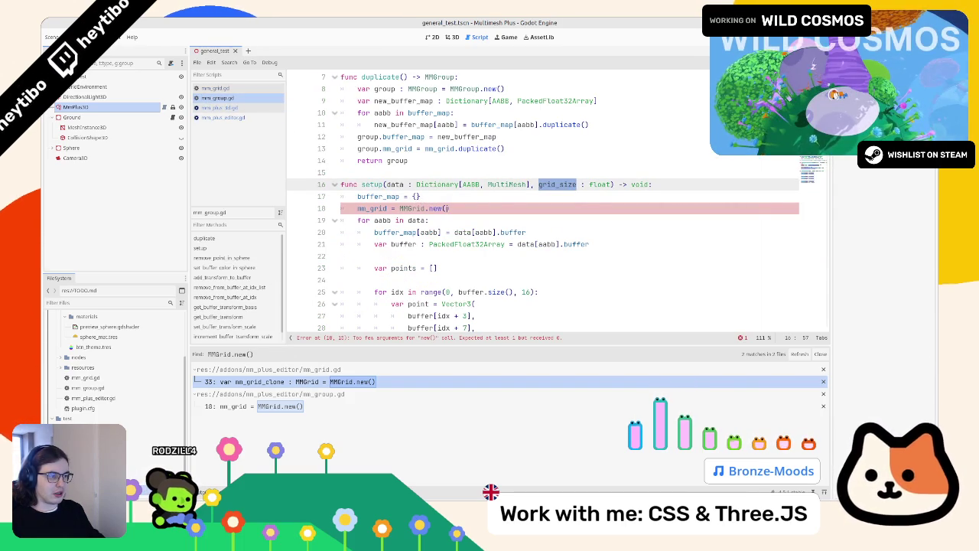
- Change line 18 of mm_group.gd to MMGrid.new(Vector3.ONE * grid_size), checking grid_size in mm_plus_3d.gd
left_click(550, 213)
type("c")
key("Return")
type(".0")
type("ONE * grid_size")
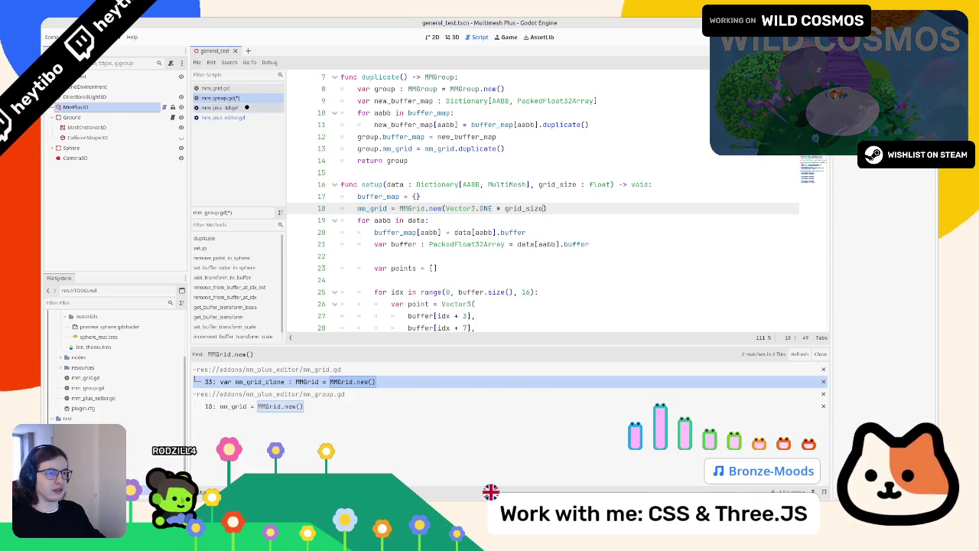
left_click(219, 107)
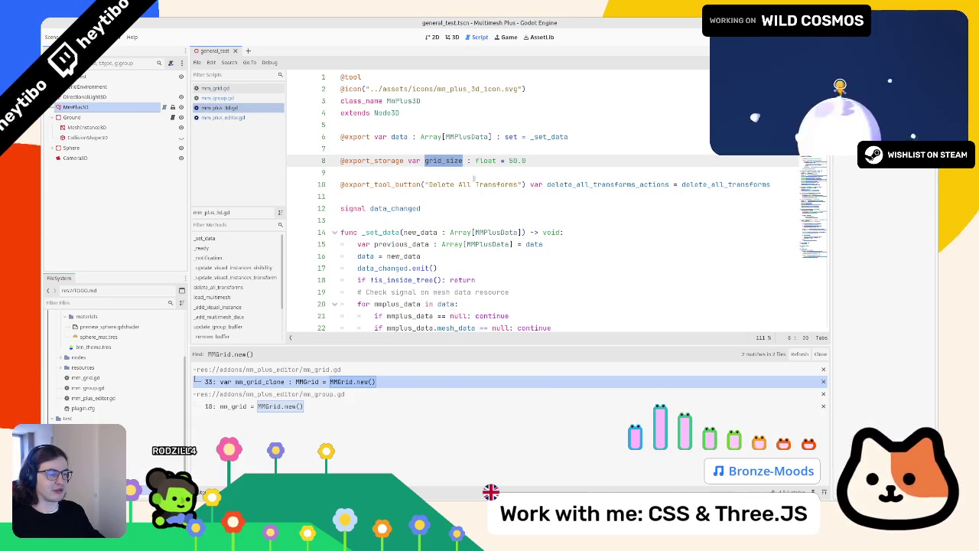
left_click(229, 98)
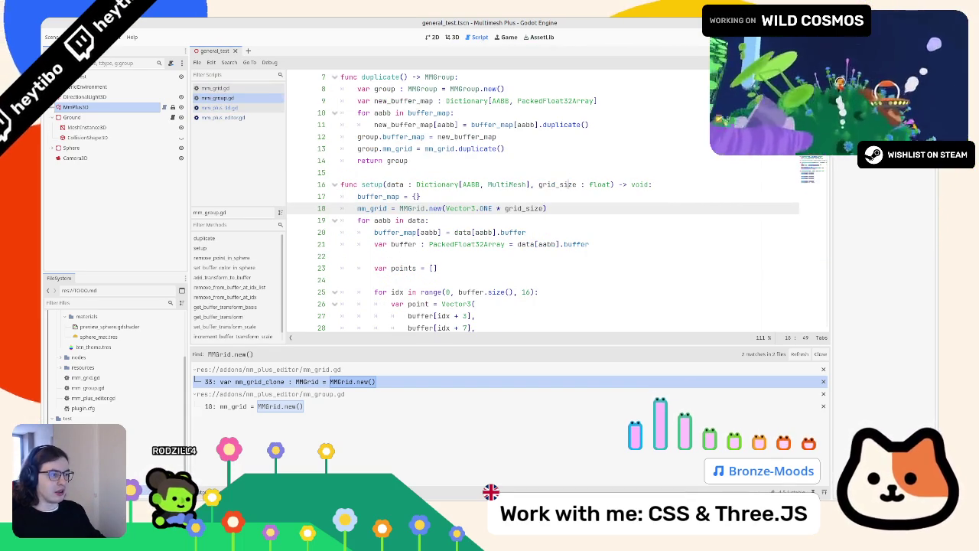
left_click(571, 184)
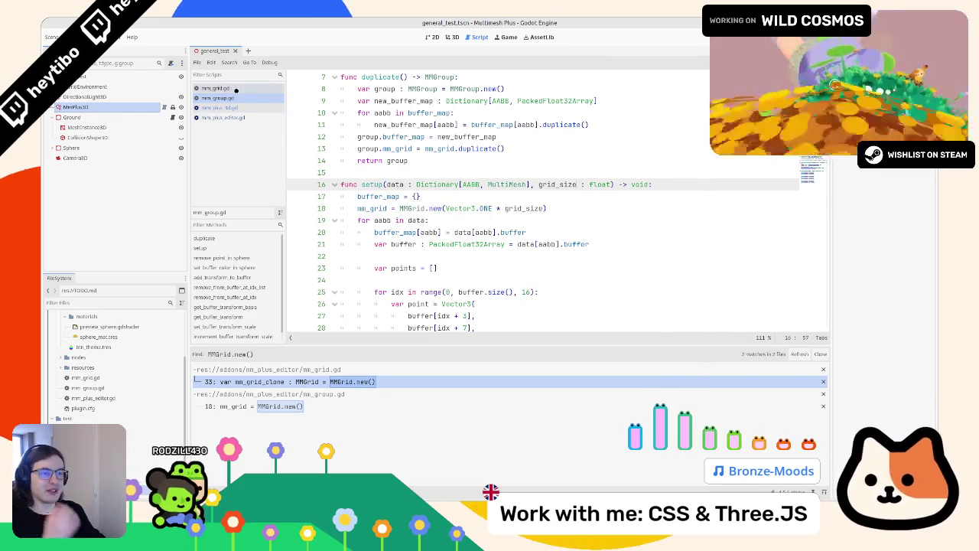
- Look through mm_grid.gd, mm_plus_3d.gd and mm_plus_editor.gd from the script list
left_click(215, 88)
left_click(576, 177)
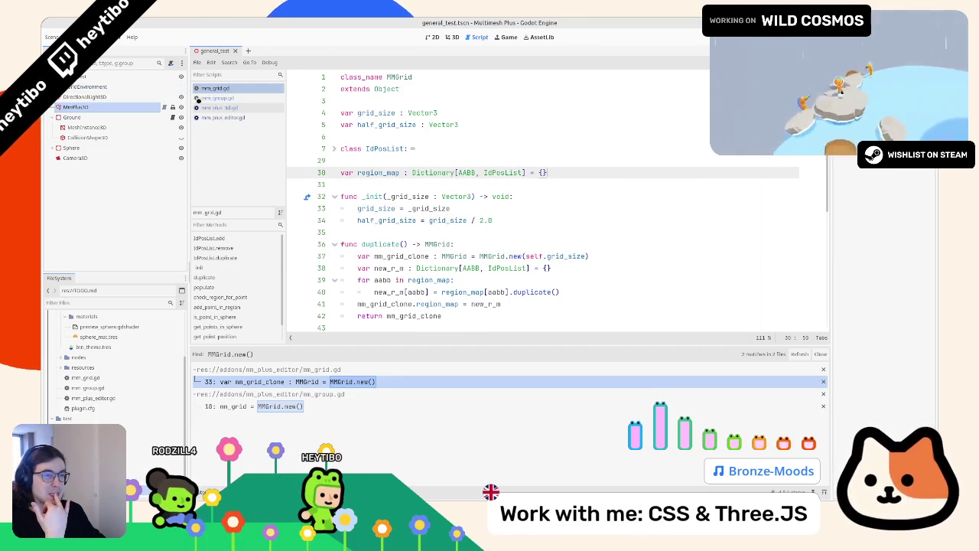
left_click(219, 108)
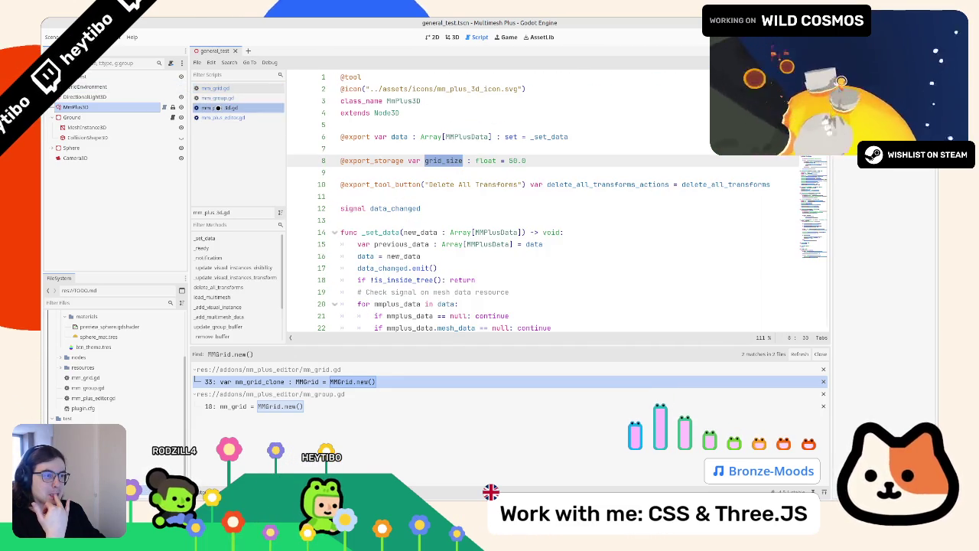
left_click(215, 118)
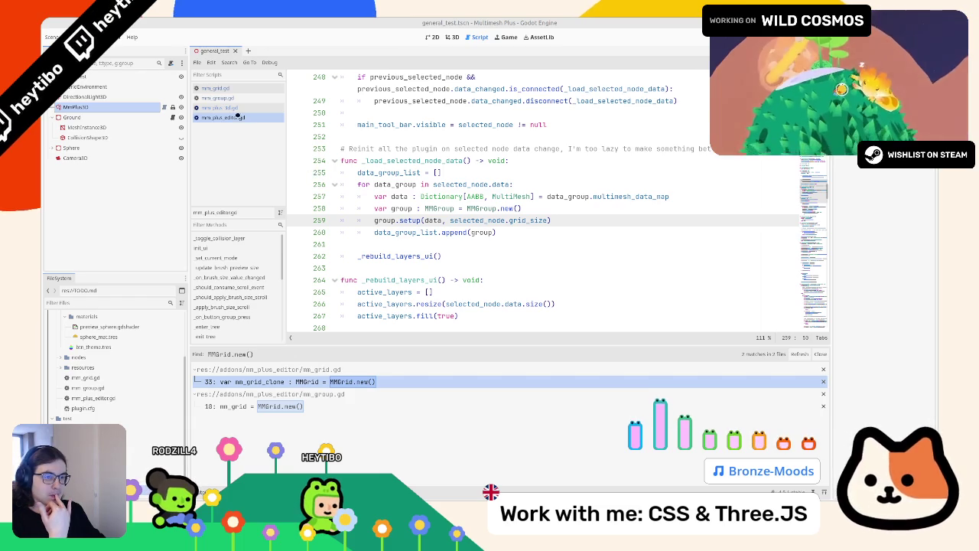
left_click(237, 89)
left_click(224, 98)
left_click(223, 118)
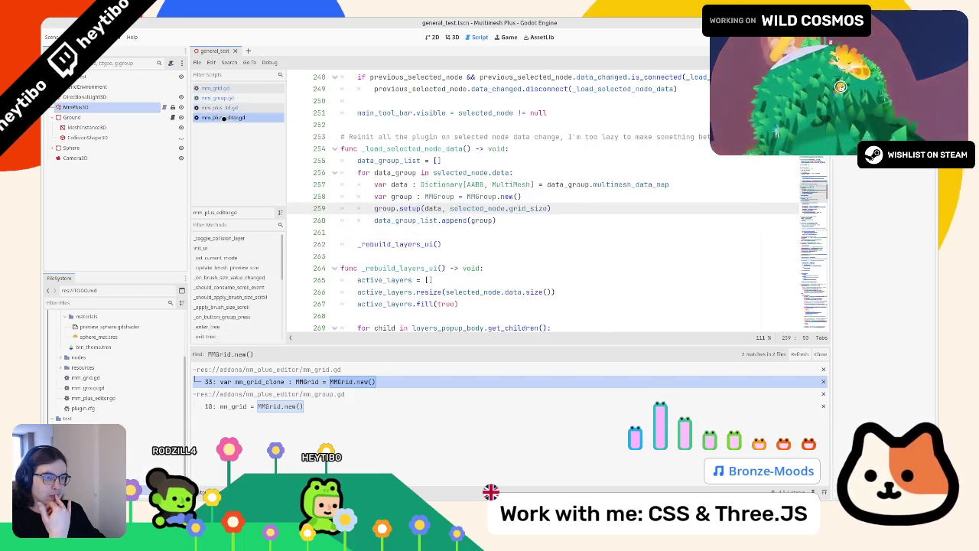
left_click(227, 108)
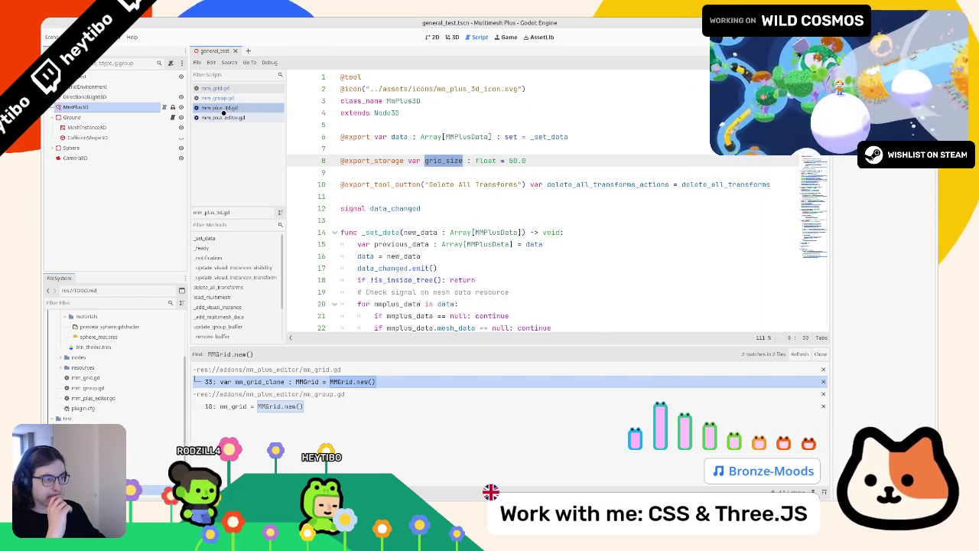
left_click(223, 114)
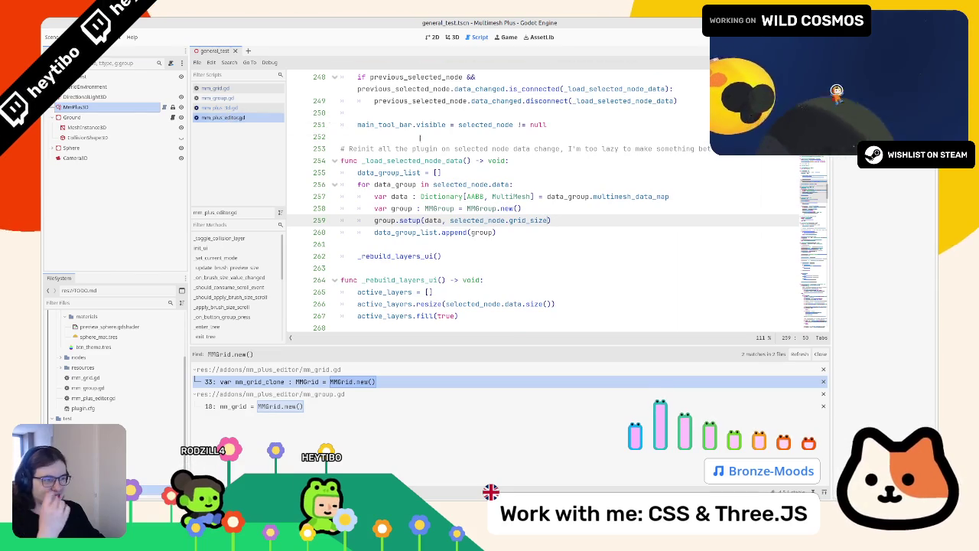
- Bring up setup() in mm_group.gd and fold its for loop
left_click(404, 220, "ctrl")
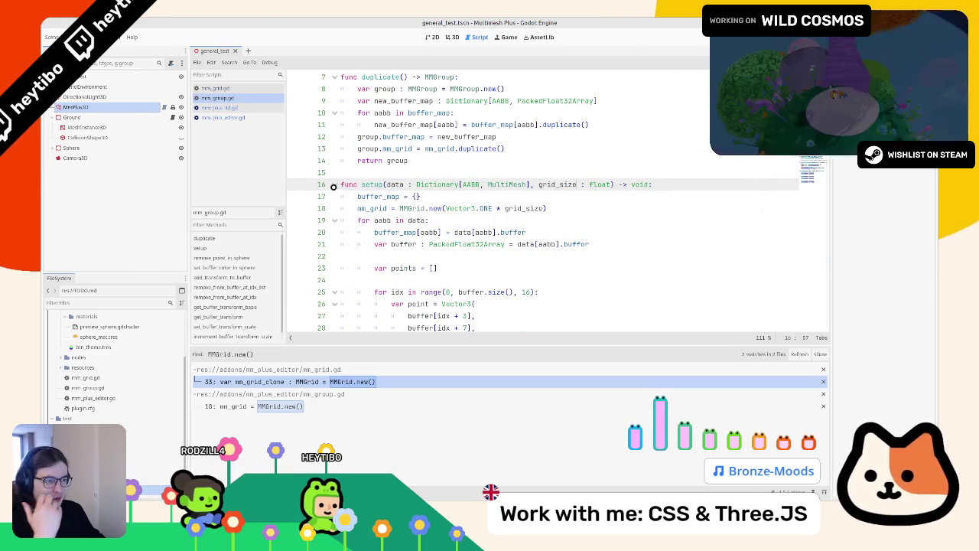
left_click(337, 220, "shift")
scroll(342, 244, "down", 4)
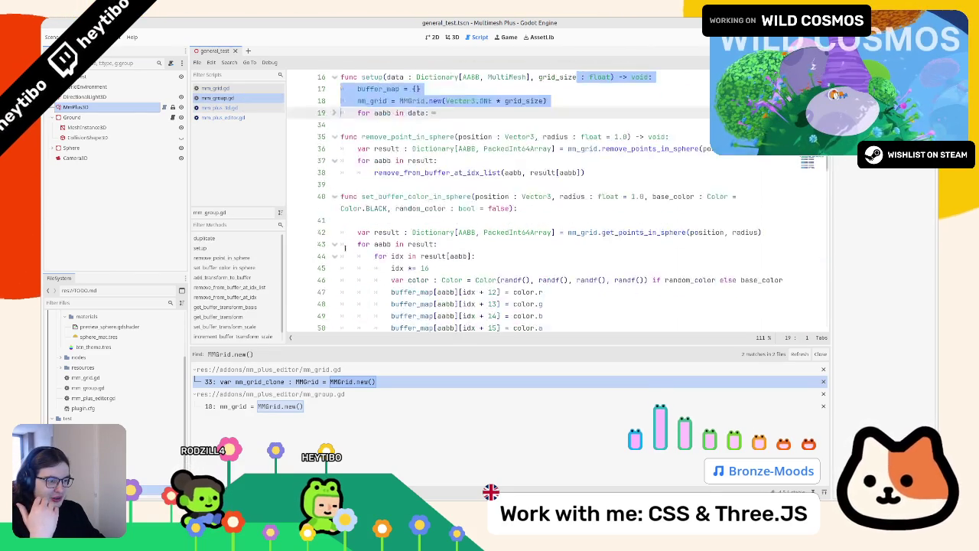
scroll(342, 244, "up", 6)
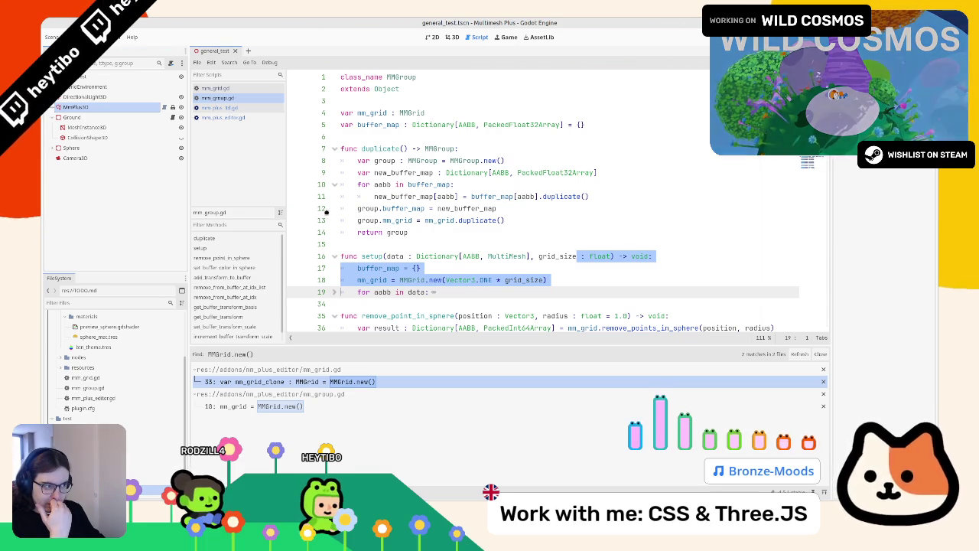
- Review MMGrid.new(self.grid_size) in mm_grid.gd's duplicate(), then switch to the 3D view
left_click(470, 219, "ctrl")
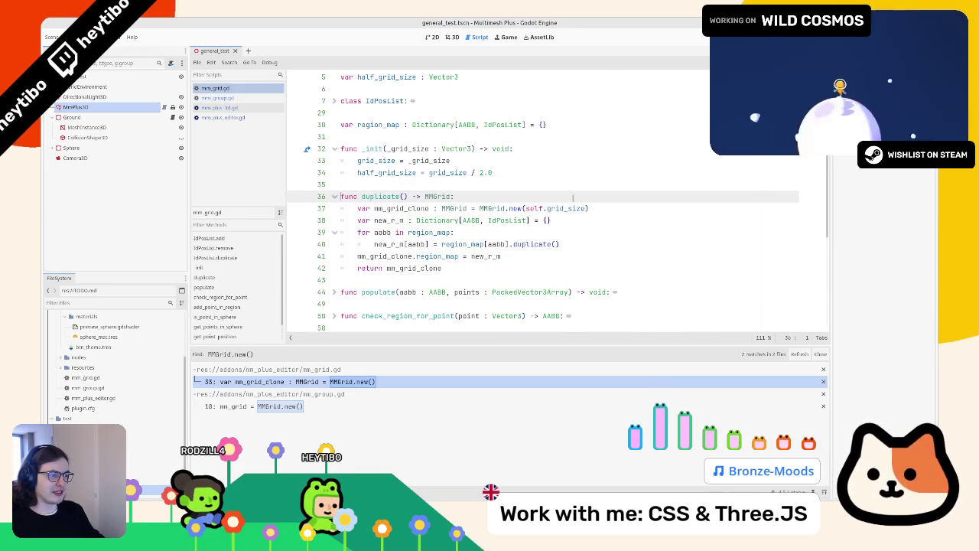
left_click(597, 208)
scroll(502, 243, "down", 3)
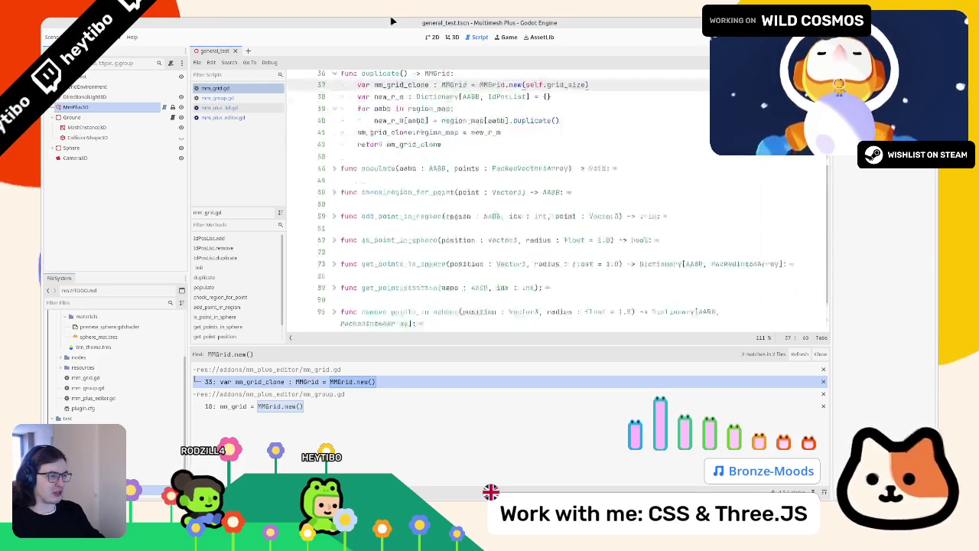
key("ctrl+F2")
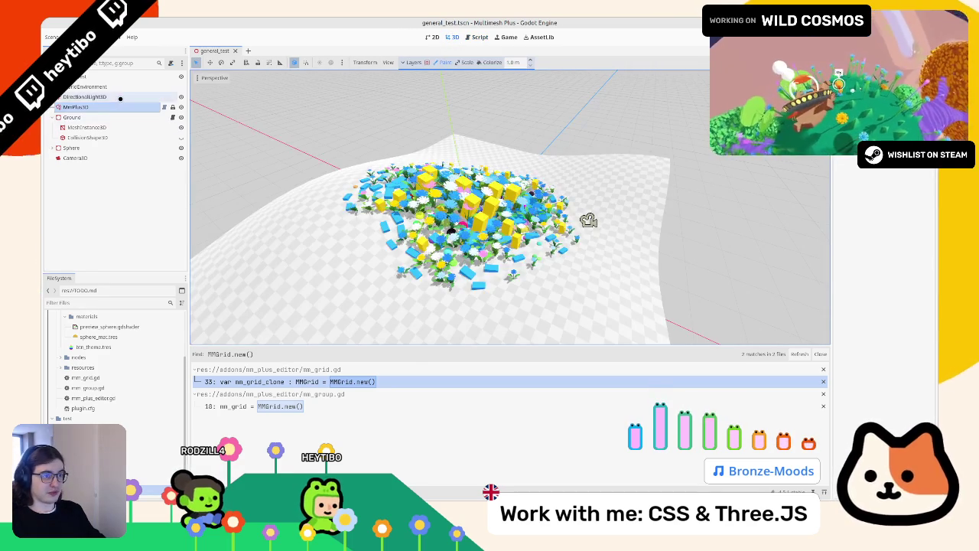
- Select the MmPlus3D node and orbit out to see the whole scatter
left_click(113, 109)
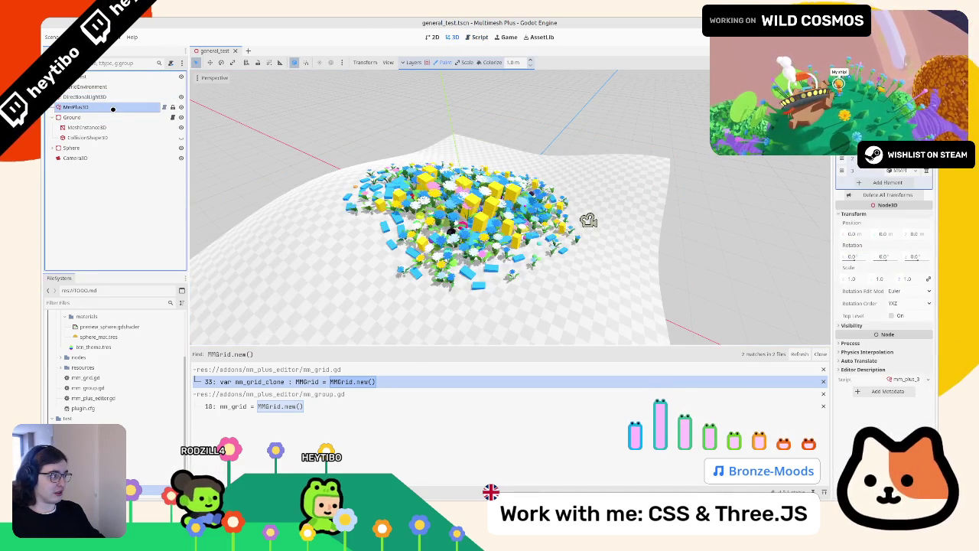
mouse_move(429, 153)
left_mouse_down()
mouse_move(459, 120)
mouse_move(418, 230)
mouse_move(382, 230)
left_mouse_up()
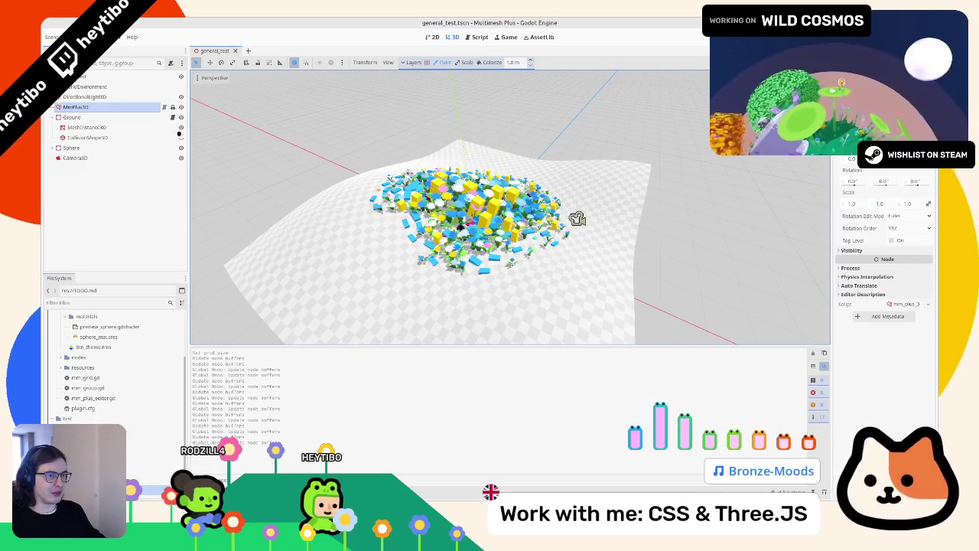
left_click(479, 37)
left_click(435, 37)
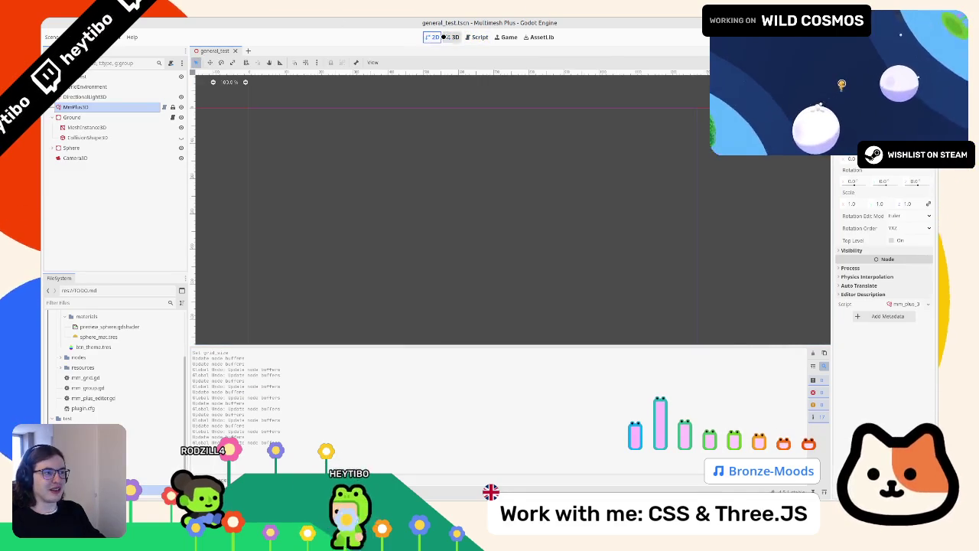
left_click(448, 36)
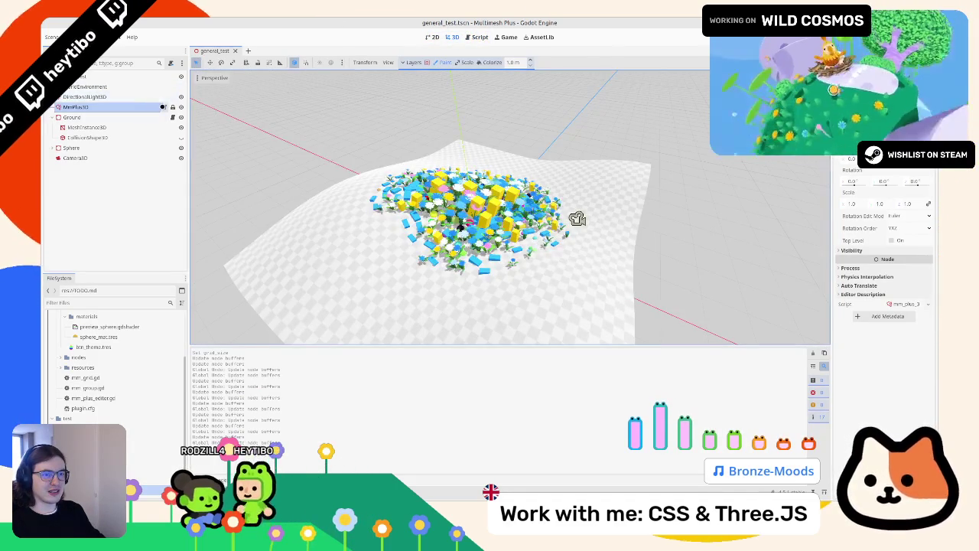
key("ctrl+F3")
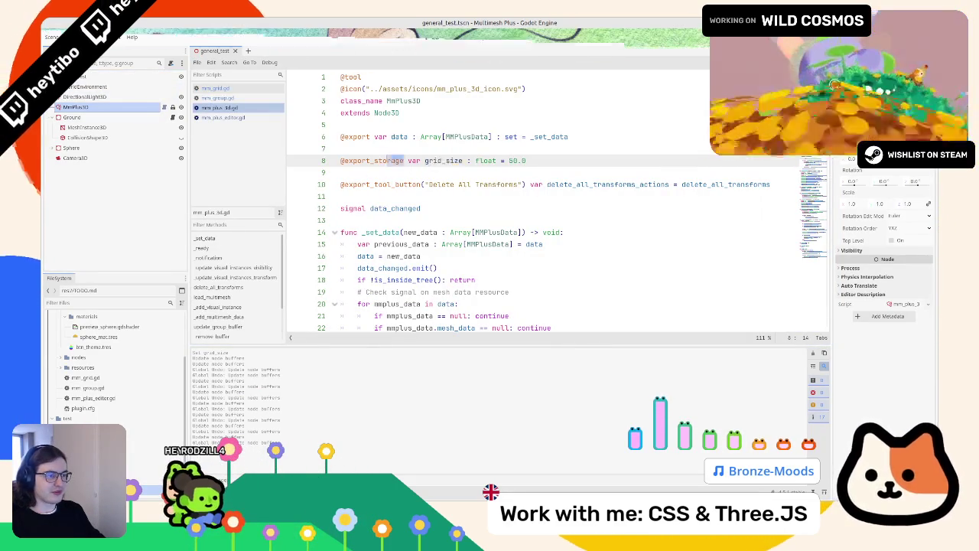
left_click_drag(386, 161, 374, 161)
left_click(454, 37)
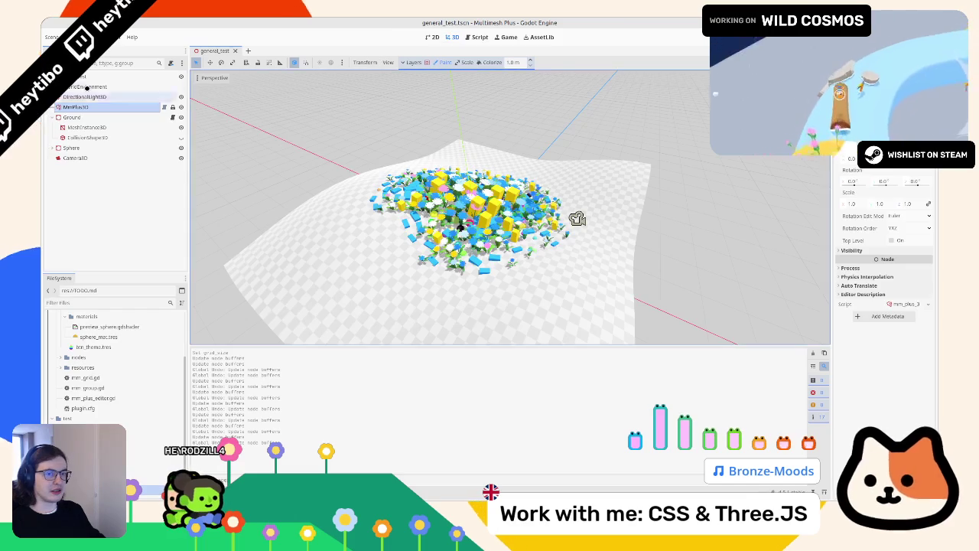
- Inspect the MmPlus3D scattered meshes in the 3D view and save general_test.tscn
left_click(84, 108)
scroll(484, 217, "down", 8)
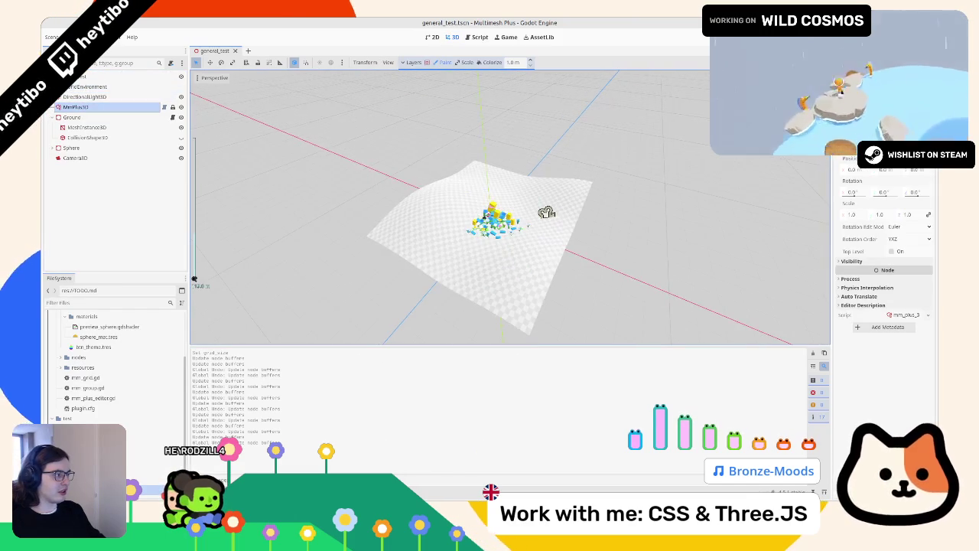
scroll(546, 212, "up", 6)
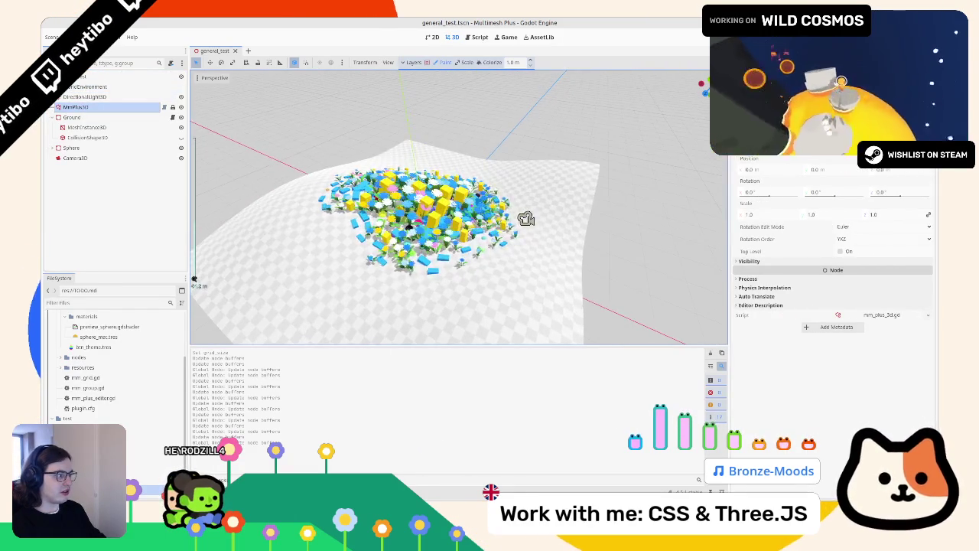
scroll(536, 214, "down", 2)
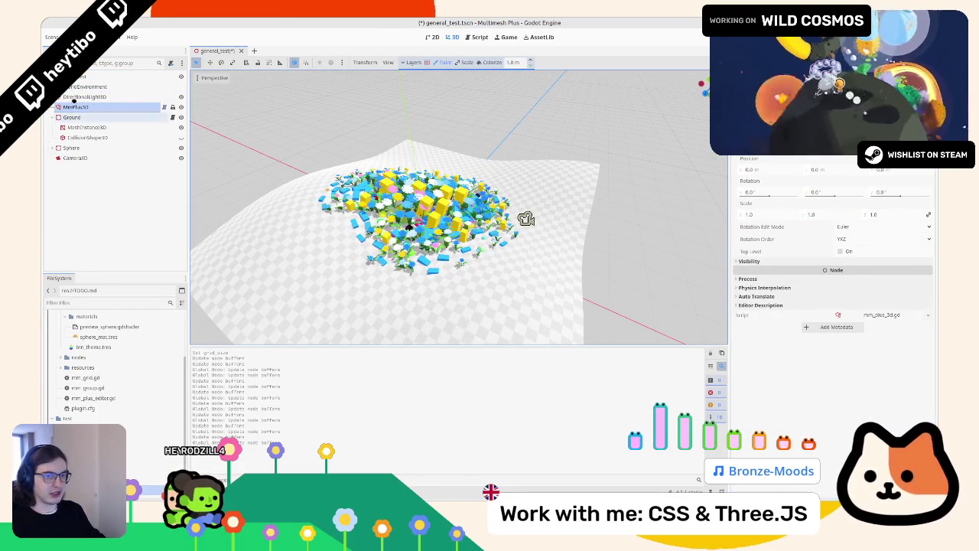
scroll(518, 217, "down", 3)
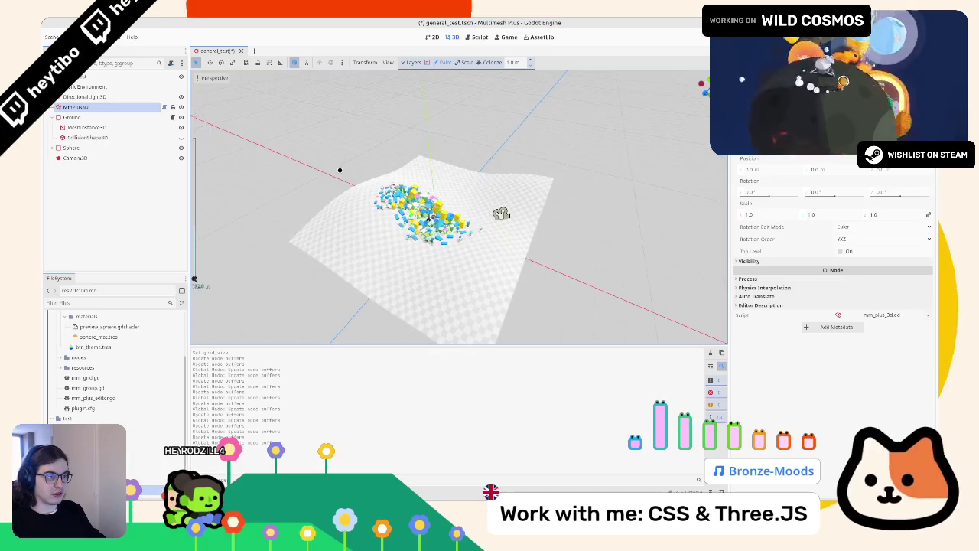
scroll(520, 218, "up", 5)
scroll(282, 231, "down", 3)
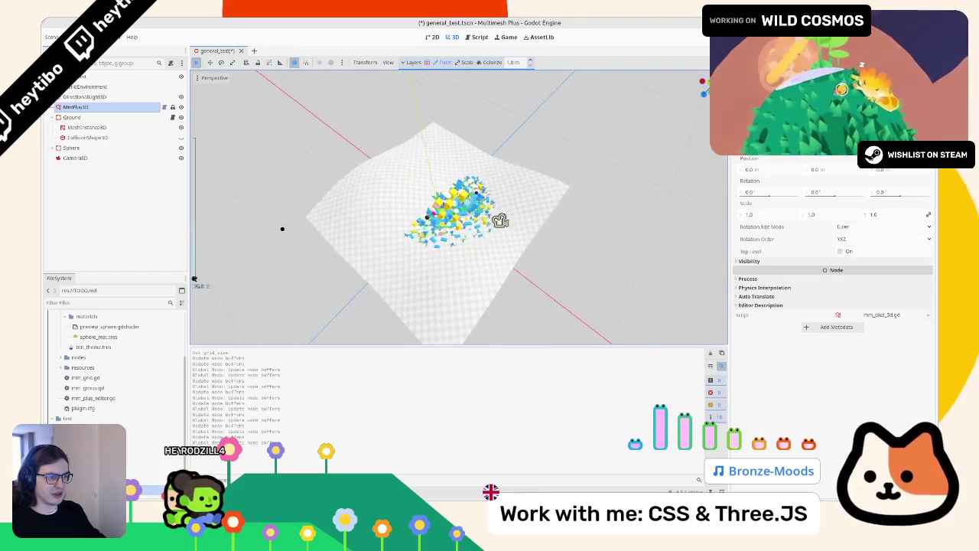
left_click_drag(282, 229, 333, 231)
scroll(329, 233, "down", 3)
scroll(324, 234, "up", 4)
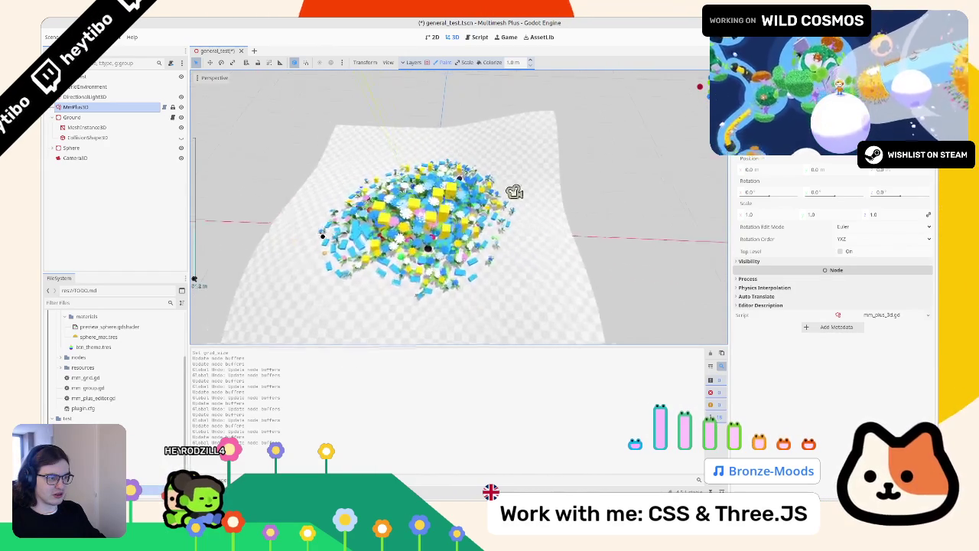
scroll(321, 236, "down", 3)
left_click_drag(305, 236, 262, 222)
scroll(262, 223, "up", 3)
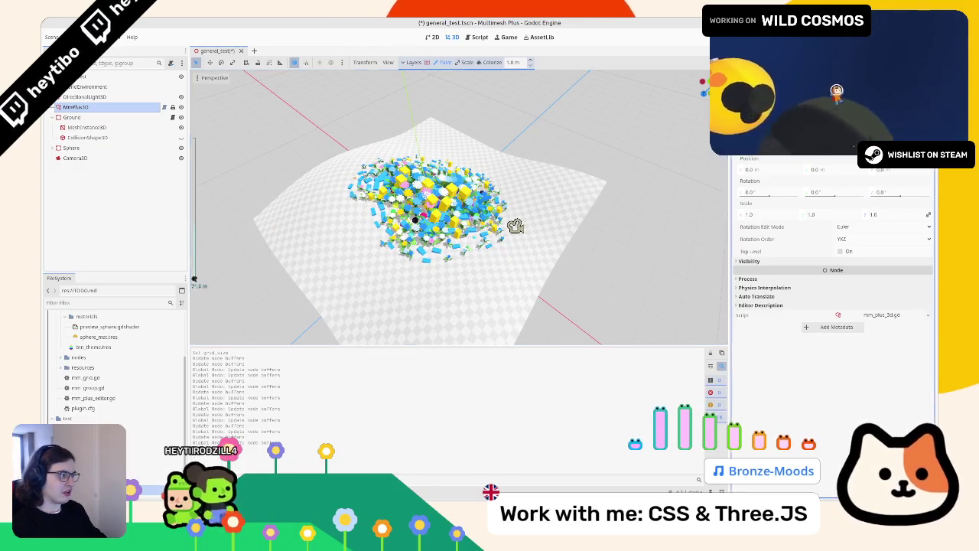
key("ctrl+s")
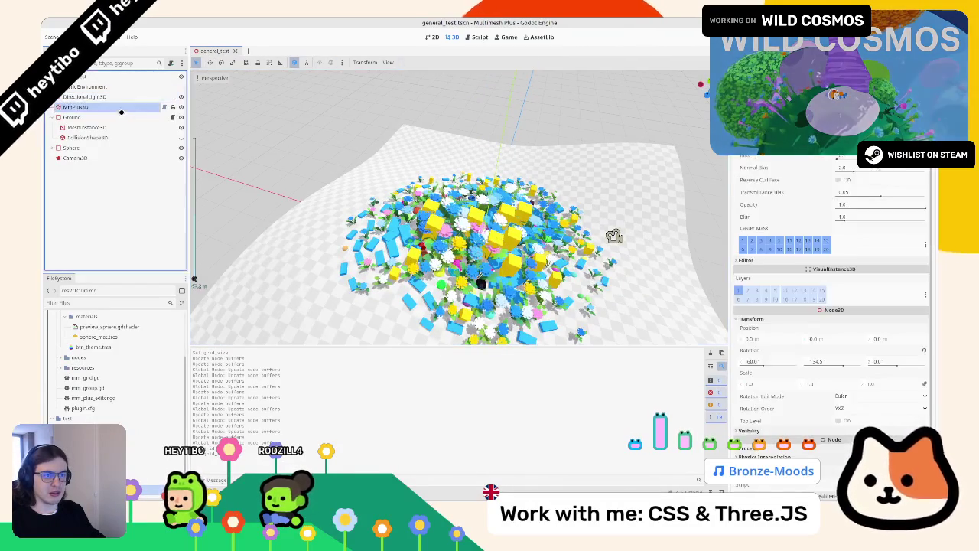
key("ctrl+F3")
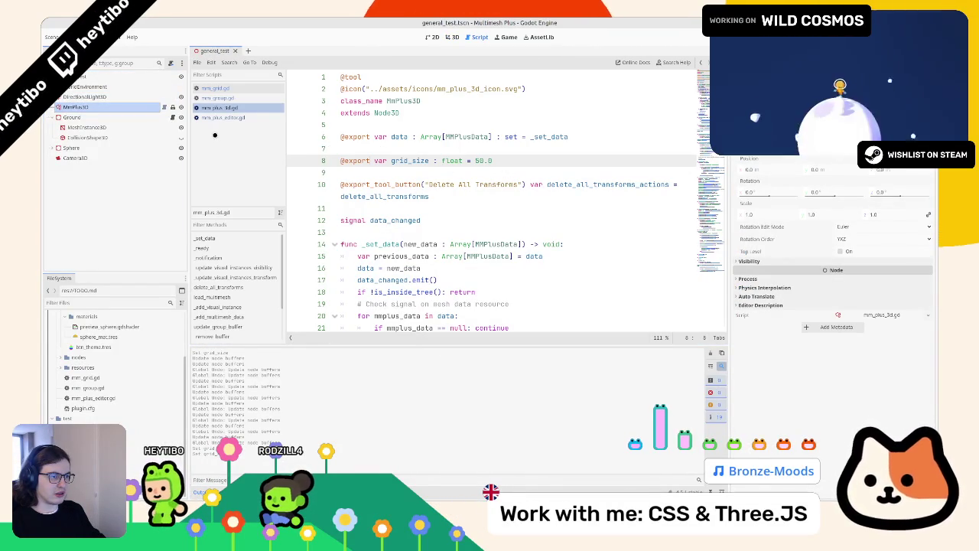
- Check grid_size on MmPlus3D, then browse the scripts to mm_plus_editor.gd
left_click(94, 107)
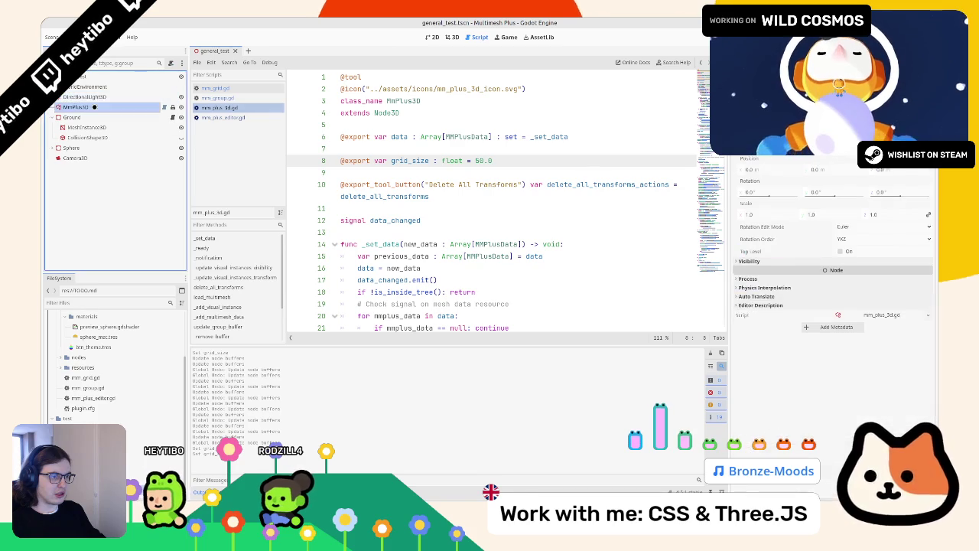
double_click(405, 161)
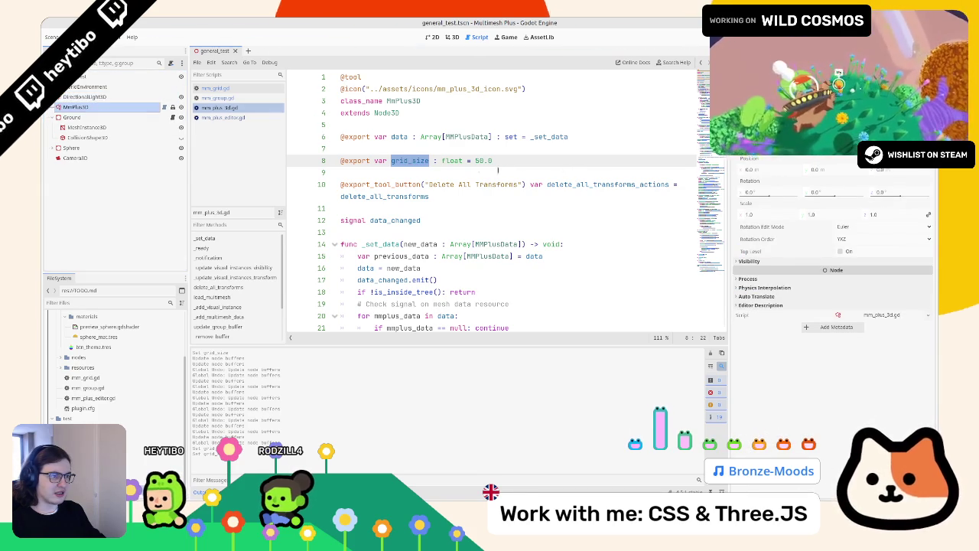
left_click(206, 98)
left_click(208, 88)
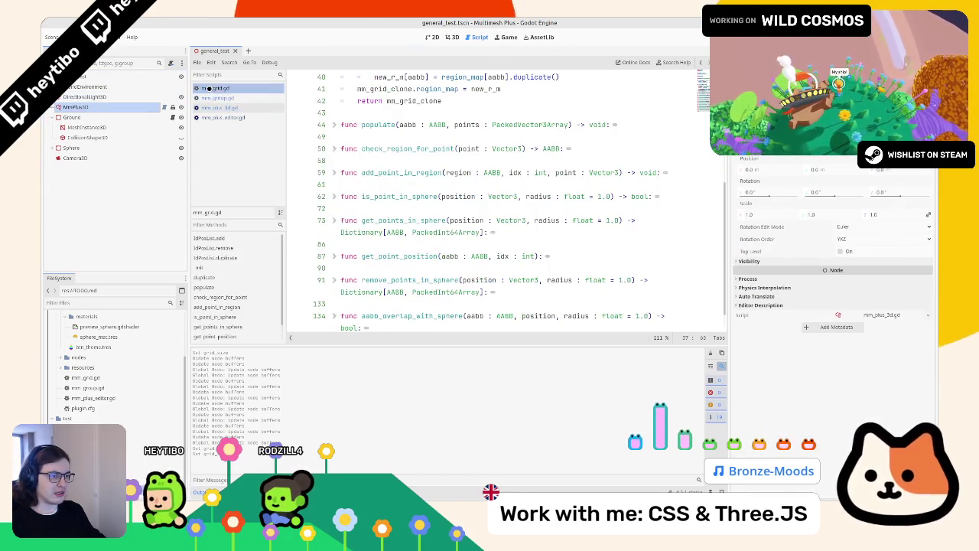
left_click(198, 117)
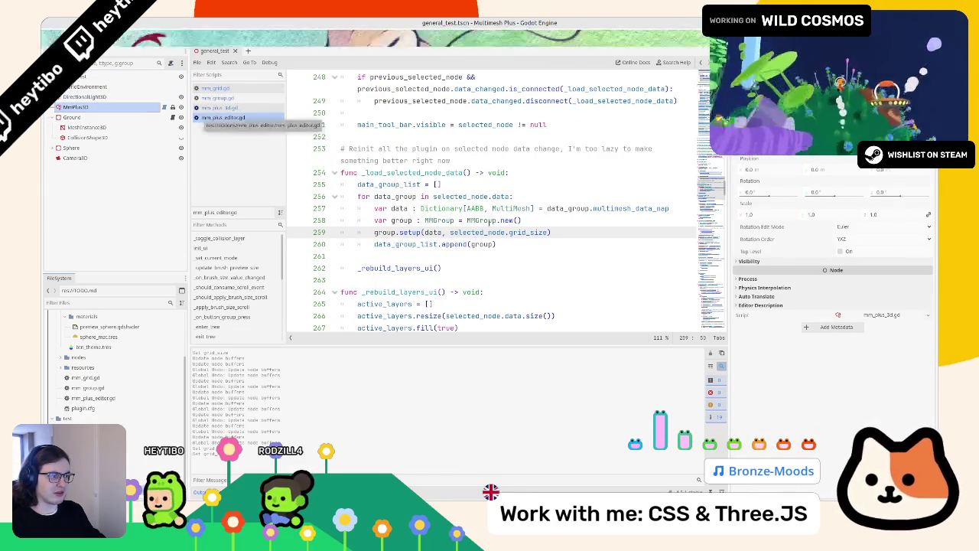
- Add print(selected_node.grid_size) as the first line of _load_selected_node_data
key("ctrl+shift+Left")
key("ctrl+shift+Left")
key("ctrl+shift+Left")
key("ctrl+c")
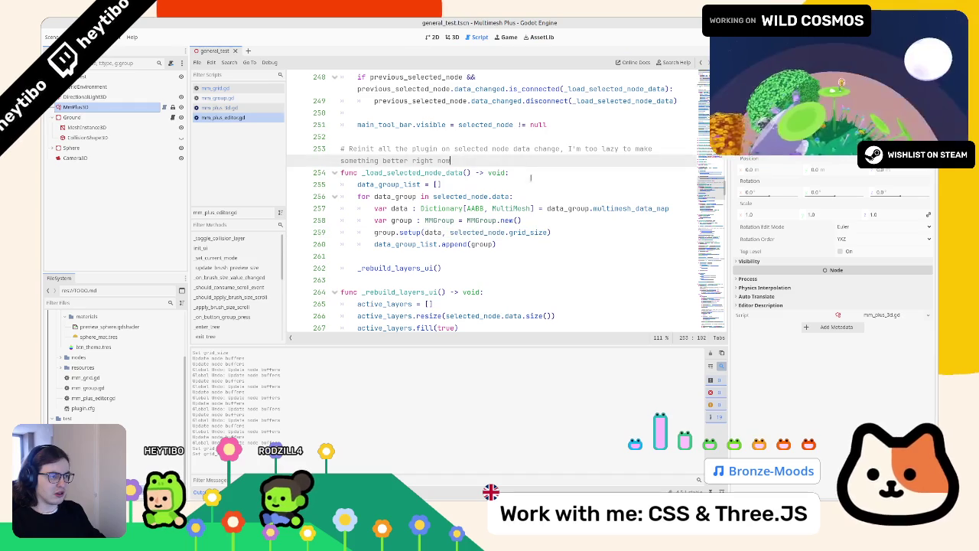
left_click(530, 178)
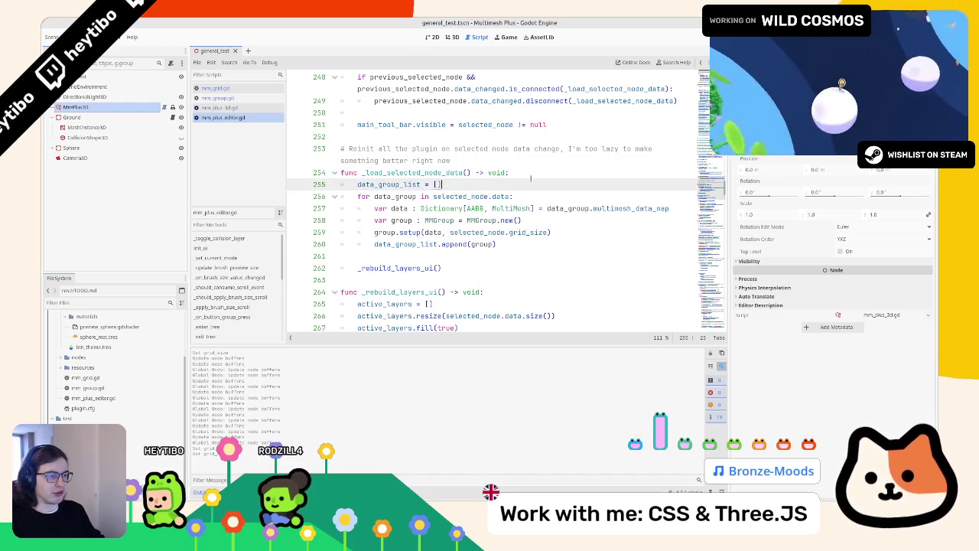
left_click(534, 173)
key("Return")
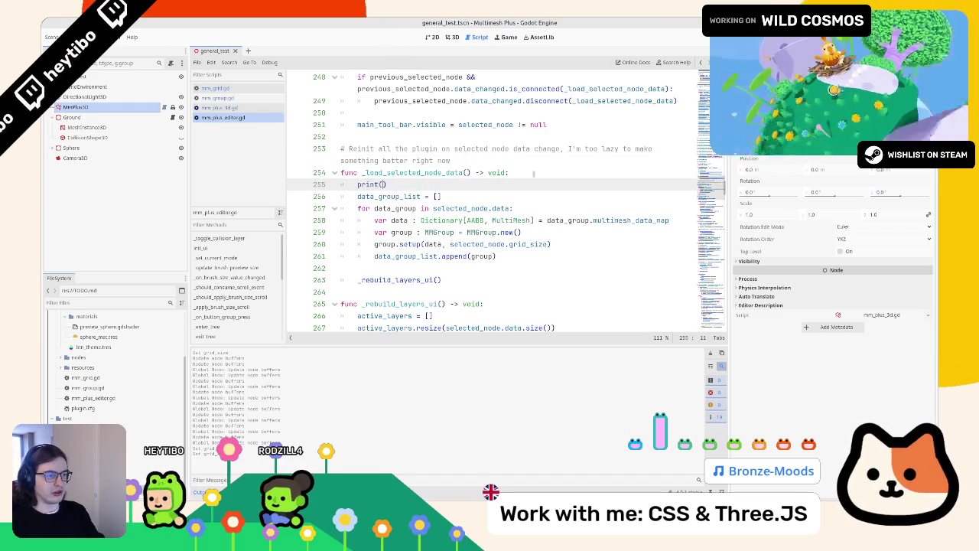
key("ctrl+v")
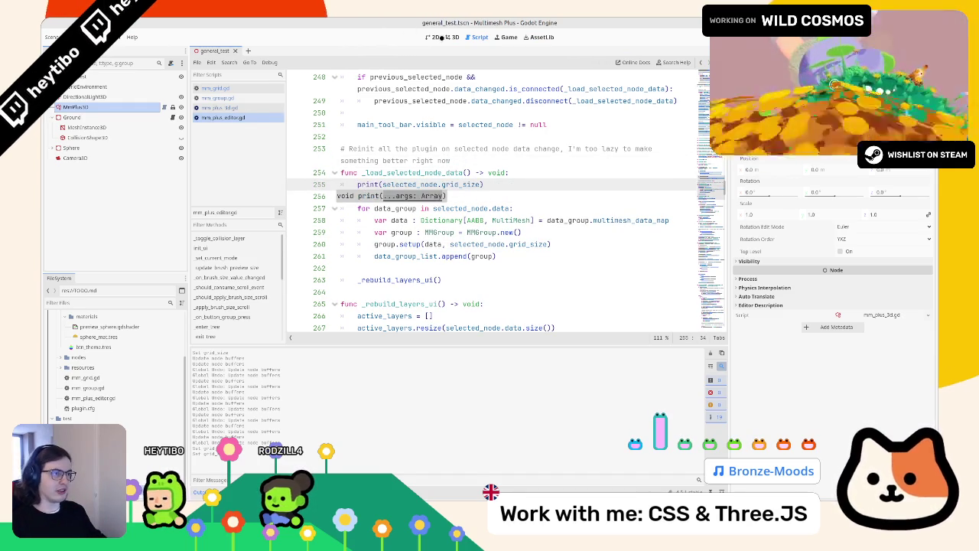
left_click(451, 36)
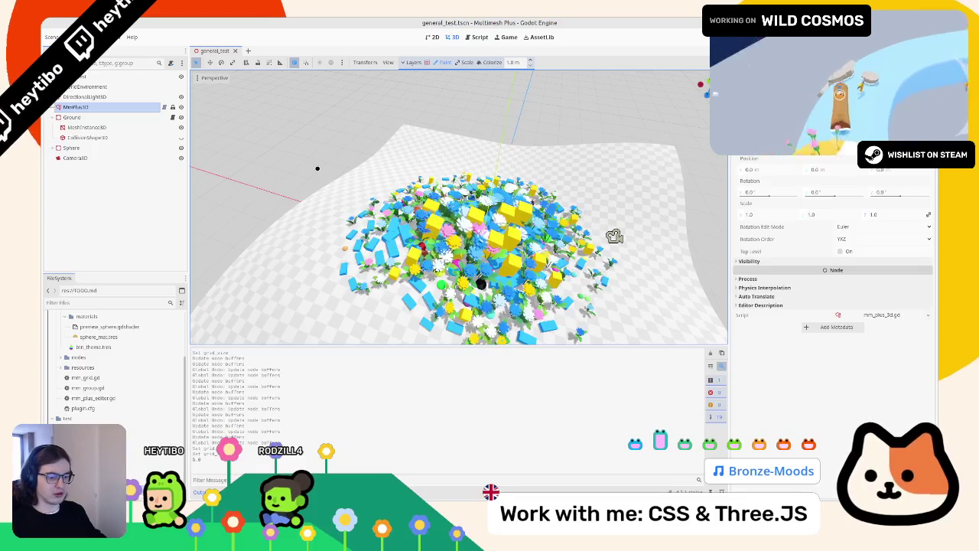
- Delete the print(selected_node.grid_size) line and jump to setup's definition in mm_group.gd
scroll(459, 207, "down", 5)
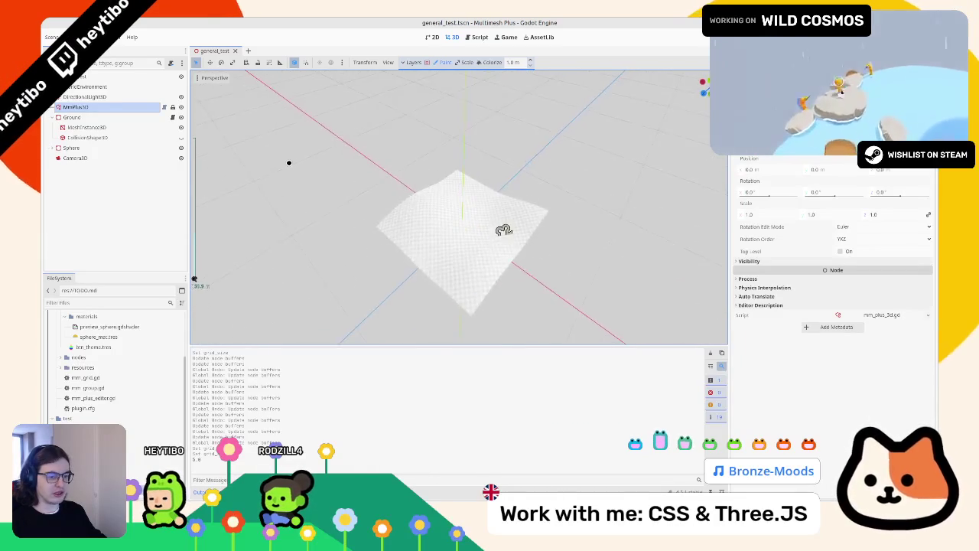
scroll(289, 162, "up", 3)
scroll(375, 205, "down", 4)
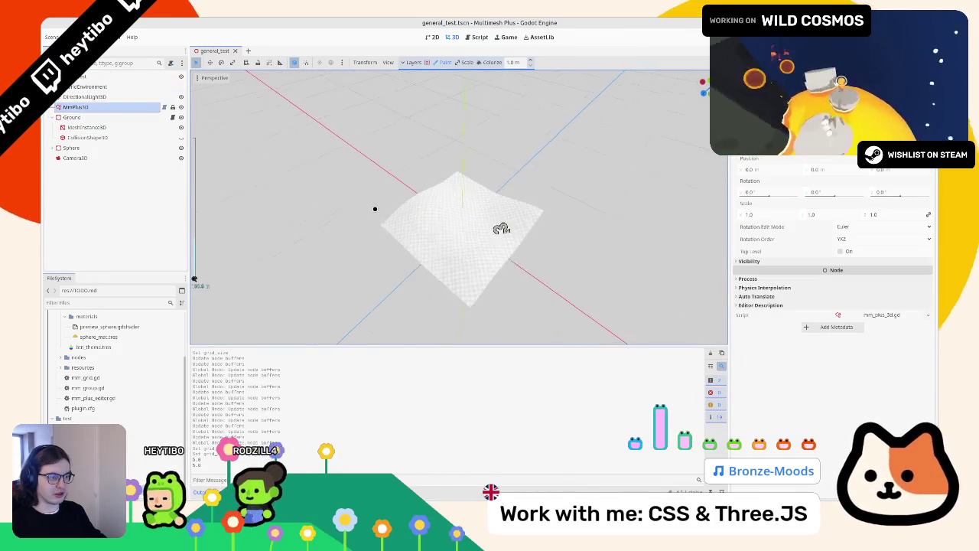
left_click(479, 37)
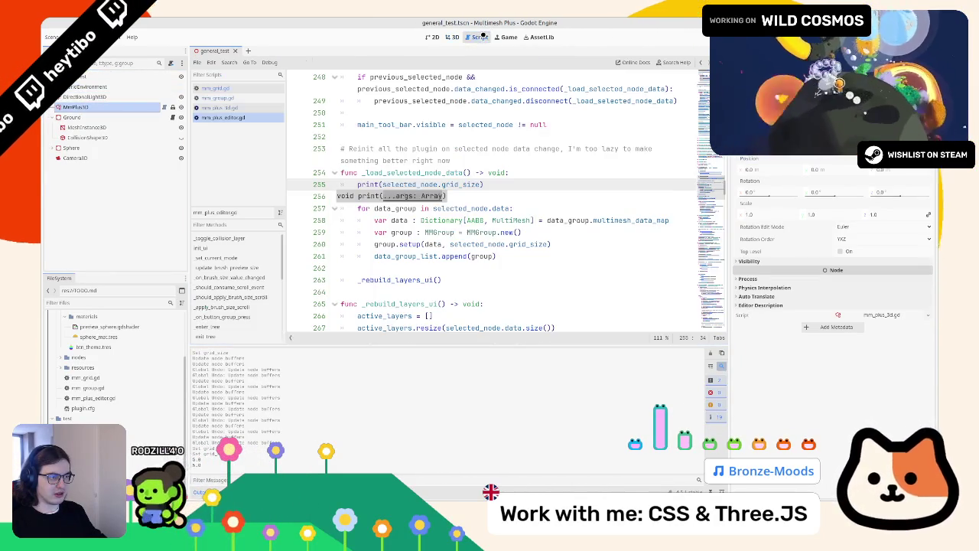
triple_click(461, 184)
key("BackSpace")
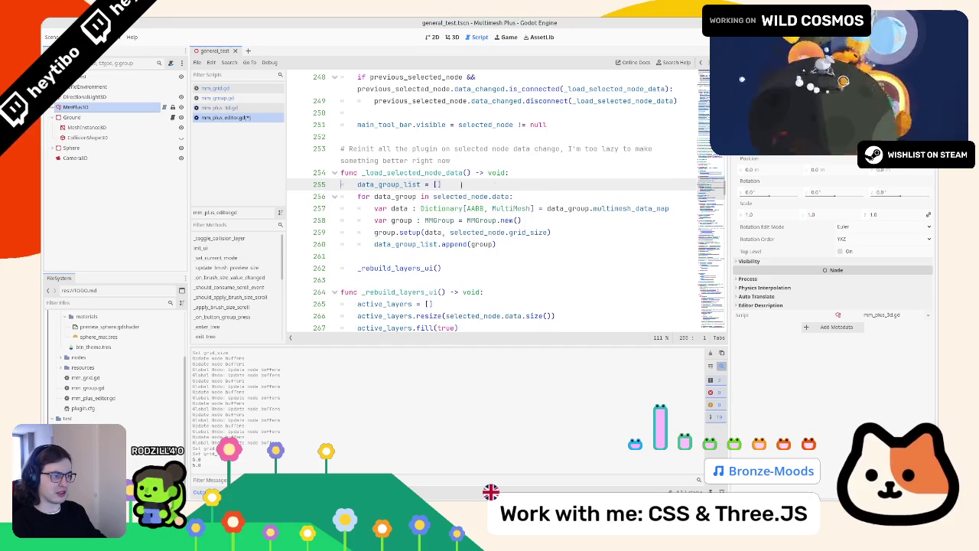
left_click(407, 233, "ctrl")
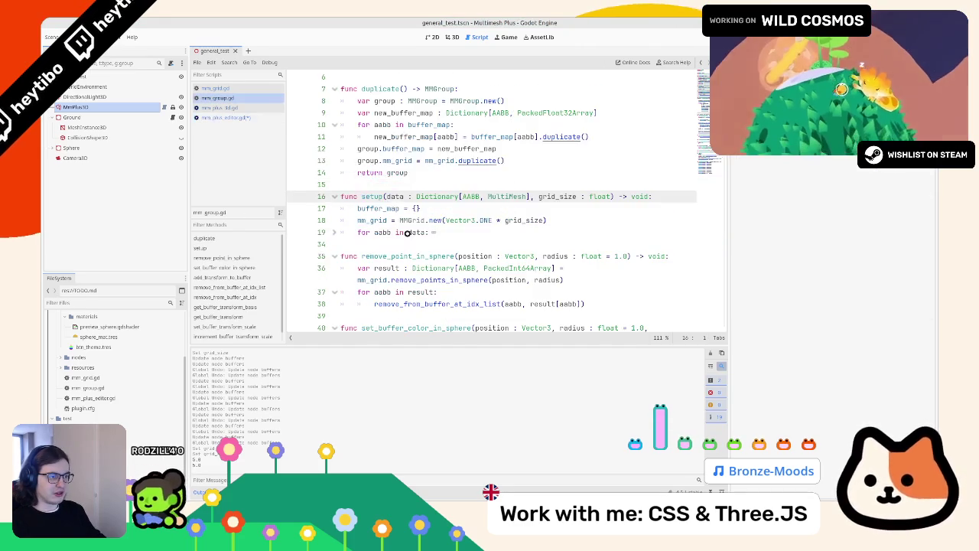
- In mm_grid.gd, insert print(_grid_size) as the first line of _init
left_click(226, 91)
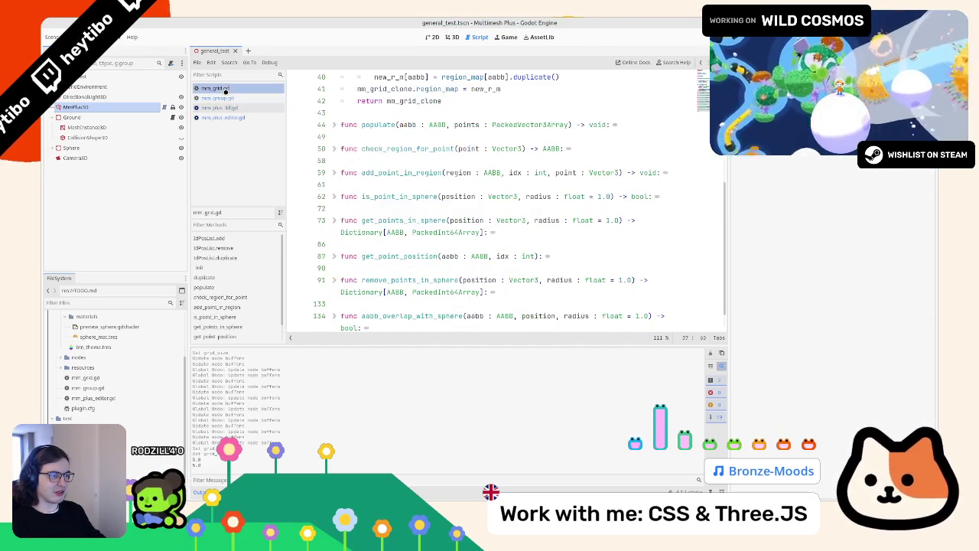
scroll(352, 186, "up", 6)
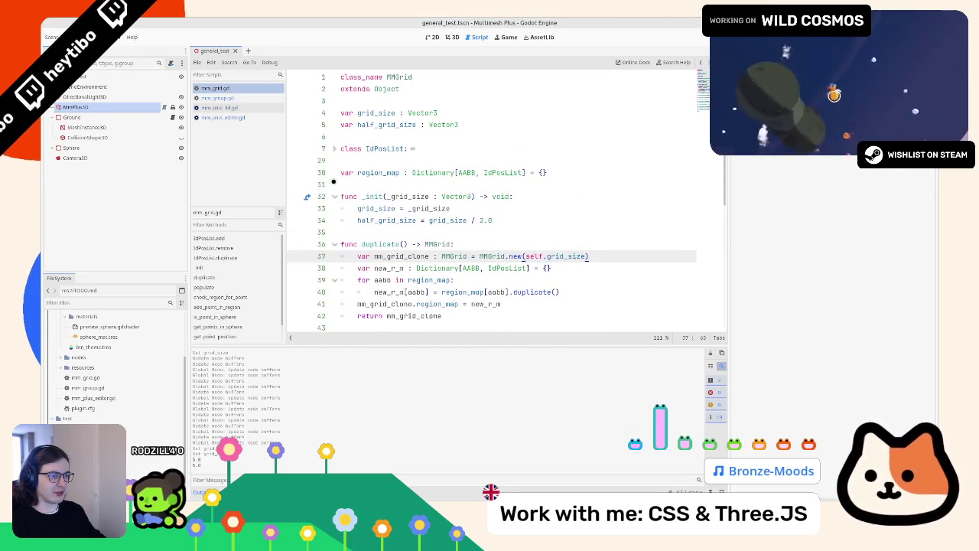
double_click(423, 209)
double_click(374, 208)
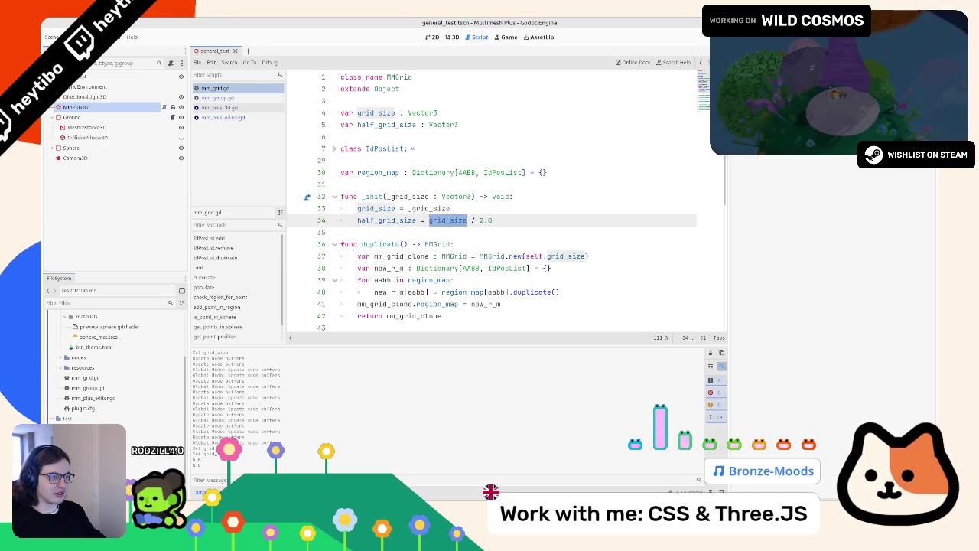
double_click(419, 196)
double_click(427, 208)
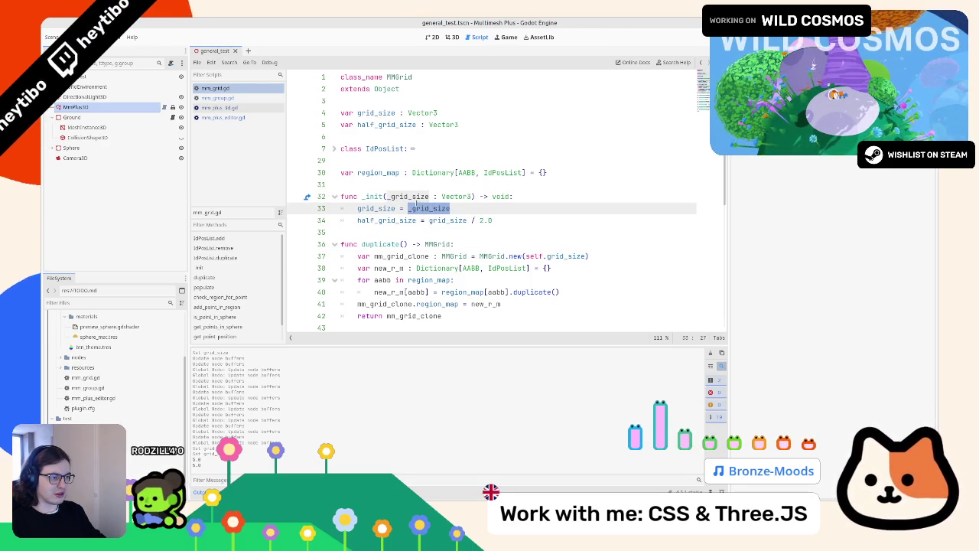
double_click(410, 197)
key("ctrl+c")
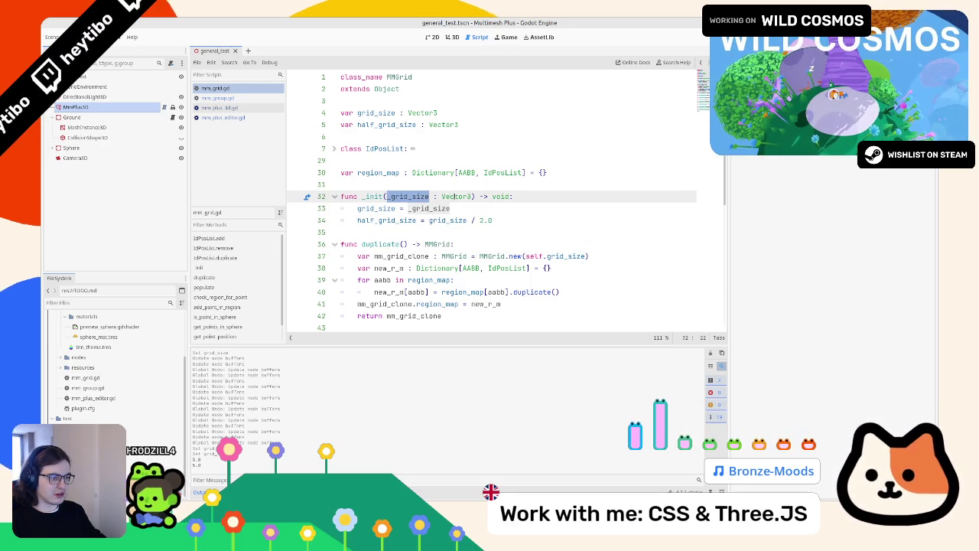
left_click(533, 194)
key("Return")
type("print(")
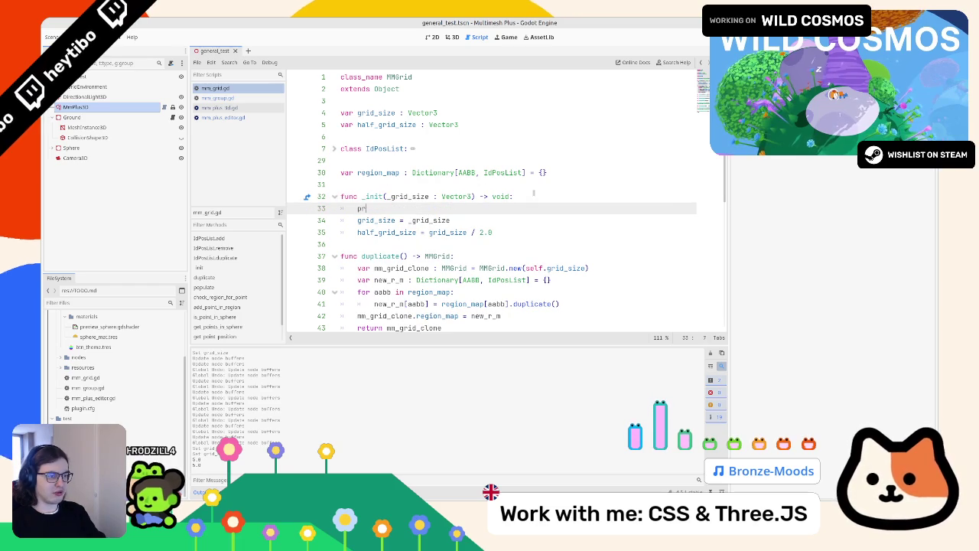
key("ctrl+v")
left_click(451, 37)
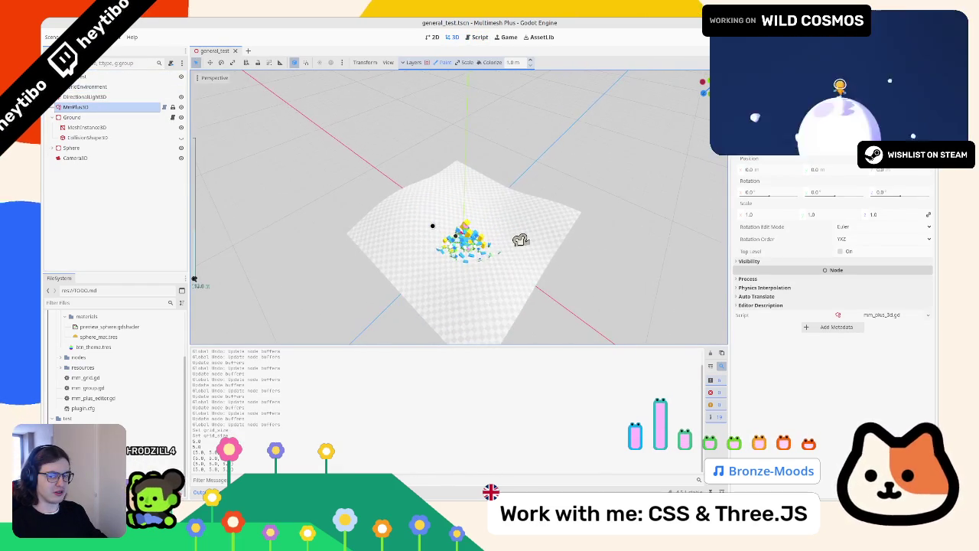
- Save the test scene and undo the print(_grid_size) line in MMGrid's _init
scroll(520, 240, "up", 5)
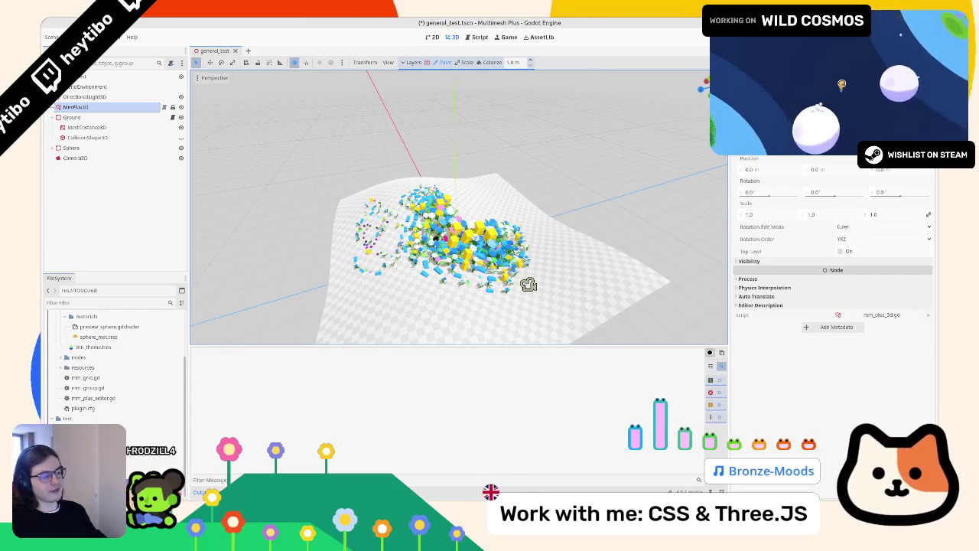
key("ctrl+s")
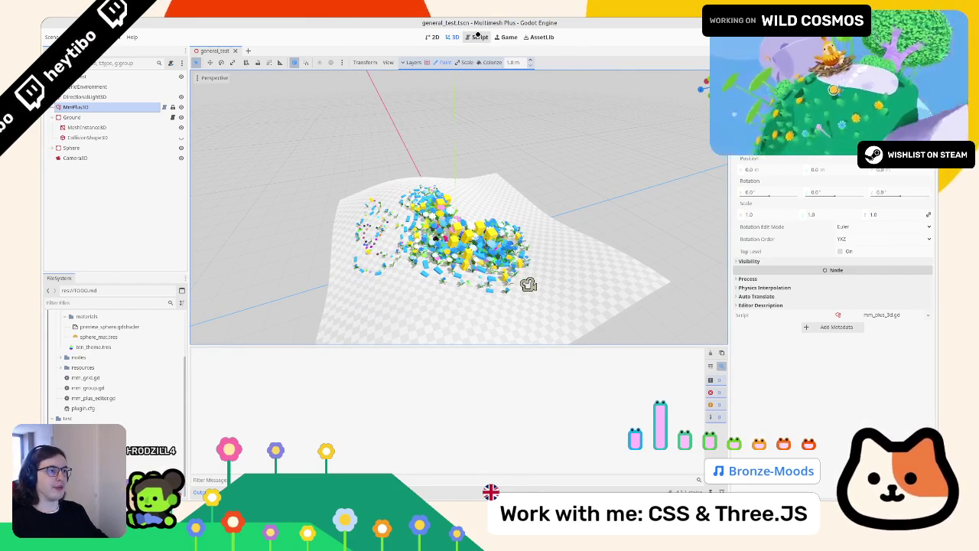
left_click(478, 35)
key("ctrl+z")
key("ctrl+z")
key("ctrl+z")
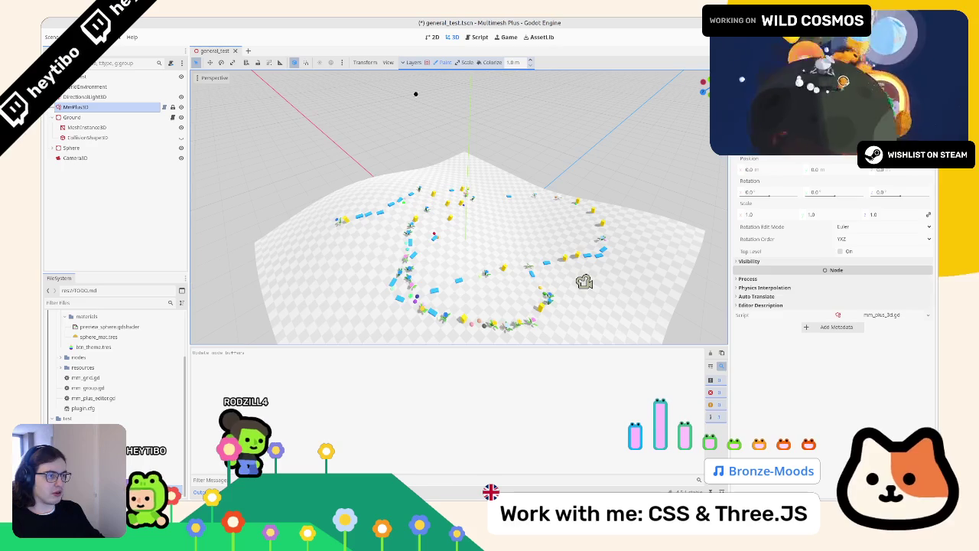
right_click(516, 62)
- Set the brush size to 16.0 m and paint a first cluster of instances
left_click(507, 62)
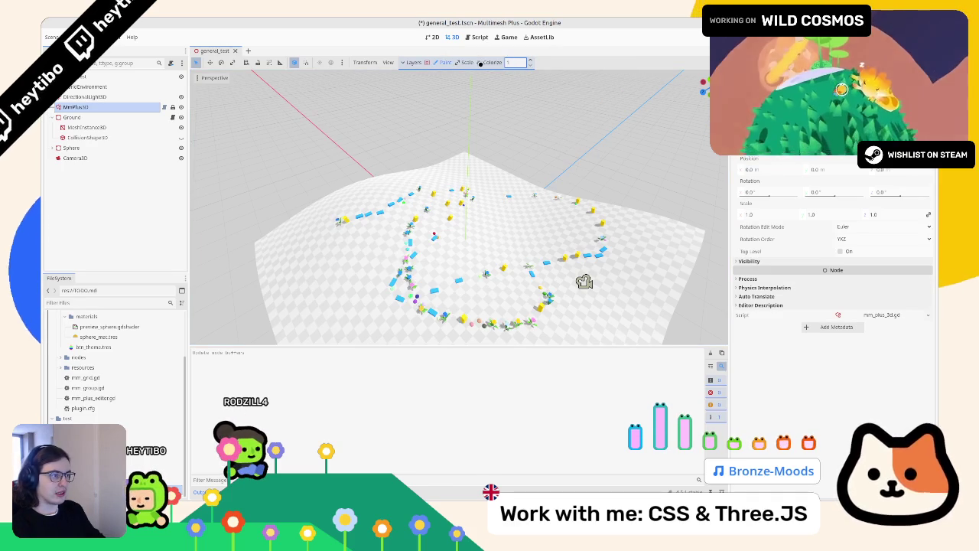
type("16")
key("Return")
left_click_drag(447, 187, 361, 235)
mouse_move(584, 282)
left_mouse_down()
mouse_move(531, 252)
mouse_move(546, 258)
mouse_move(510, 284)
mouse_move(498, 264)
left_mouse_up()
key("ctrl+shift+z")
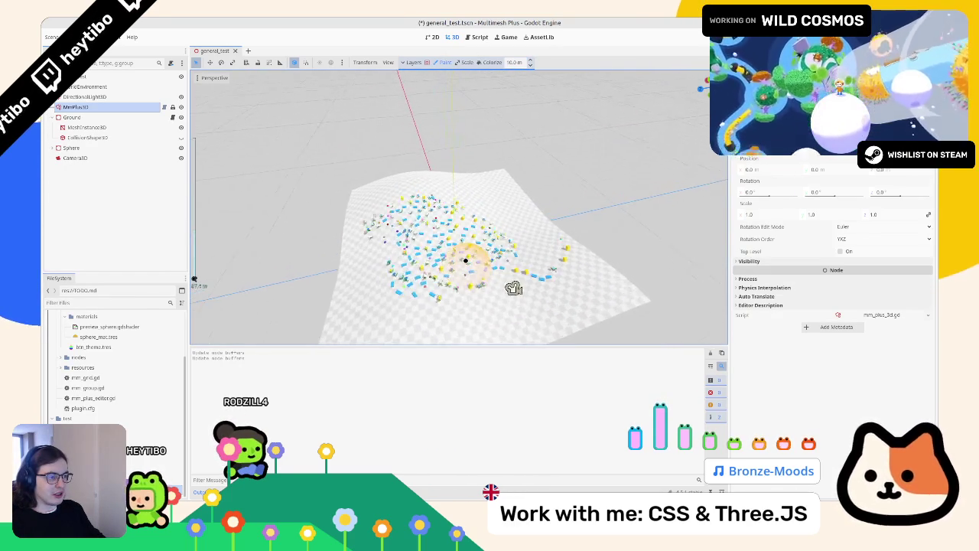
key("ctrl+z")
key("ctrl+shift+z")
scroll(497, 244, "up", 3)
- Paint more instances from the terrain centre, in a ring and across the right side
mouse_move(497, 229)
left_mouse_down()
mouse_move(442, 197)
mouse_move(612, 306)
mouse_move(538, 176)
left_mouse_up()
mouse_move(472, 151)
left_mouse_down()
mouse_move(306, 237)
mouse_move(295, 273)
mouse_move(517, 293)
mouse_move(547, 339)
left_mouse_up()
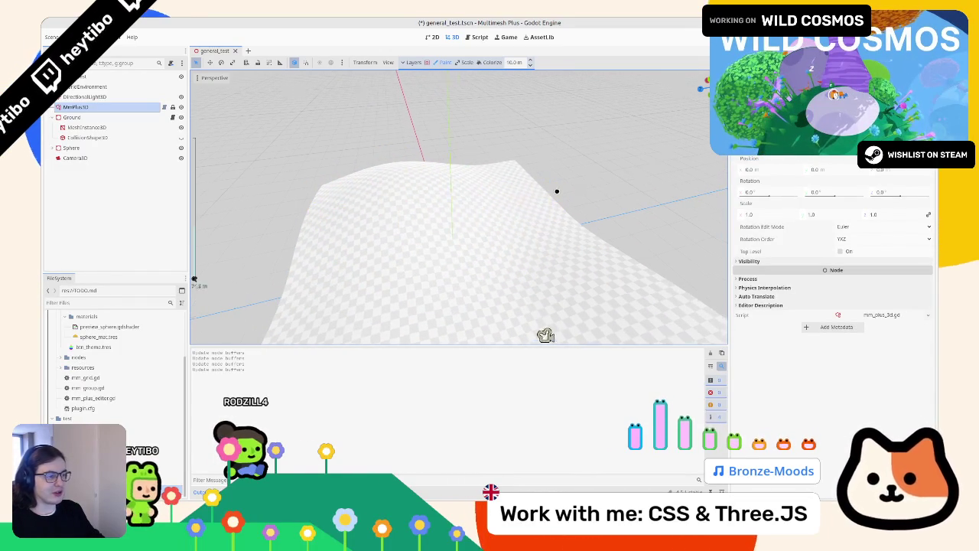
mouse_move(472, 212)
left_mouse_down()
mouse_move(404, 186)
mouse_move(482, 187)
left_mouse_up()
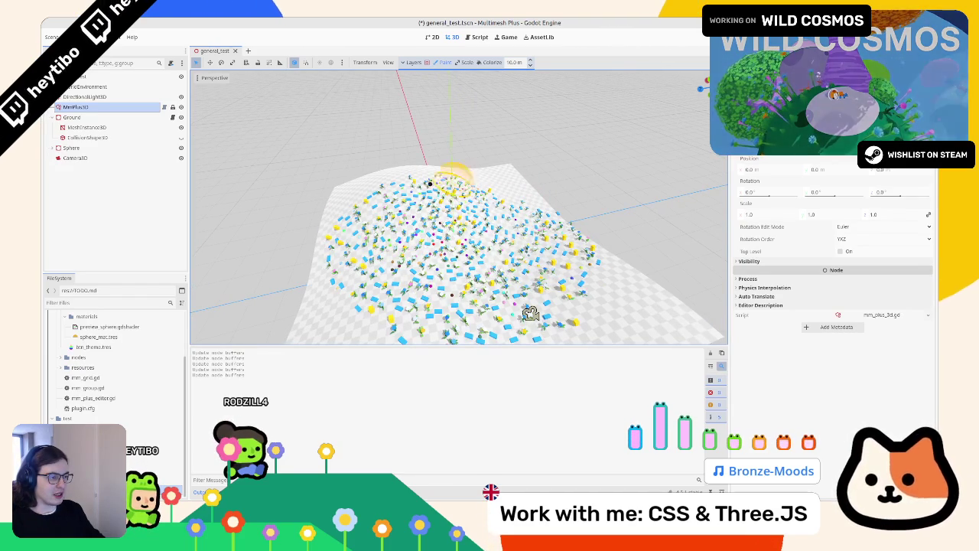
left_click_drag(603, 310, 364, 326)
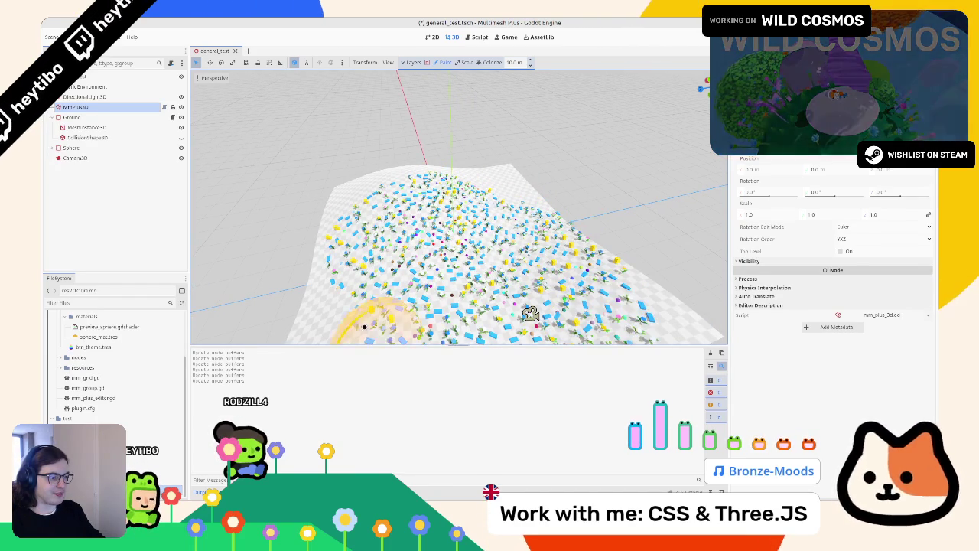
mouse_move(530, 313)
left_mouse_down()
mouse_move(490, 260)
mouse_move(416, 245)
mouse_move(383, 280)
mouse_move(416, 247)
left_mouse_up()
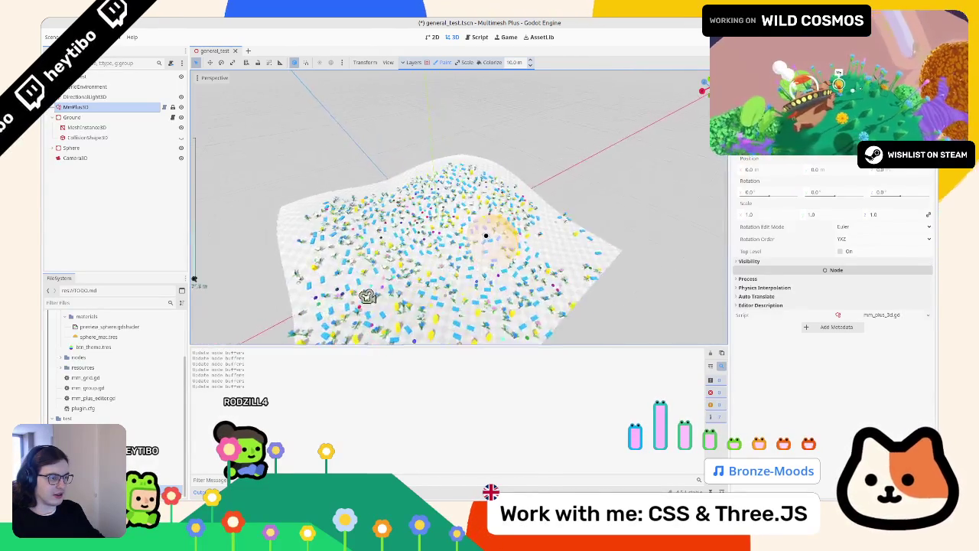
scroll(447, 229, "up", 5)
scroll(459, 245, "down", 5)
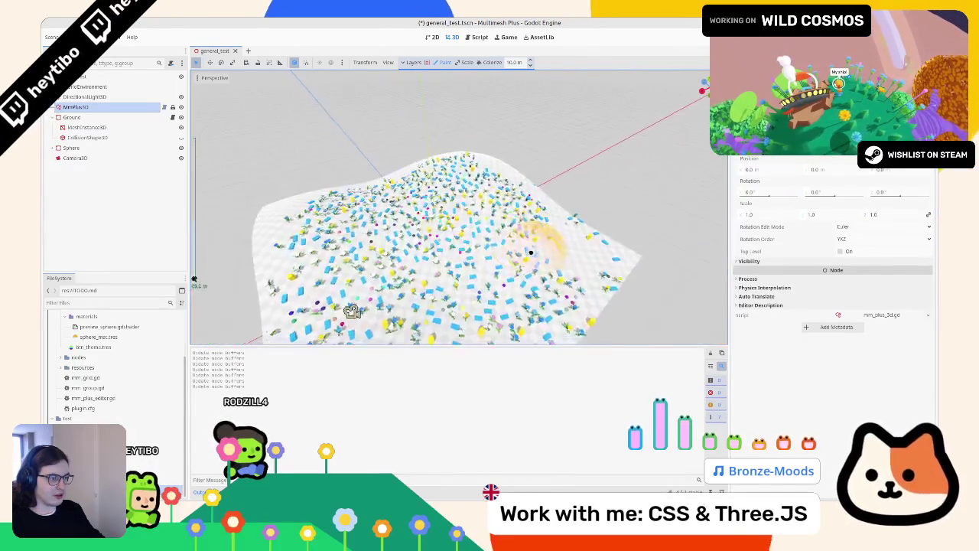
scroll(469, 258, "up", 4)
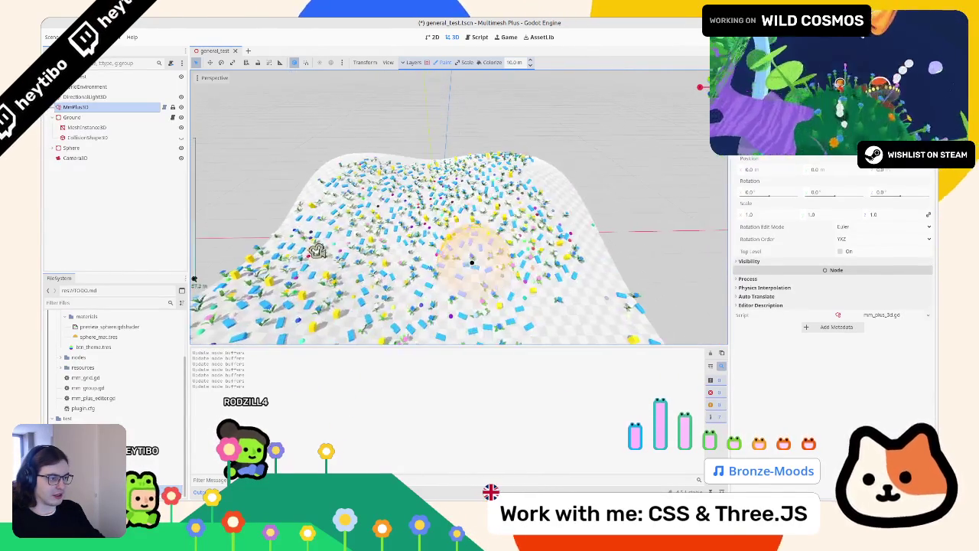
scroll(472, 262, "down", 4)
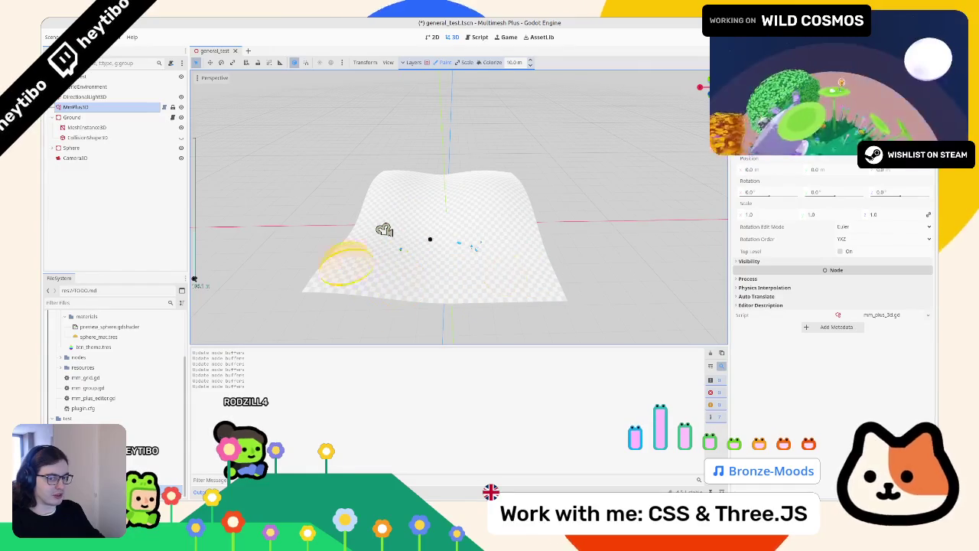
scroll(382, 231, "up", 5)
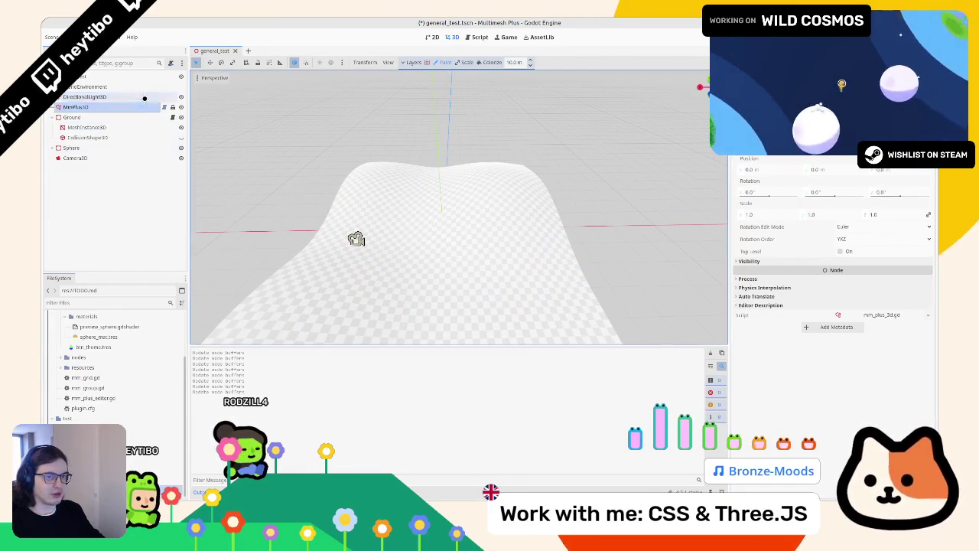
- Reselect MmPlus3D and paint instances from the terrain centre to the right
left_click(84, 96)
left_click(76, 107)
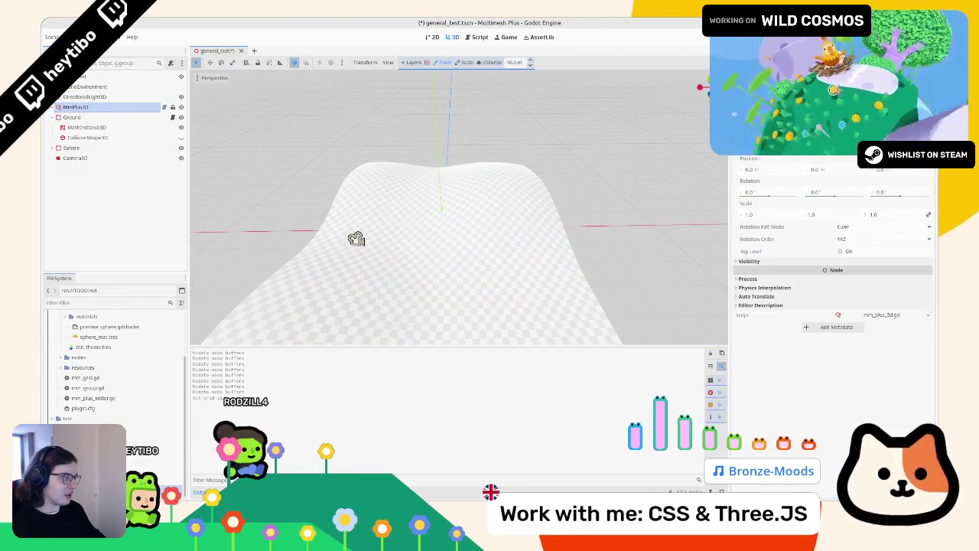
left_click(125, 104)
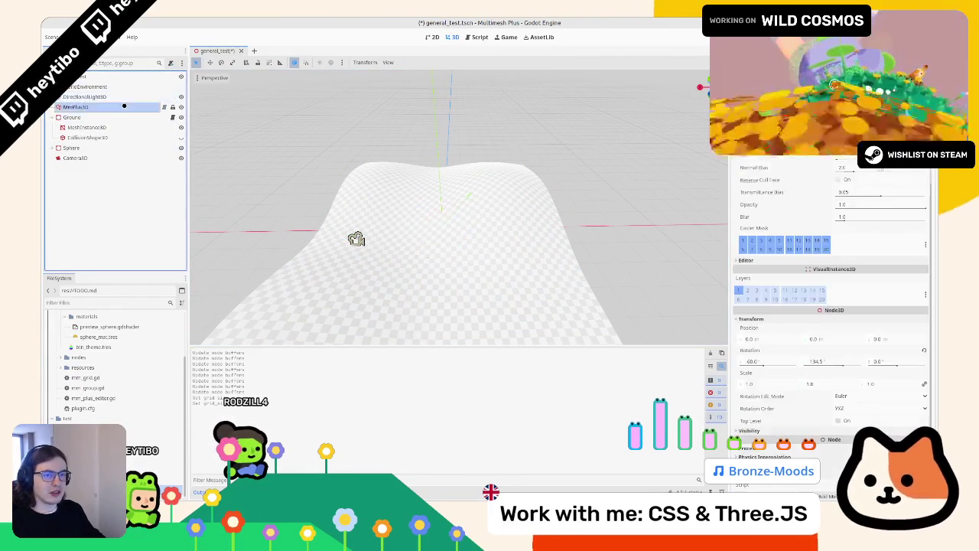
left_click(84, 97)
left_click(76, 106)
mouse_move(425, 209)
left_mouse_down()
mouse_move(459, 201)
mouse_move(433, 158)
mouse_move(382, 184)
mouse_move(522, 227)
mouse_move(570, 229)
mouse_move(588, 206)
mouse_move(573, 245)
mouse_move(612, 168)
mouse_move(569, 212)
mouse_move(348, 230)
left_mouse_up()
scroll(568, 213, "up", 3)
scroll(568, 214, "down", 5)
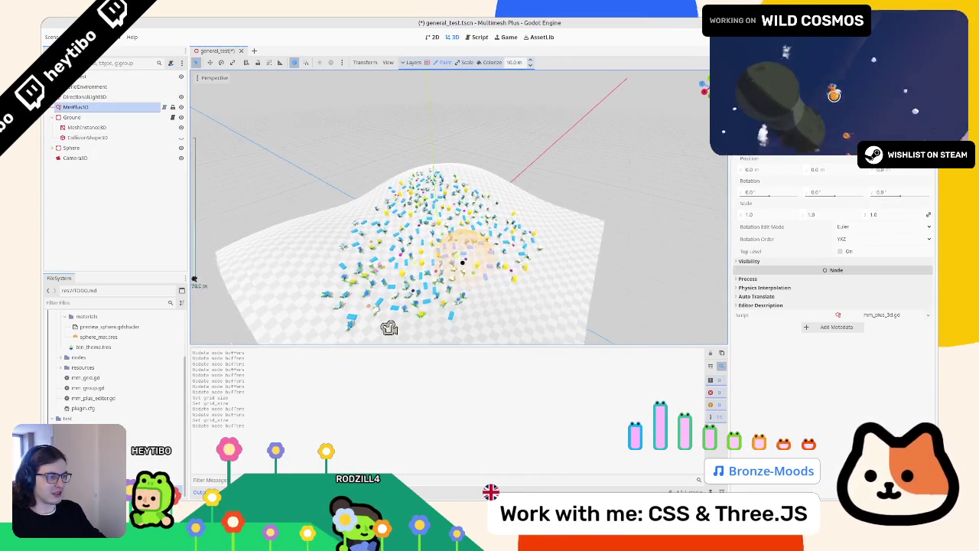
- Orbit around the terrain to inspect the painted instances, then return to the scripts
mouse_move(461, 262)
left_mouse_down()
mouse_move(525, 273)
mouse_move(498, 273)
mouse_move(360, 196)
mouse_move(331, 224)
mouse_move(426, 164)
mouse_move(413, 253)
mouse_move(436, 327)
mouse_move(306, 314)
left_mouse_up()
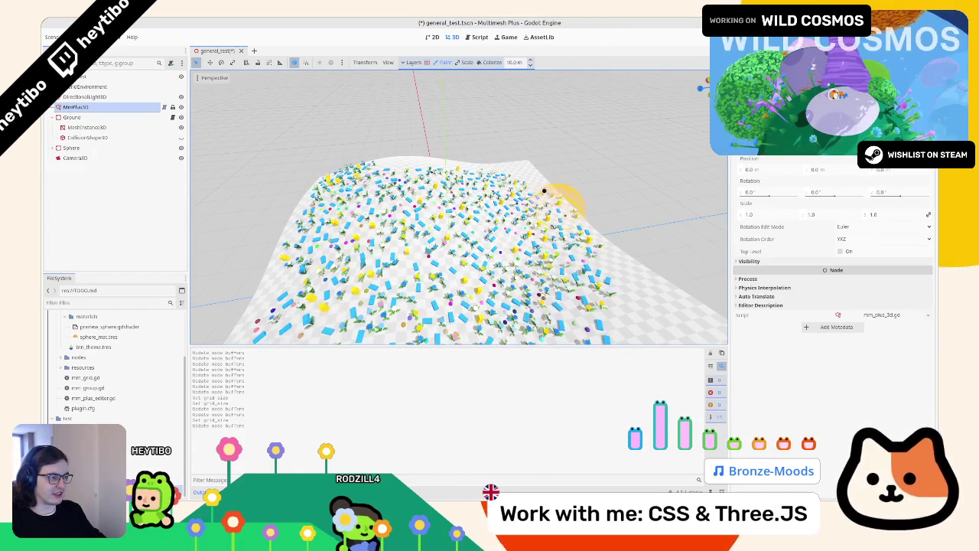
scroll(459, 191, "down", 3)
scroll(525, 273, "up", 4)
mouse_move(678, 267)
left_mouse_down()
mouse_move(518, 267)
mouse_move(711, 167)
left_mouse_up()
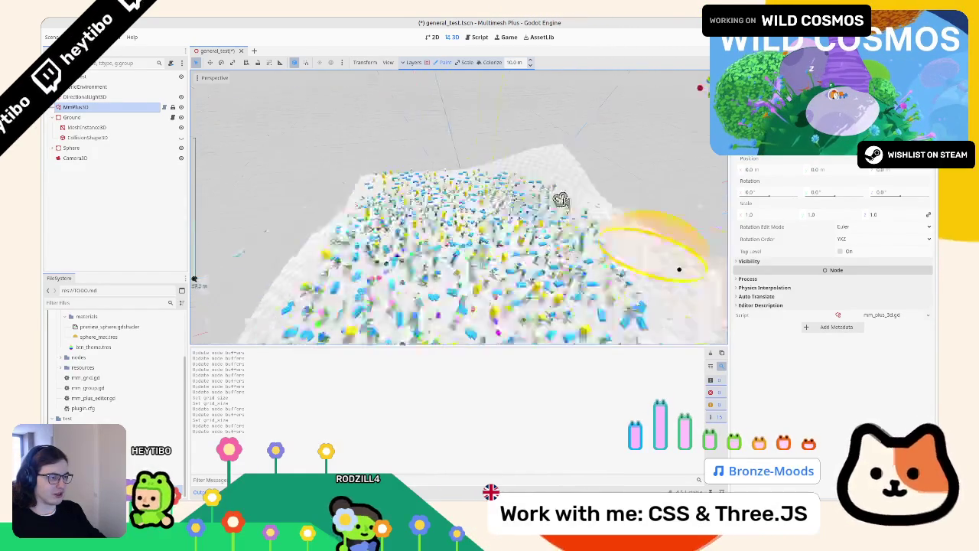
scroll(518, 267, "up", 5)
scroll(518, 267, "down", 4)
scroll(710, 167, "up", 4)
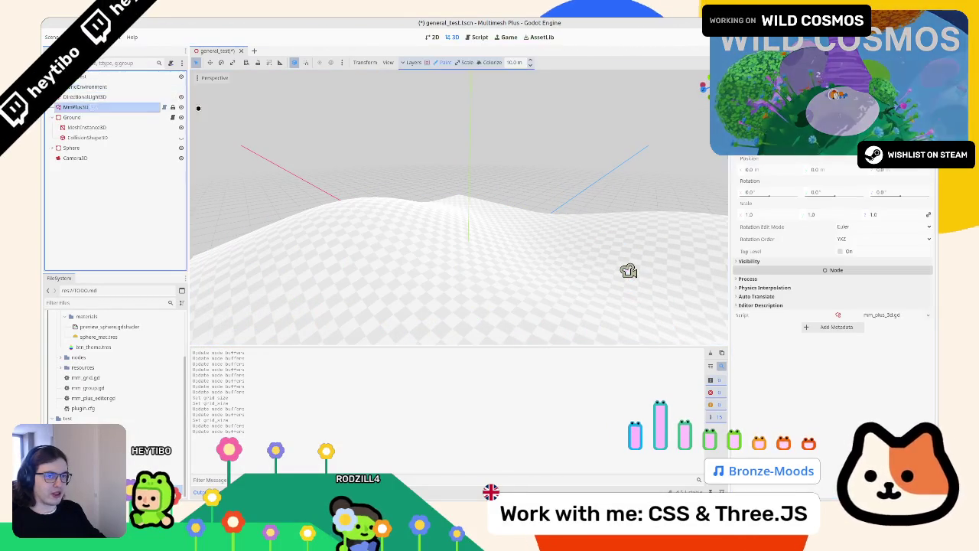
key("ctrl+F3")
- Cycle through mm_plus_3d.gd, mm_grid.gd, mm_group.gd and mm_plus_editor.gd in the Script list
left_click(227, 119)
left_click(222, 108)
left_click(231, 88)
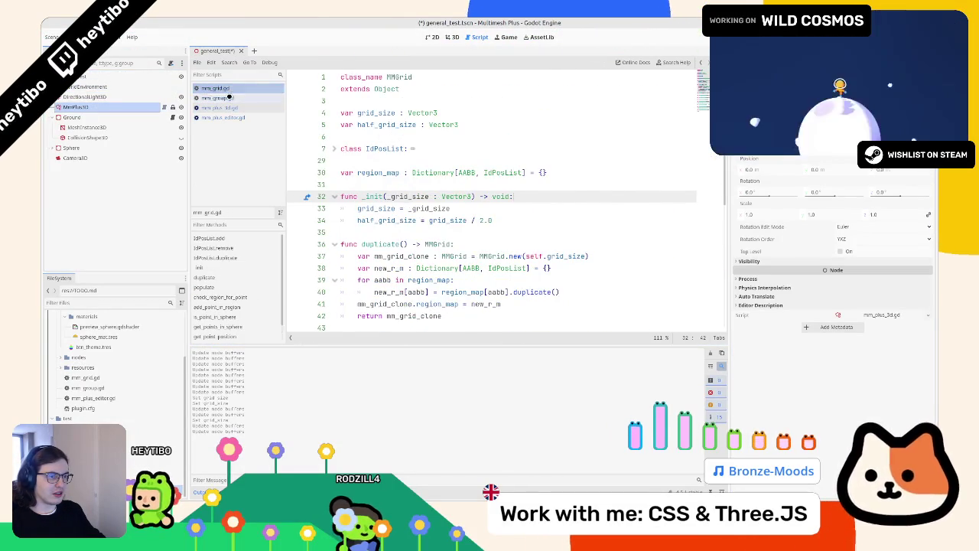
left_click(228, 98)
left_click(230, 117)
left_click(237, 108)
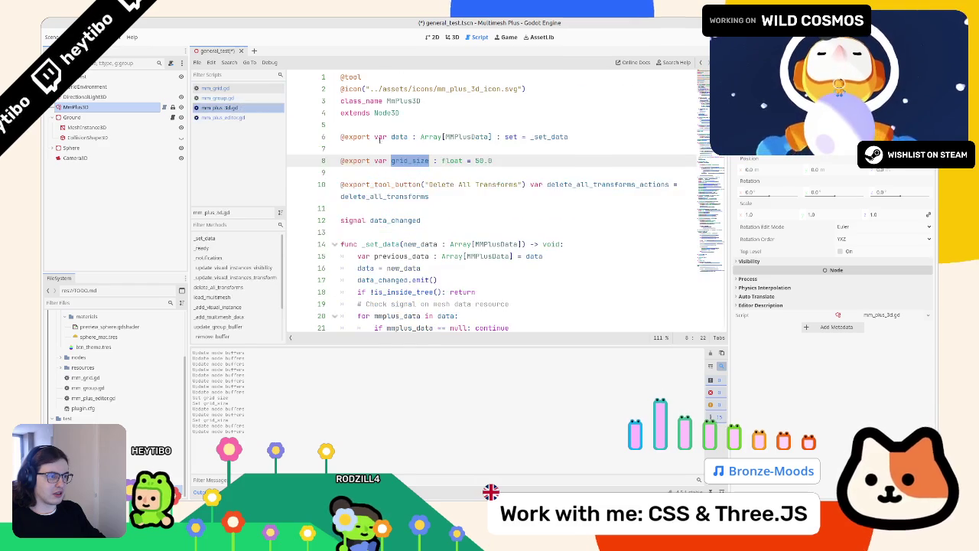
- Open mm_plus_data.gd and select its multimesh_data_map declaration line
left_click(458, 136, "ctrl")
left_click(441, 149)
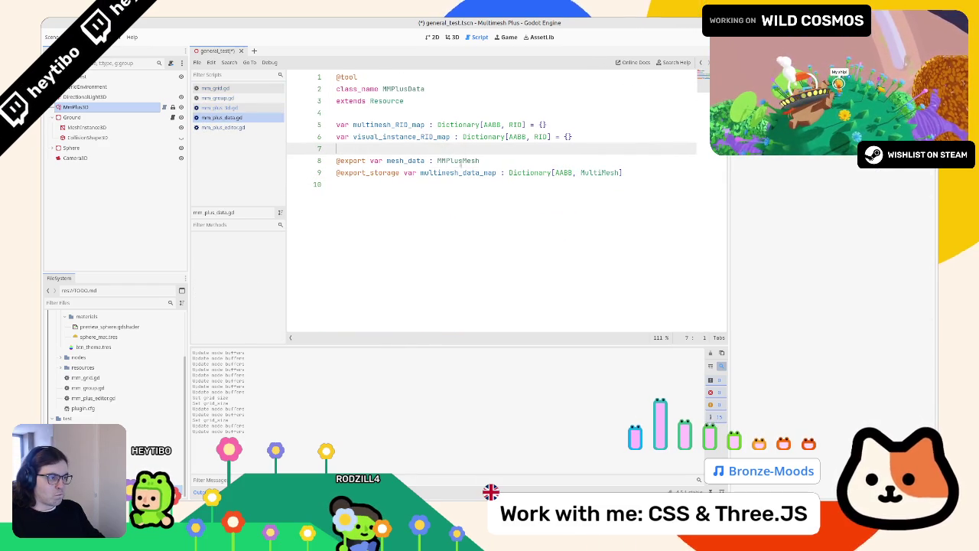
left_click_drag(624, 172, 319, 170)
left_click(462, 172)
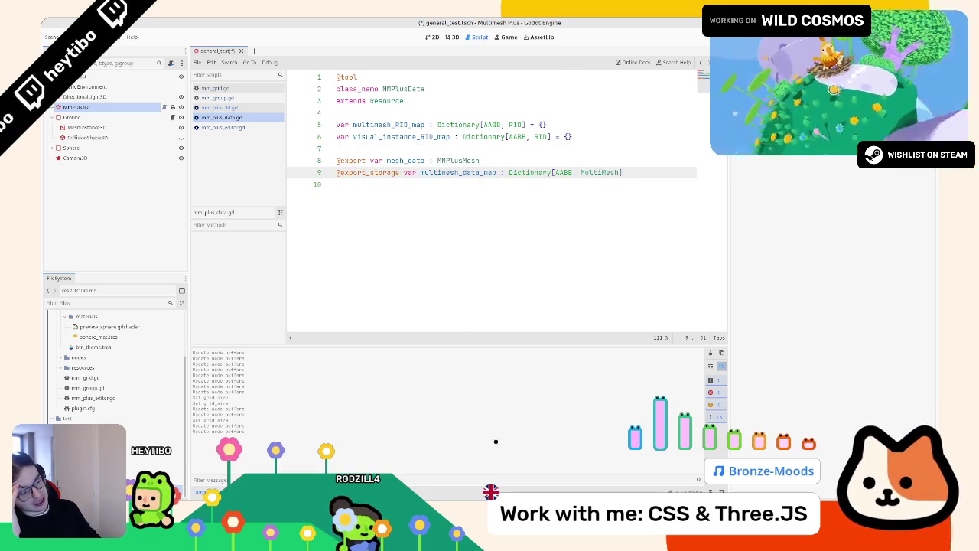
double_click(462, 172)
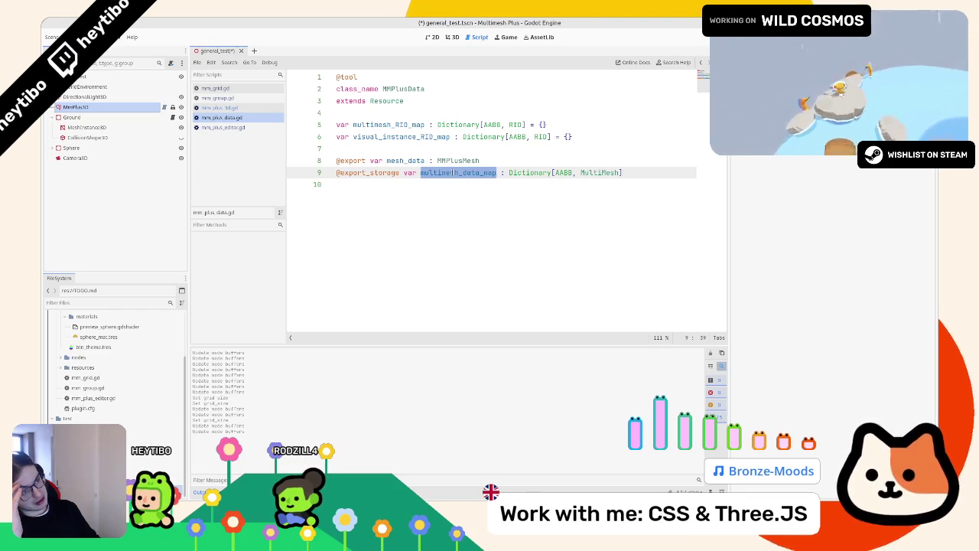
double_click(368, 172)
left_click_drag(368, 173, 496, 172)
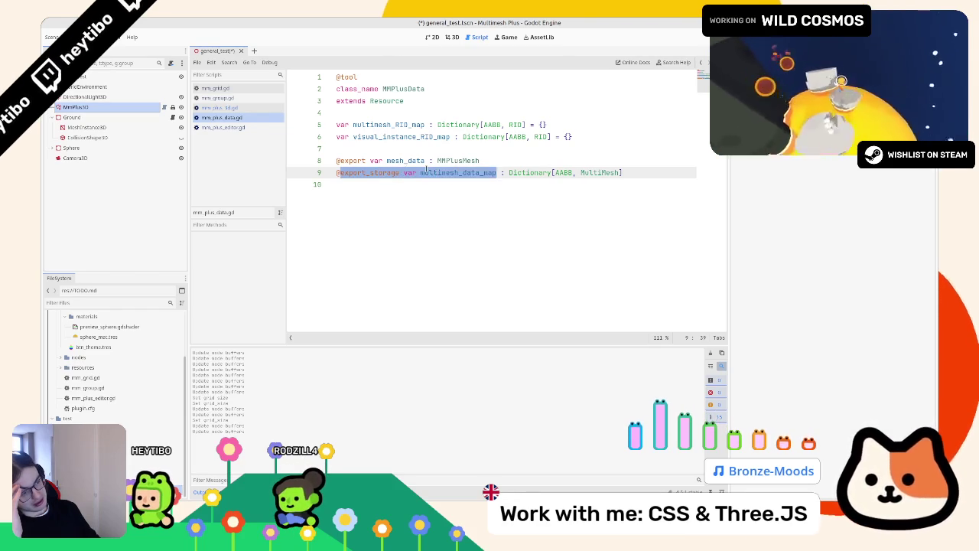
left_click(426, 172)
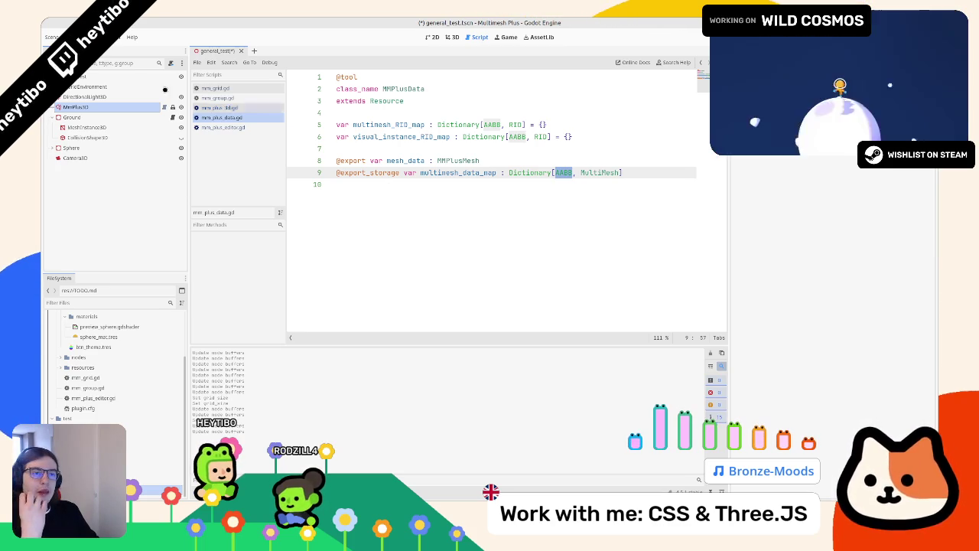
- Check the MmPlus3D and Ground nodes, then browse mm_grid.gd, mm_plus_3d.gd, mm_plus_data.gd and mm_plus_editor.gd
left_click(131, 112)
left_click(130, 117)
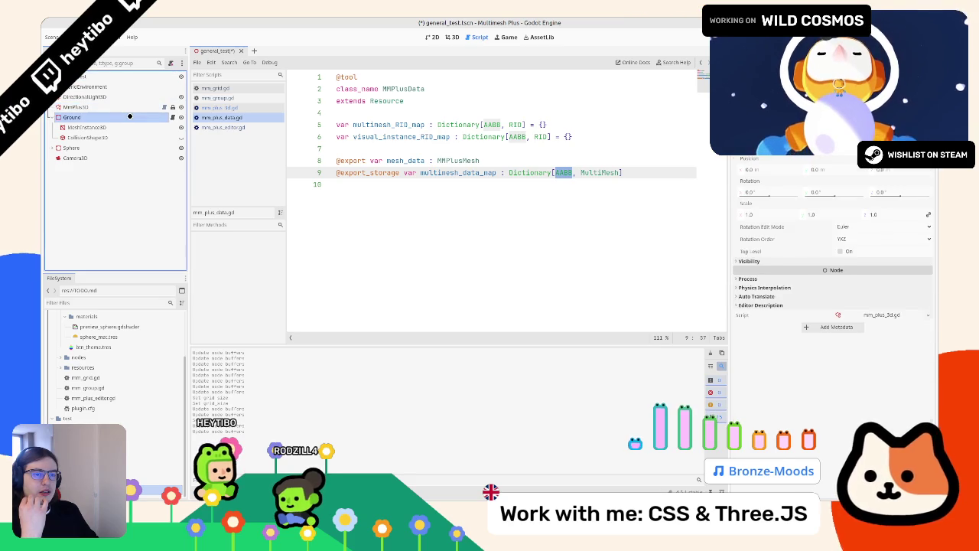
left_click(215, 88)
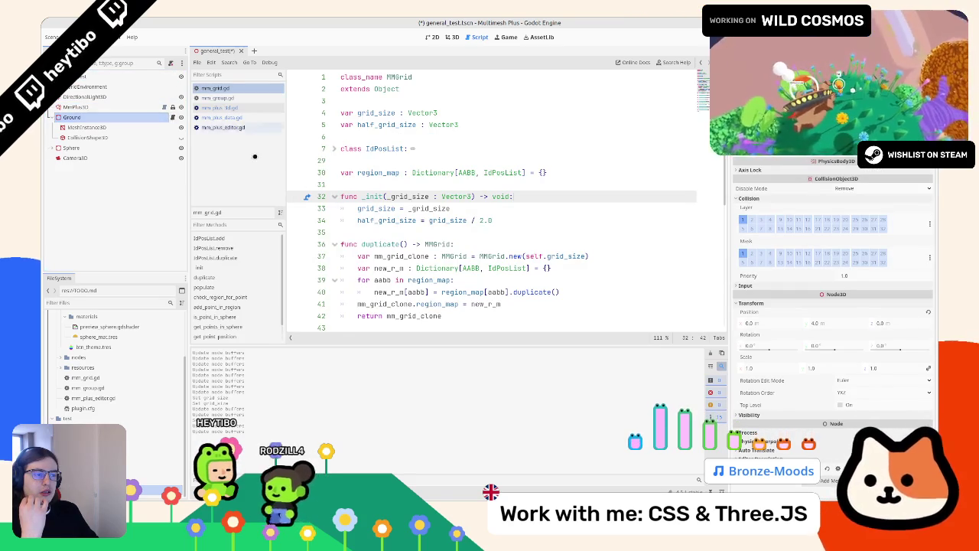
scroll(364, 217, "down", 3)
scroll(365, 216, "up", 1)
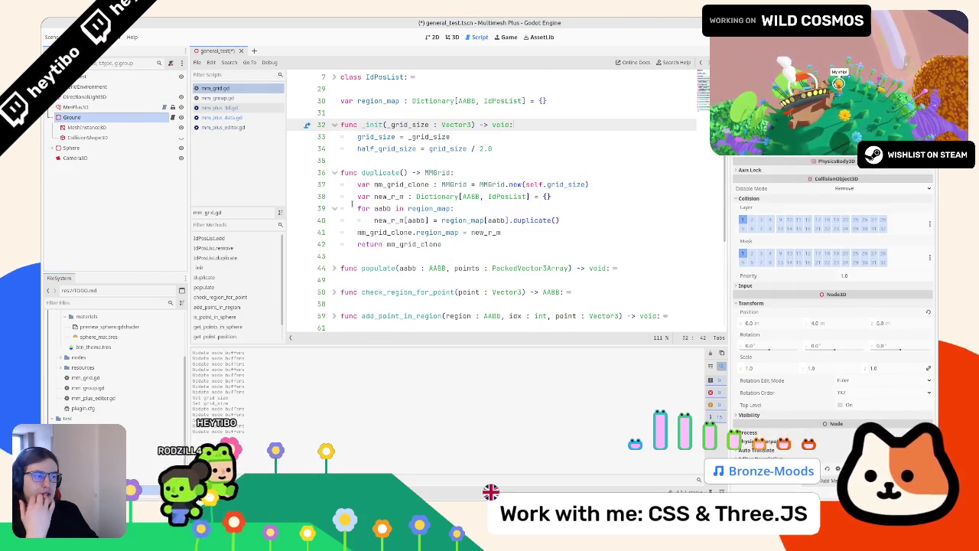
left_click(229, 107)
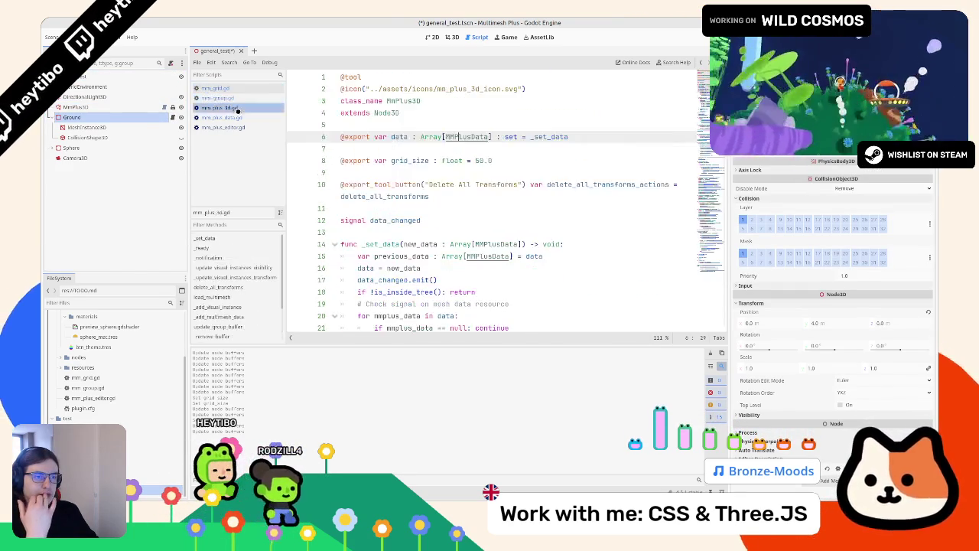
left_click(229, 127)
left_click(231, 119)
left_click(230, 127)
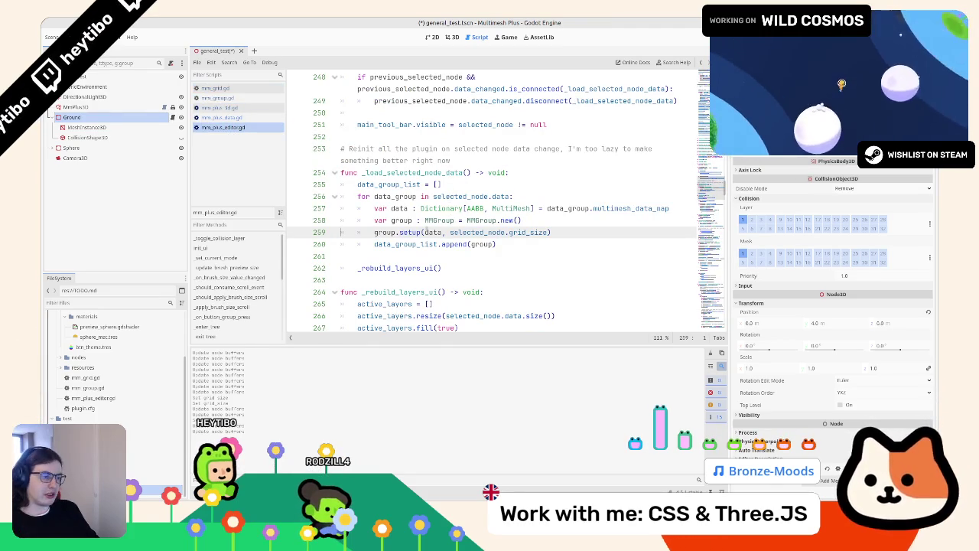
- Mark group.setup(...) on line 259 of mm_plus_editor.gd and jump to setup's definition
mouse_move(403, 238)
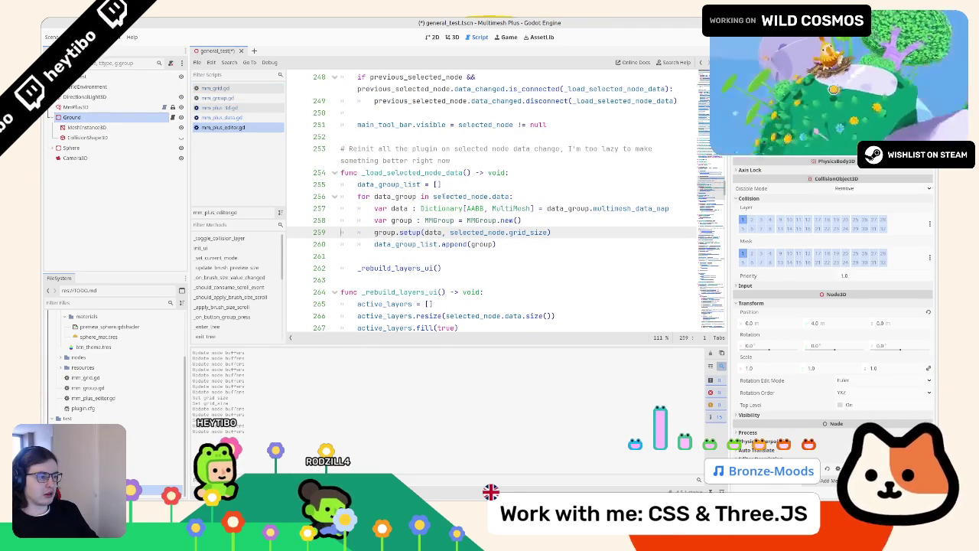
left_click_drag(511, 197, 433, 197)
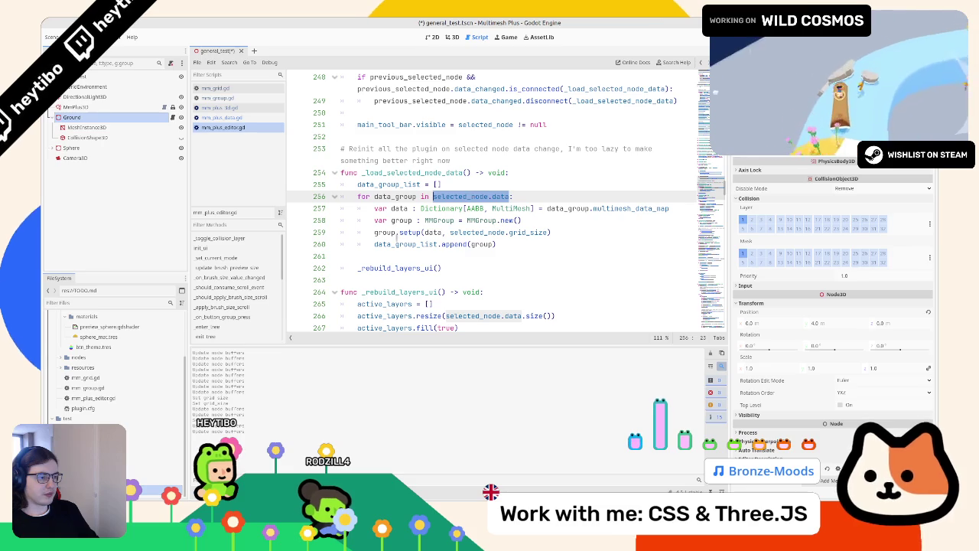
left_click_drag(374, 232, 553, 230)
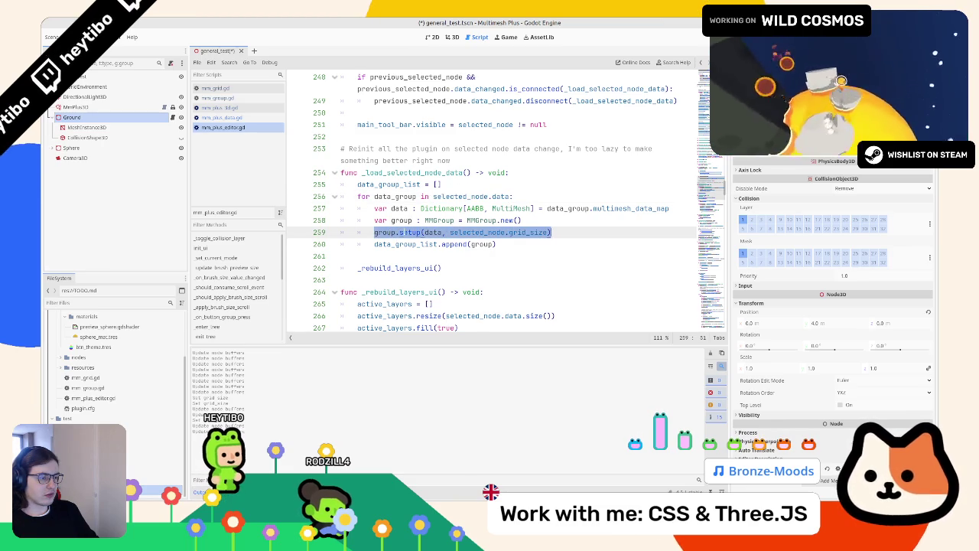
left_click(399, 232, "ctrl")
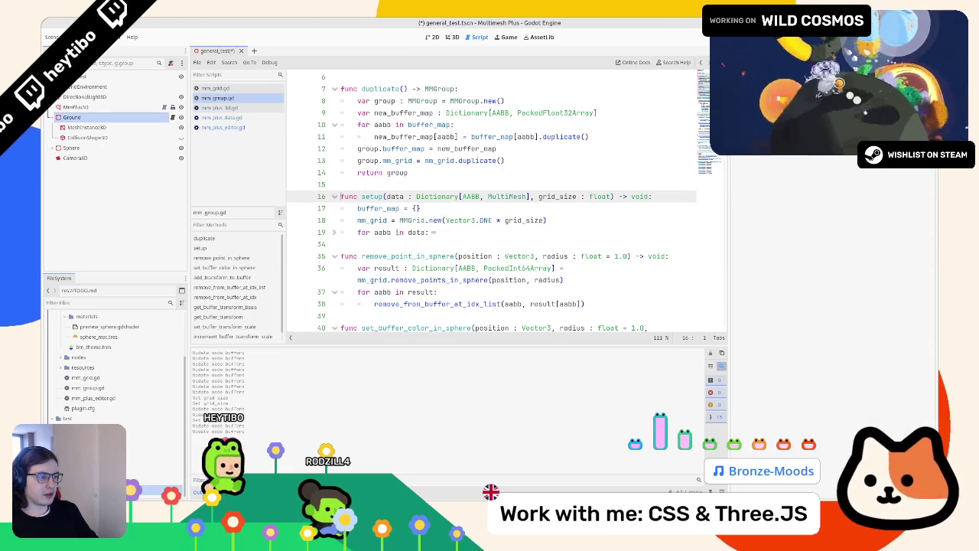
- Inspect setup()'s loop body, aabb key and AABB, MultiMesh dictionary types, then open mm_grid.gd
left_click_drag(472, 160, 337, 229)
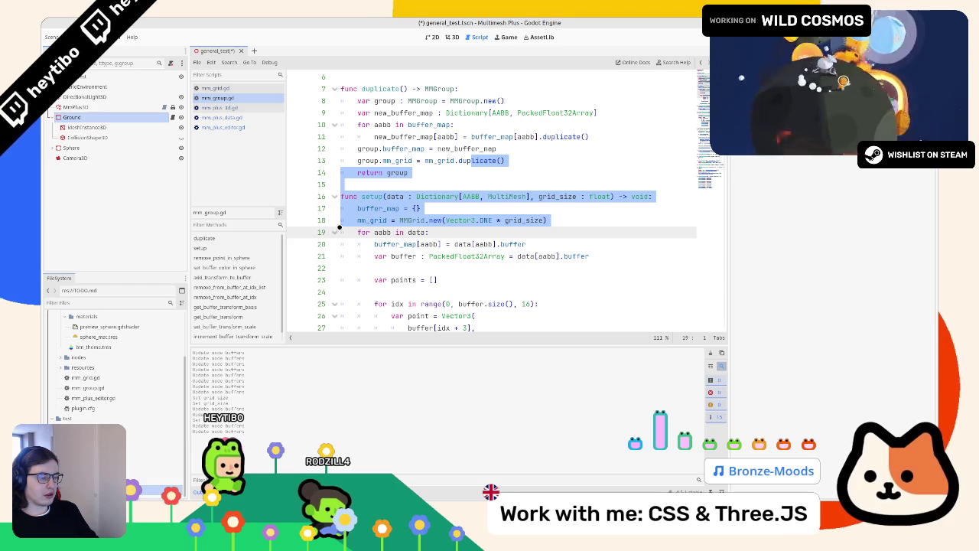
left_click(335, 232)
left_click(334, 232)
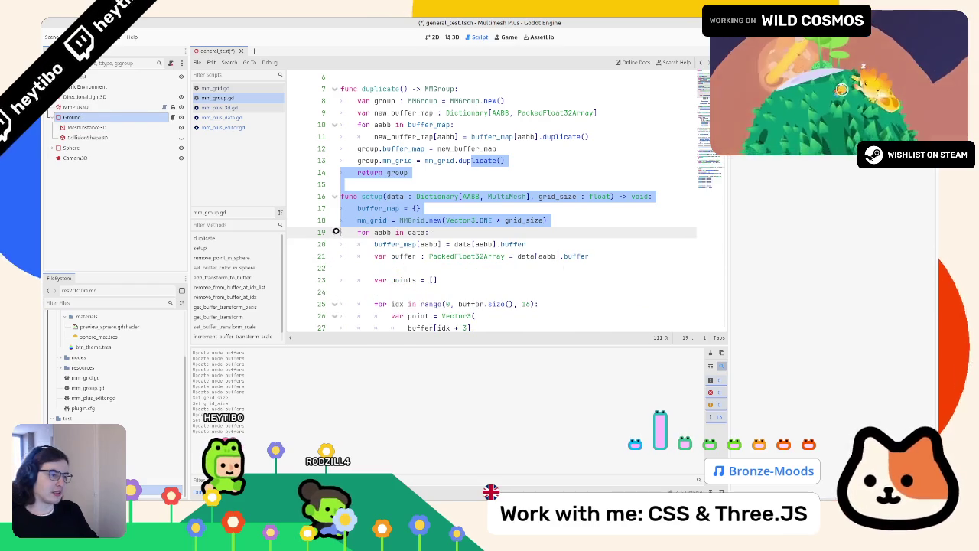
left_click(344, 220)
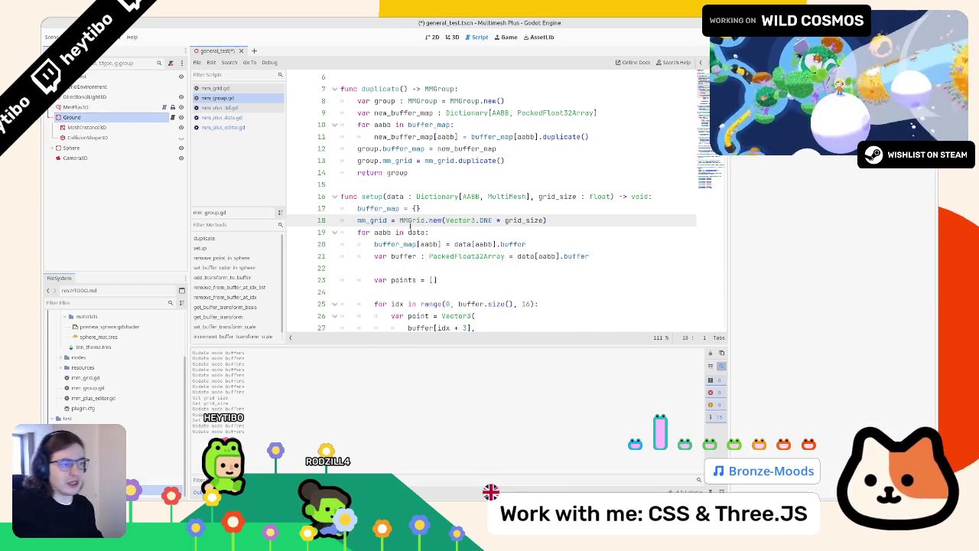
double_click(426, 243)
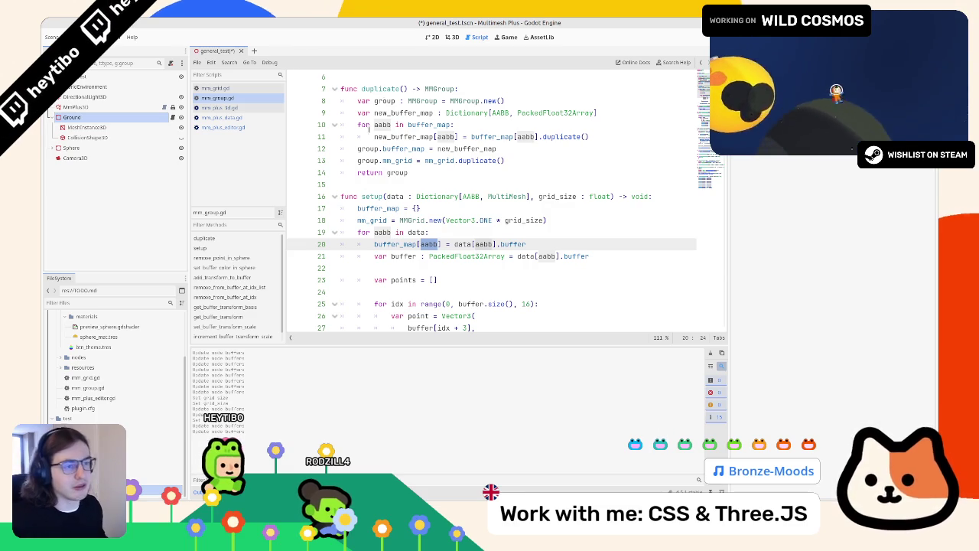
left_click_drag(462, 197, 526, 197)
left_click(226, 88)
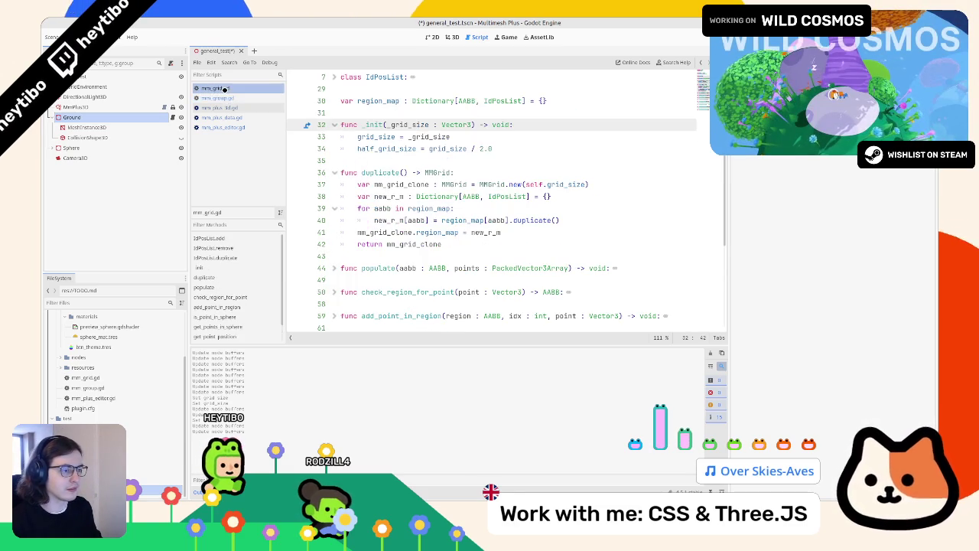
- Switch to mm_plus_editor.gd and widen the code panel so long lines fit
left_click(213, 98)
left_click(220, 118)
left_click(218, 127)
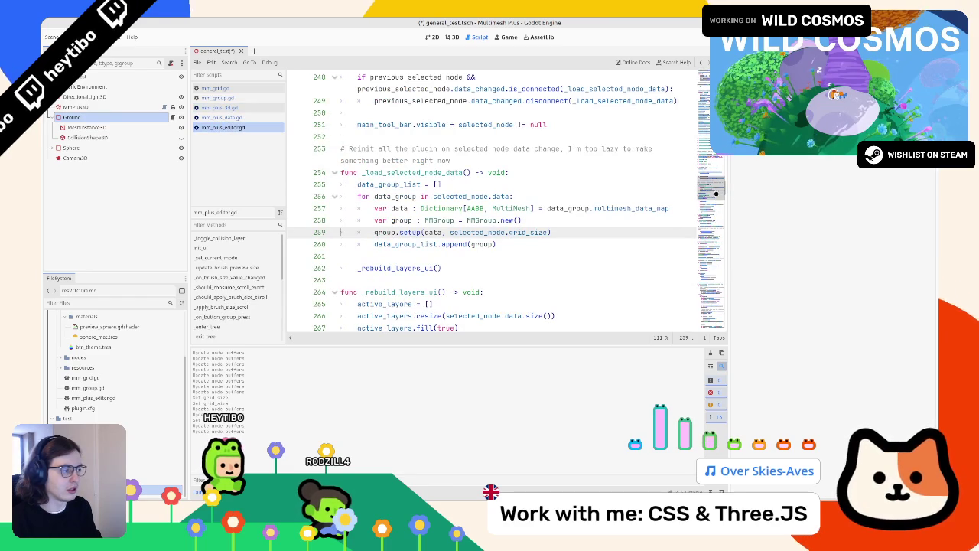
left_click_drag(728, 190, 819, 197)
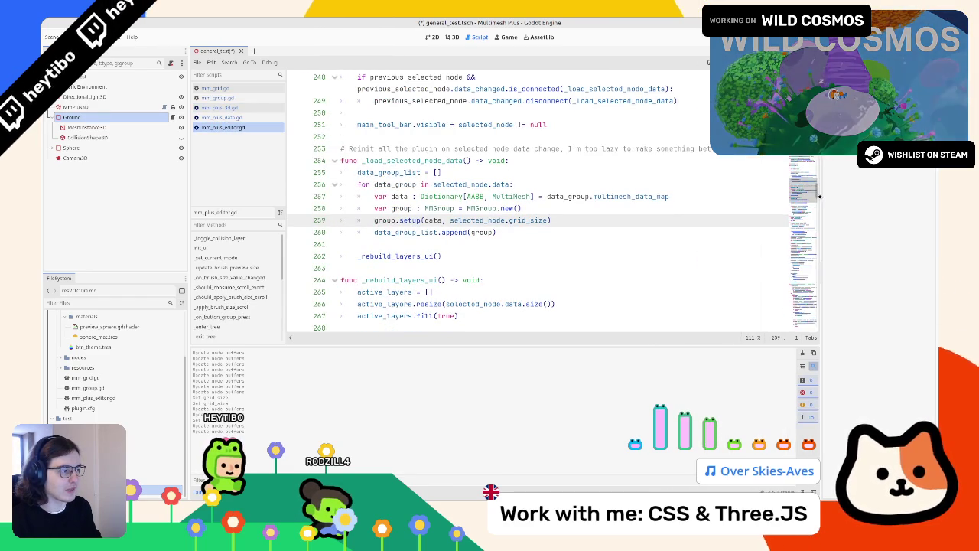
- Review the setup loop on lines 255–259, set a breakpoint on line 266, then open mm_plus_data.gd
left_click(657, 208)
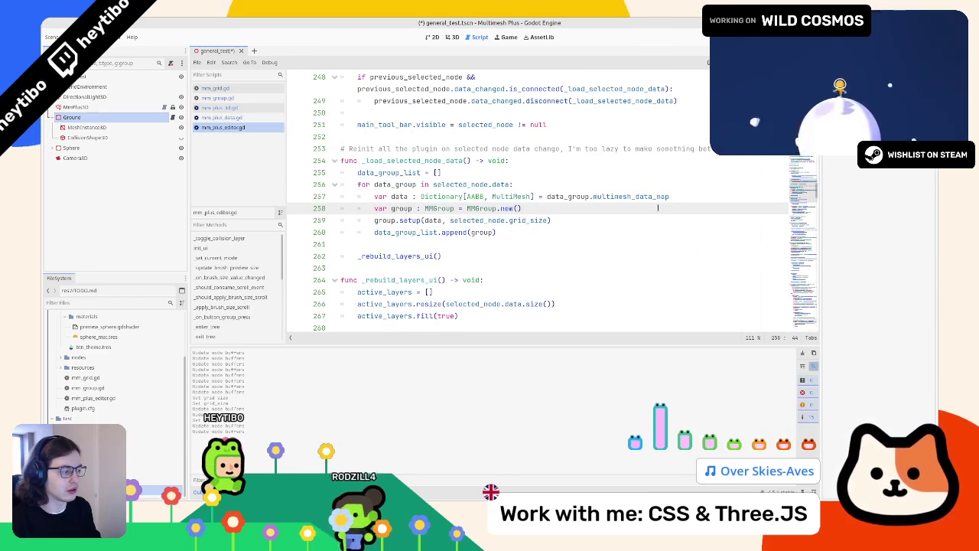
left_click(294, 304)
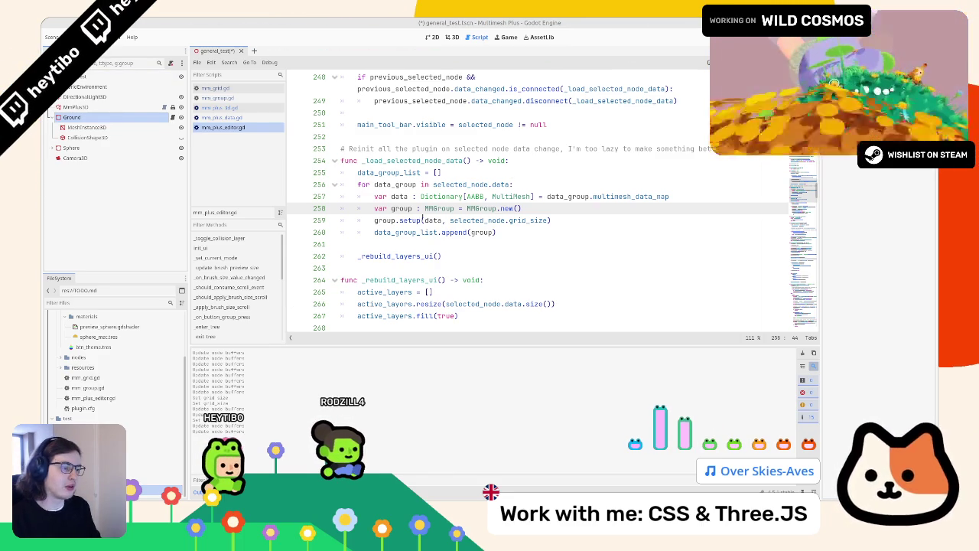
double_click(408, 219)
left_click(448, 176)
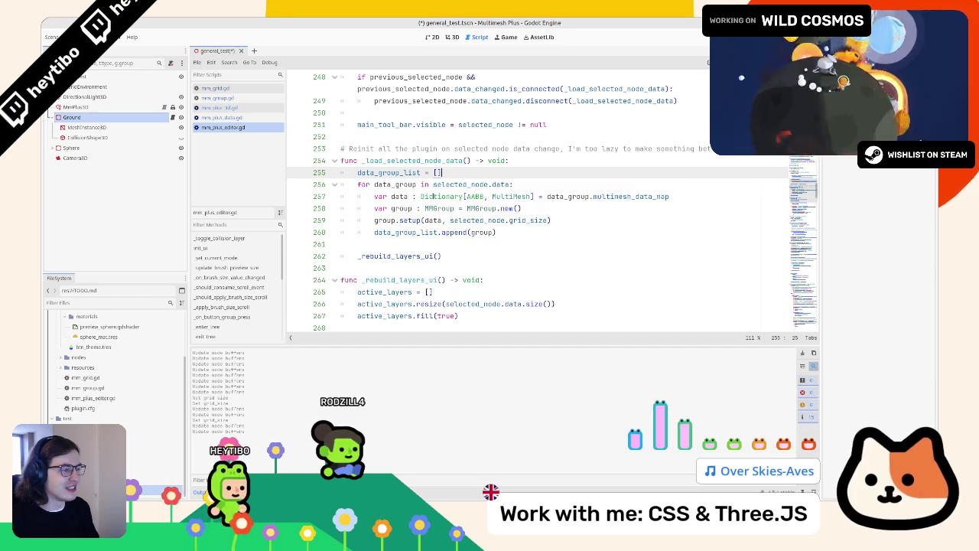
double_click(434, 197)
left_click(222, 117)
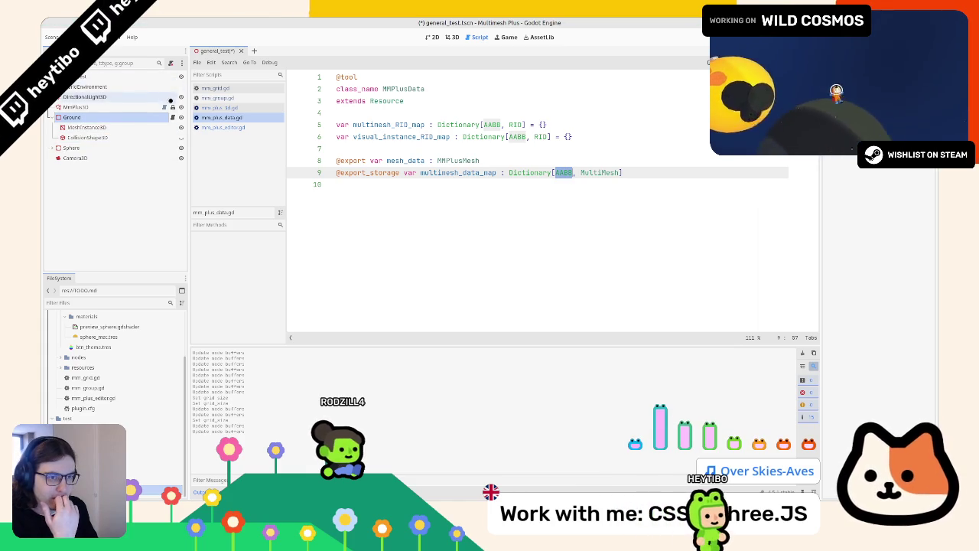
left_click(171, 118)
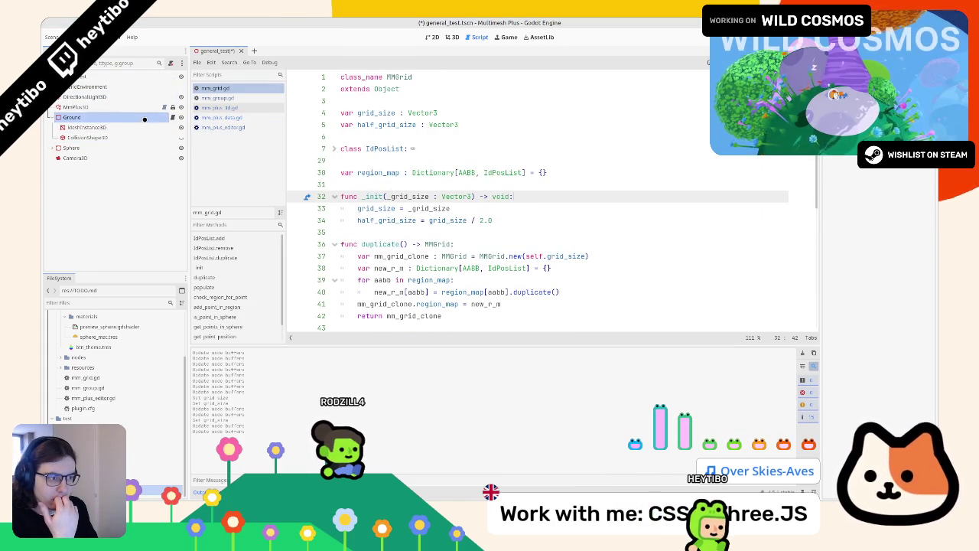
left_click(87, 118)
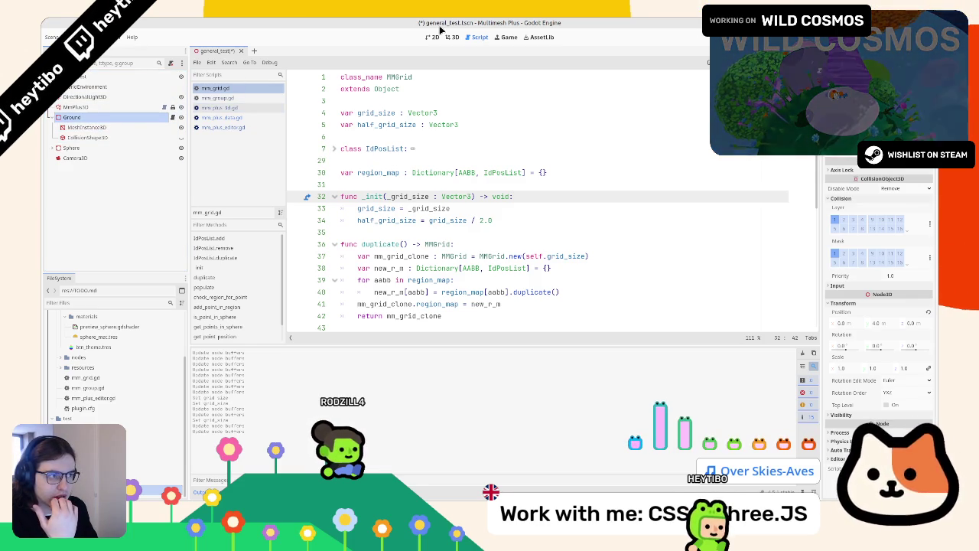
left_click(76, 107)
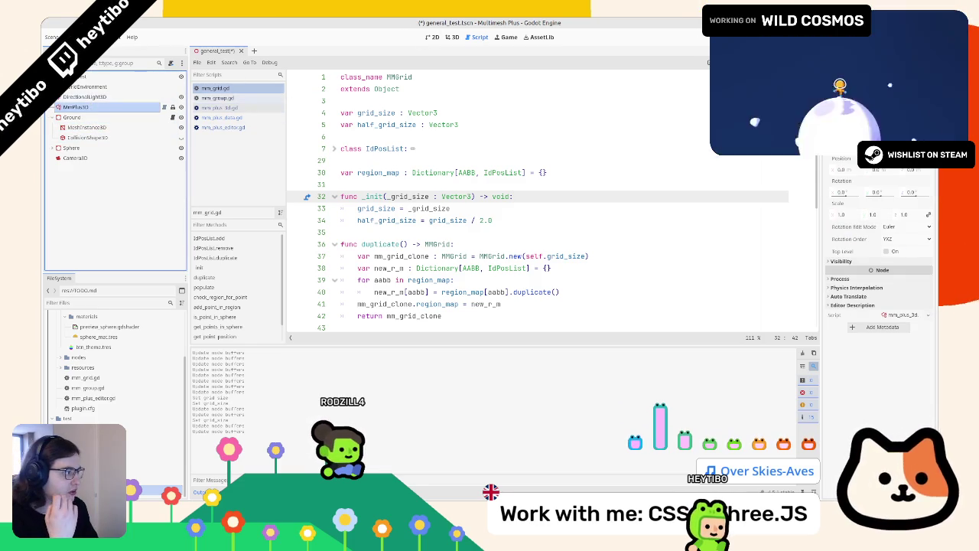
scroll(358, 165, "down", 3)
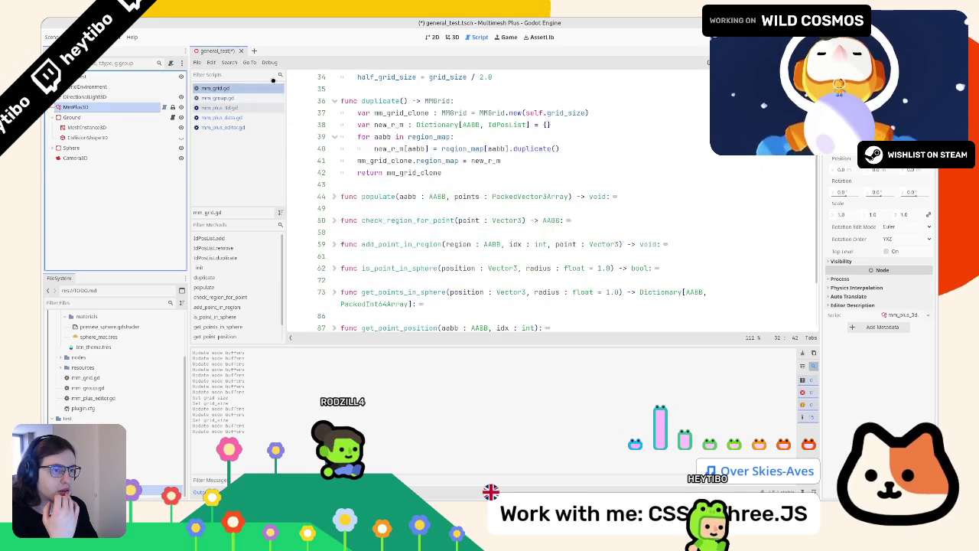
left_click(164, 107)
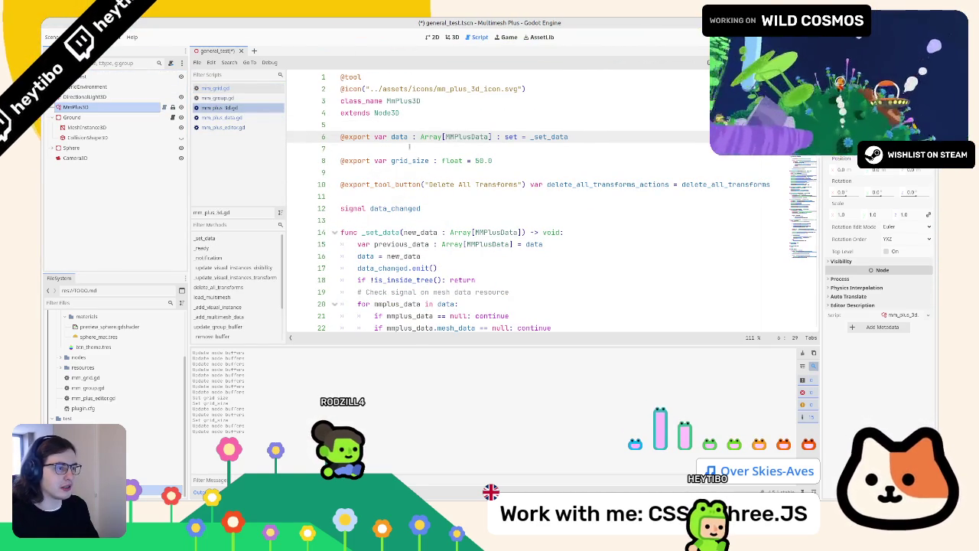
left_click(474, 138, "ctrl")
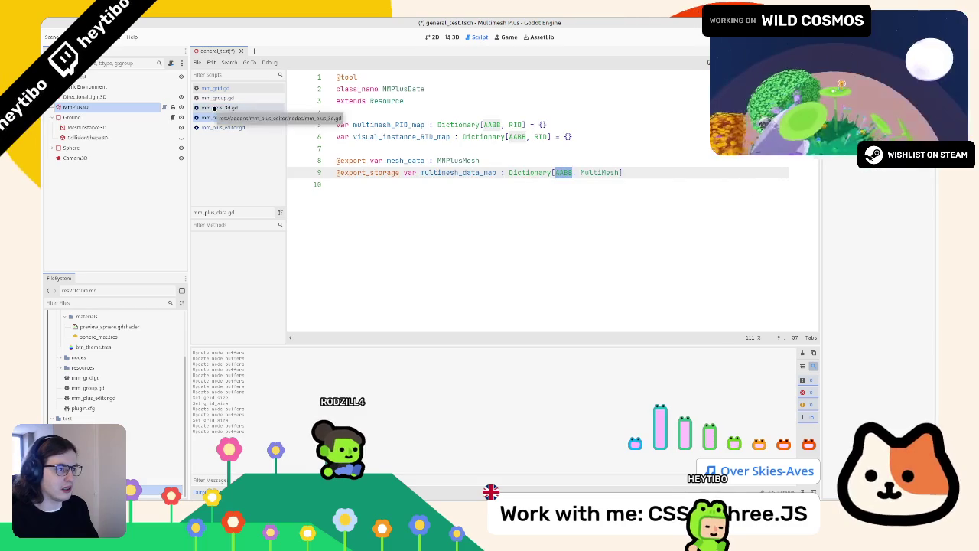
left_click(365, 149)
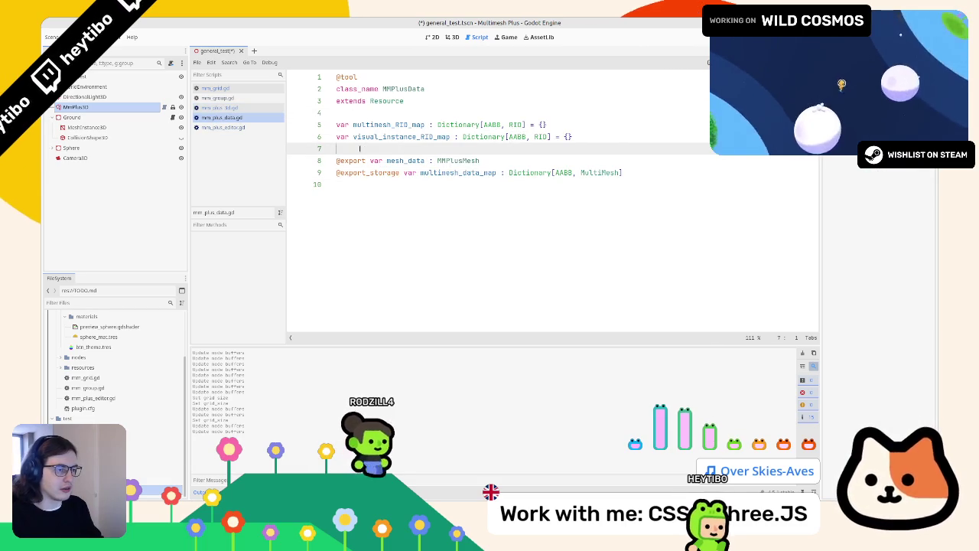
key("Return")
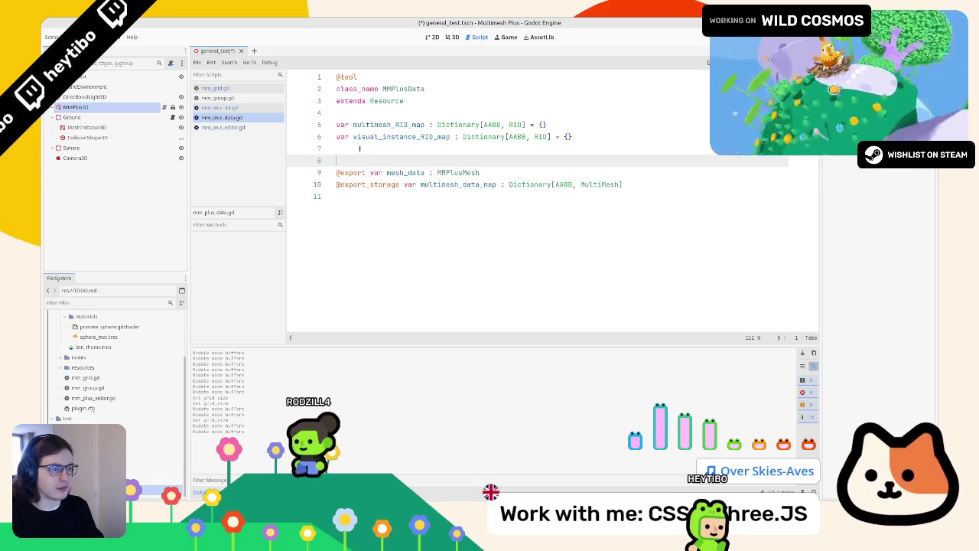
type("@export var sto")
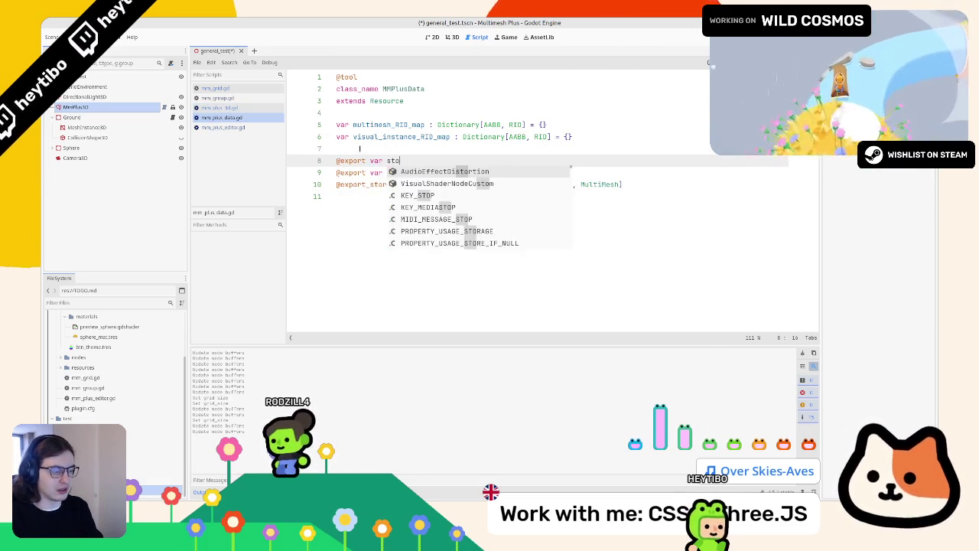
key("Escape")
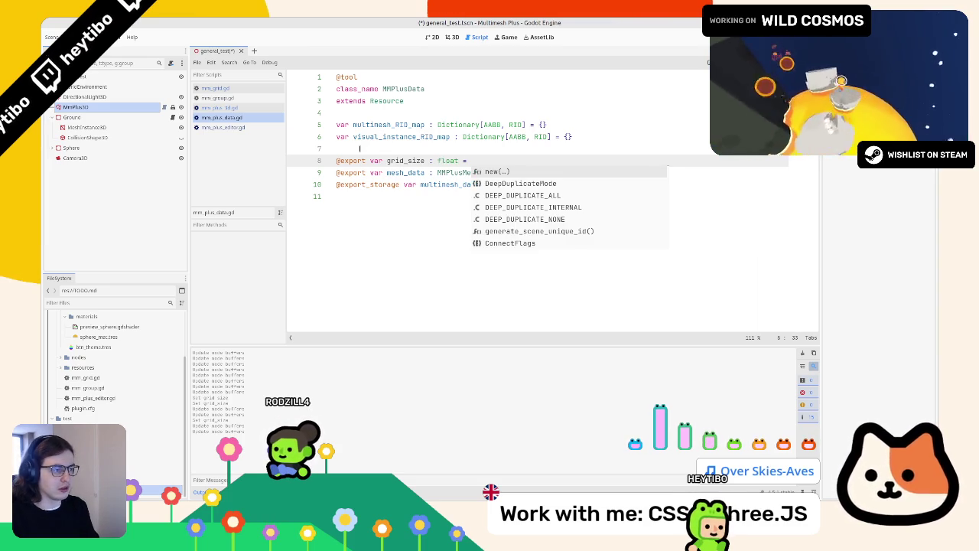
type("0")
key("ctrl+s")
- Remove the blank lines around grid_size in mm_plus_3d.gd so it sits under data, and save
key("ctrl+shift+comma")
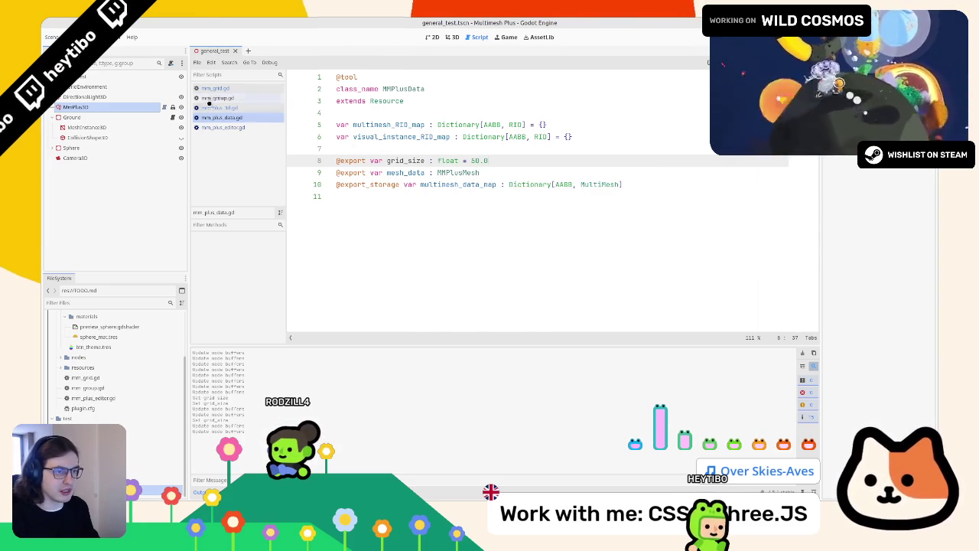
left_click(502, 171)
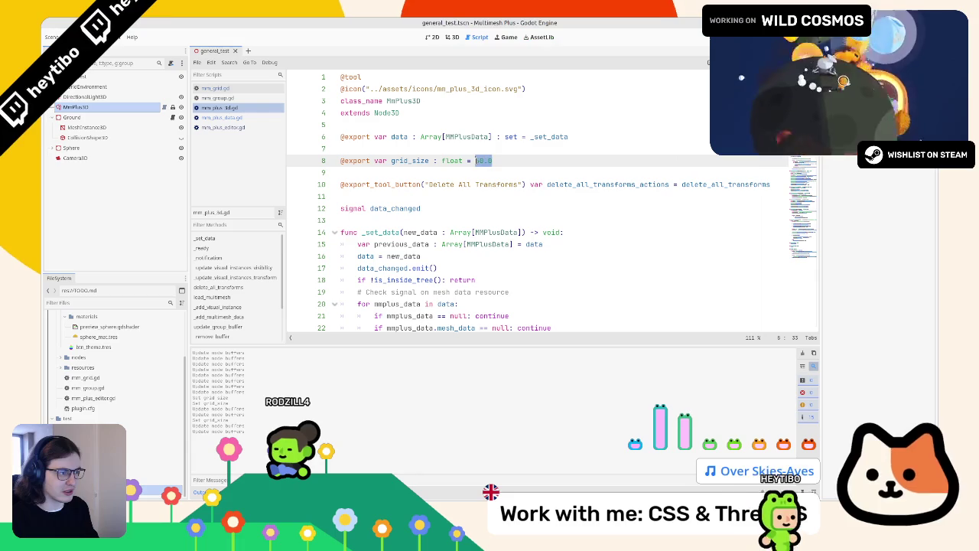
key("Delete")
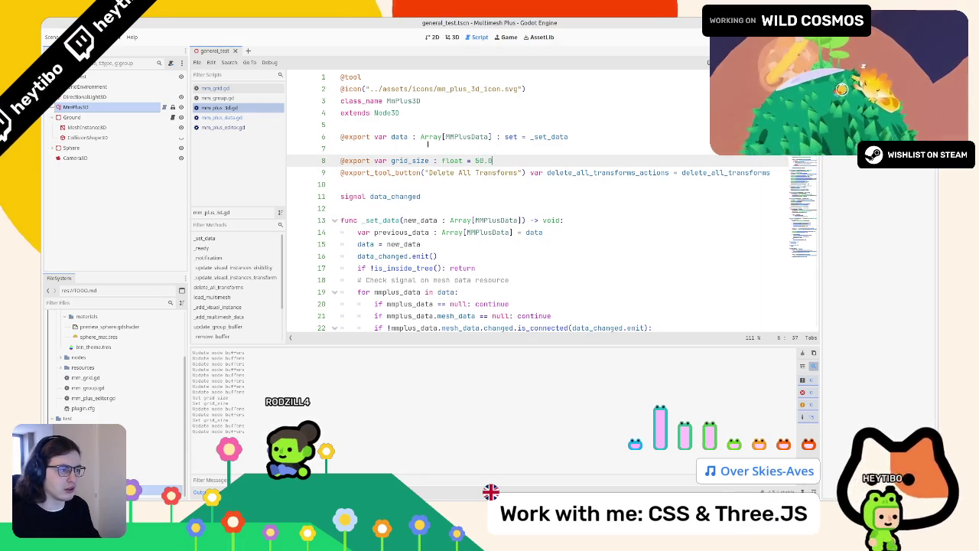
key("ctrl+s")
left_click(427, 146)
key("BackSpace")
key("ctrl+s")
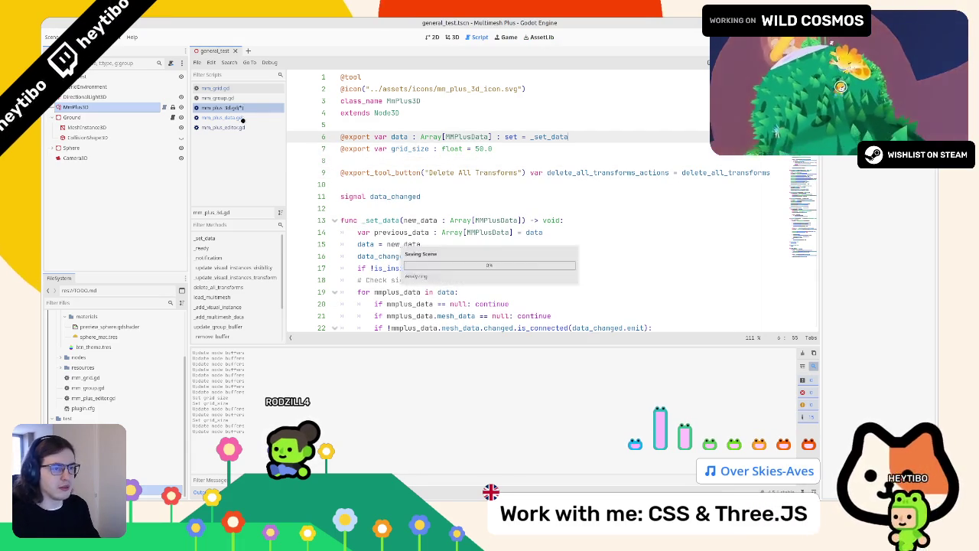
left_click(242, 118)
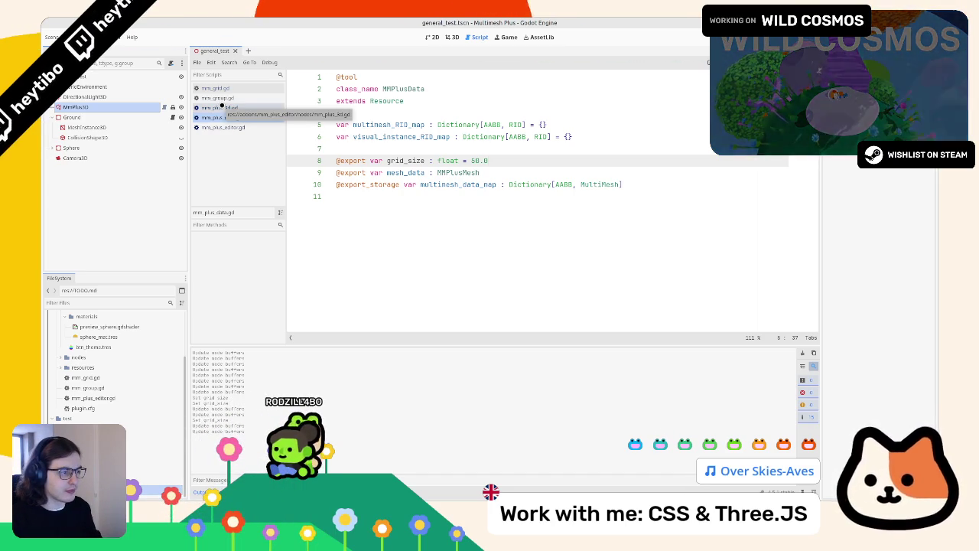
- Select the new grid_size export line in mm_plus_data.gd
double_click(564, 185)
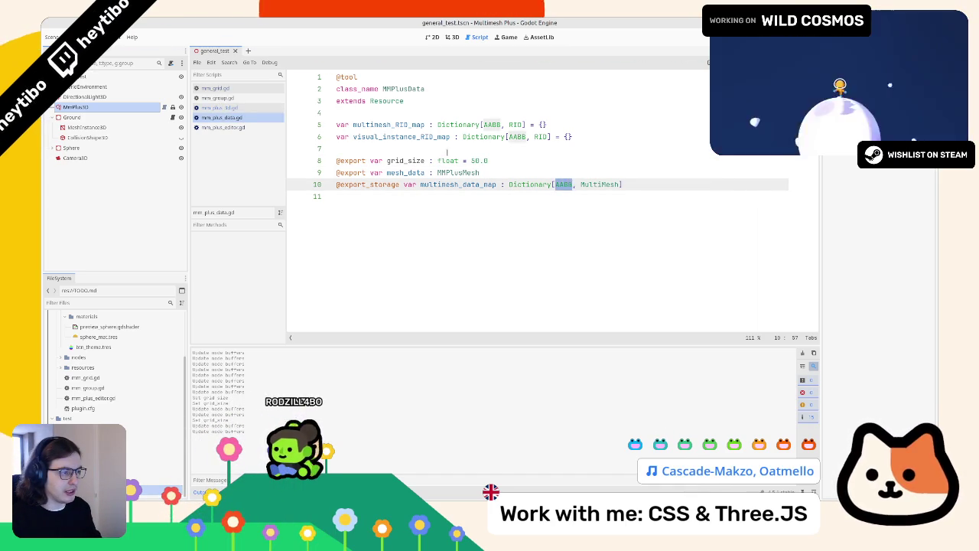
left_click(389, 161)
left_click_drag(502, 160, 315, 158)
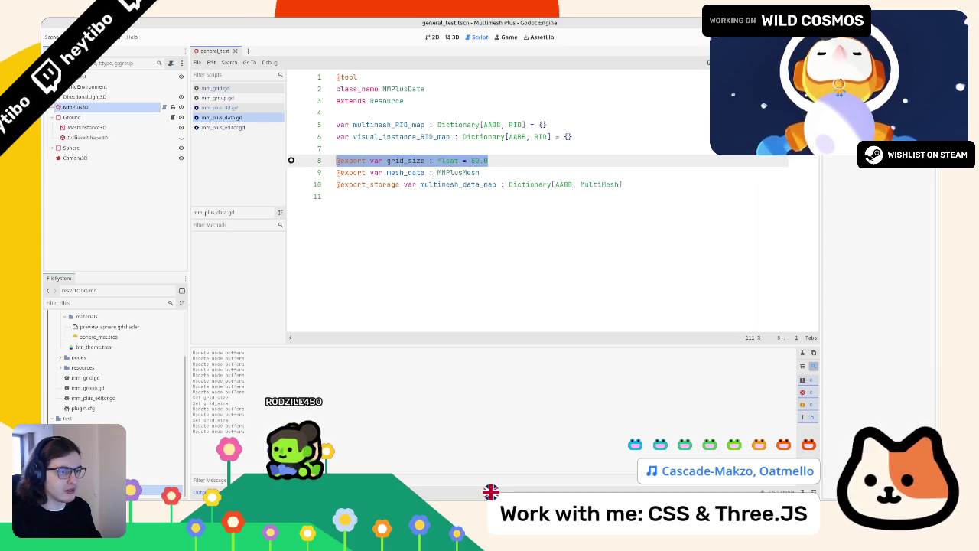
- Show MMPlus3D's Grid Size and data array in the Inspector and save general_test.tscn
left_click(107, 108)
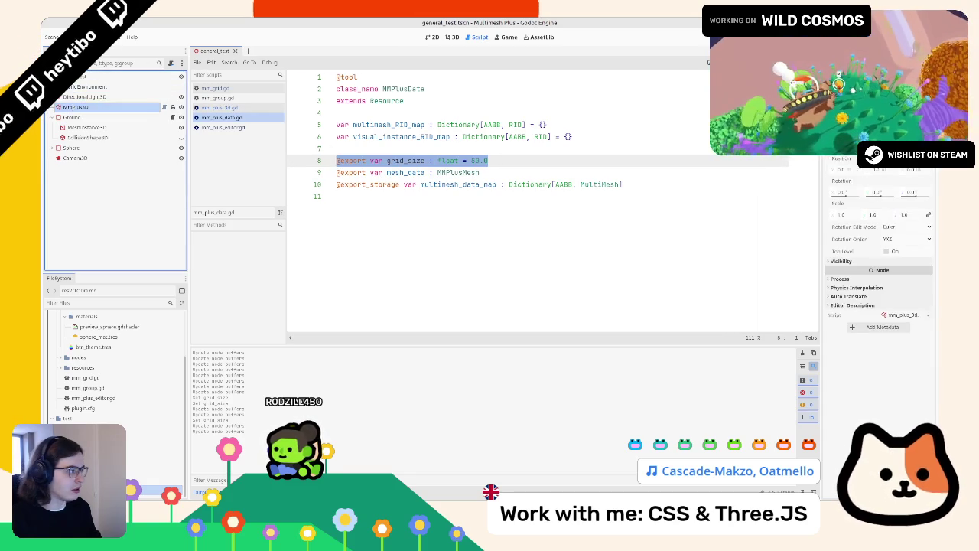
scroll(879, 306, "up", 3)
scroll(880, 306, "up", 1)
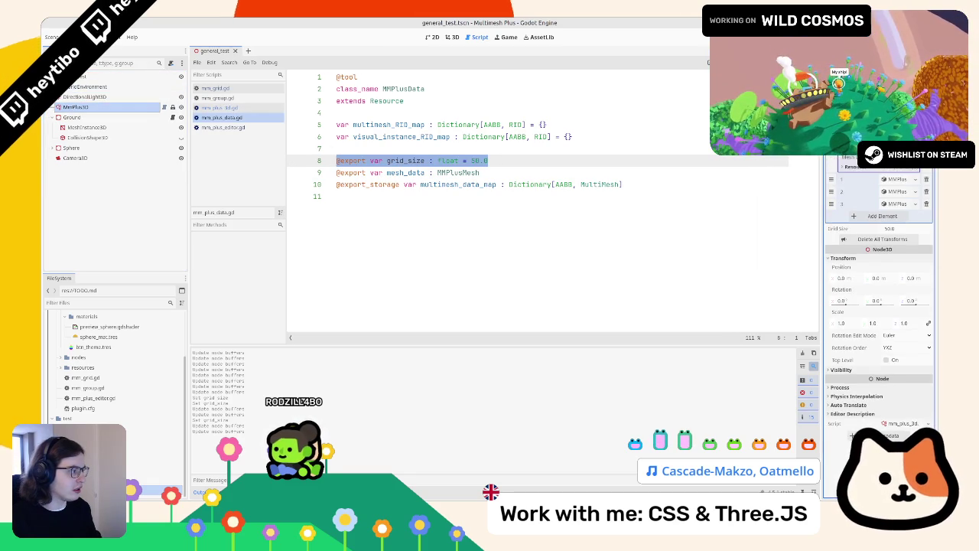
scroll(880, 306, "down", 1)
scroll(880, 306, "up", 1)
scroll(880, 306, "down", 1)
scroll(880, 306, "up", 1)
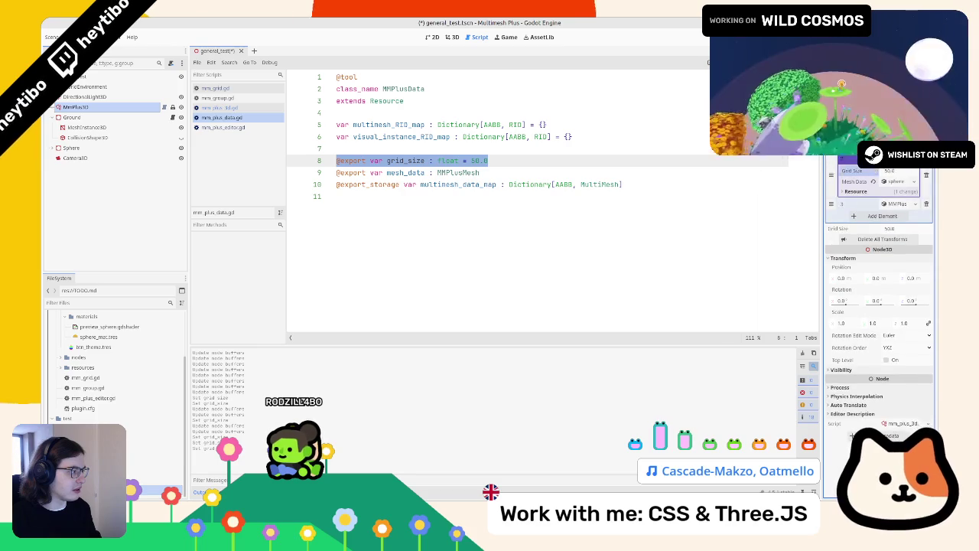
scroll(879, 191, "down", 1)
scroll(880, 222, "down", 1)
scroll(880, 222, "up", 1)
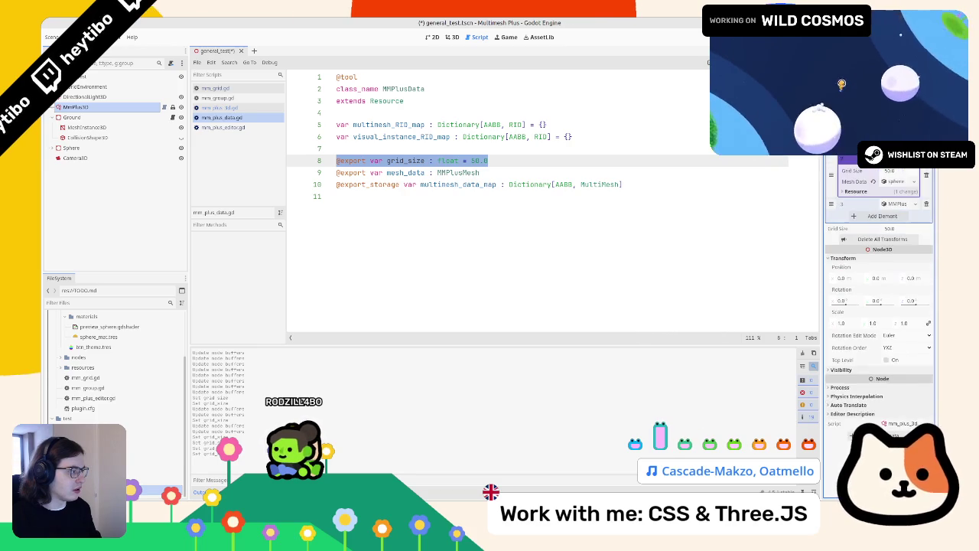
scroll(880, 222, "down", 1)
key("ctrl+s")
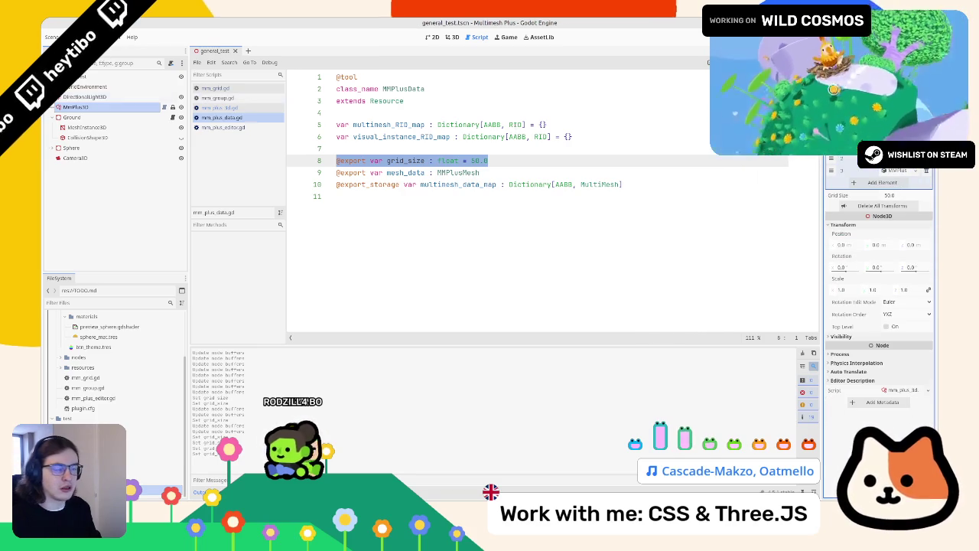
left_click(69, 107)
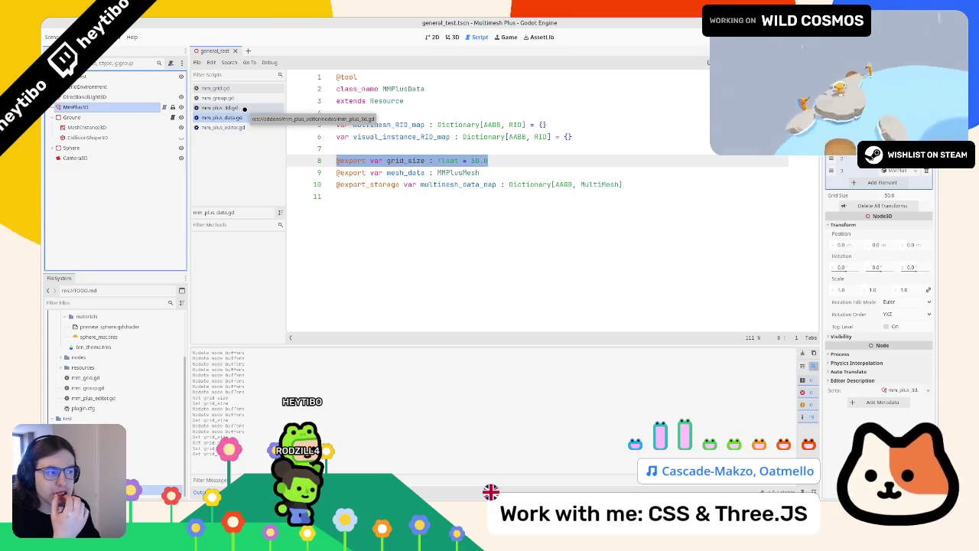
- Open mm_plus_3d.gd and select its grid_size variable and MMPlusData type name
left_click(439, 185)
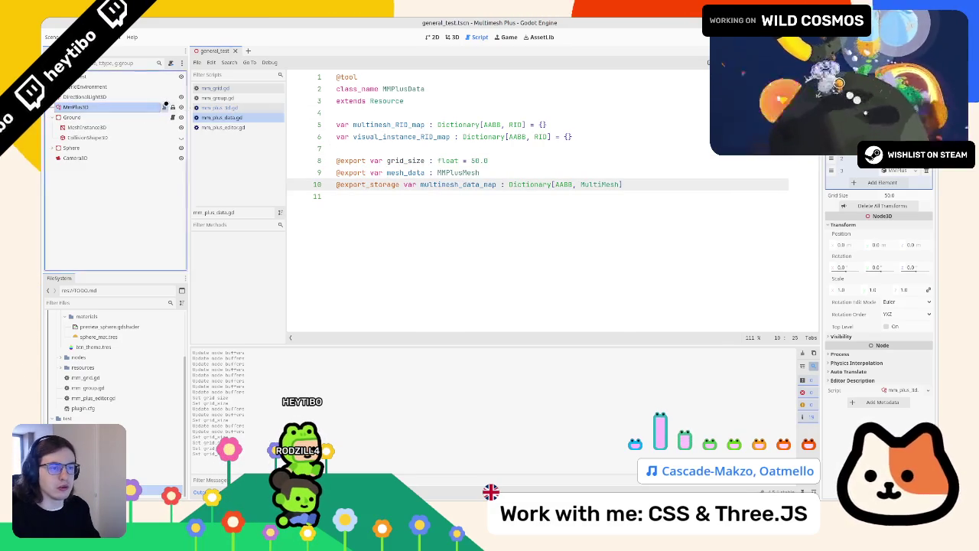
left_click(172, 107)
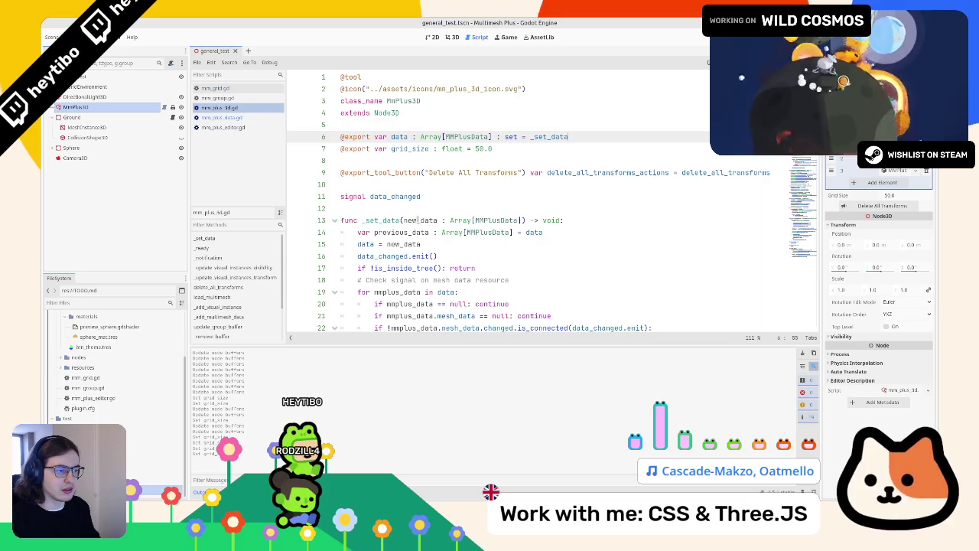
double_click(417, 220)
double_click(406, 148)
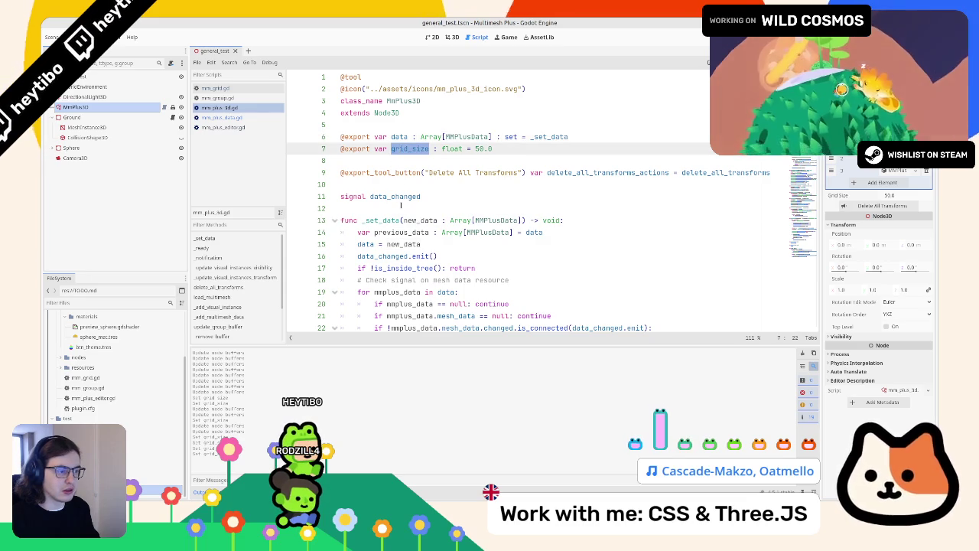
double_click(472, 136)
- Search the script for MMPlusData, stepping through the .new( matches, then close the find bar
key("ctrl+f")
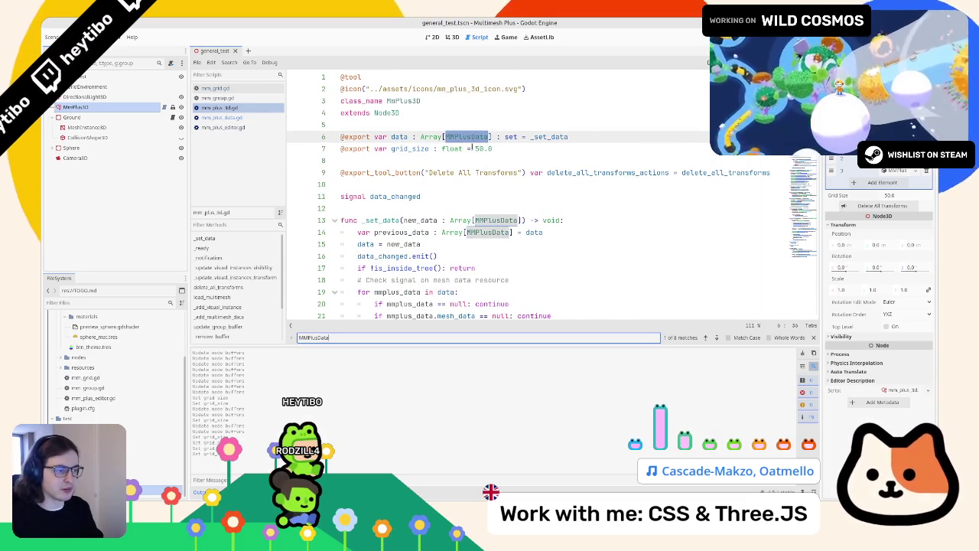
key("Return")
key("Return")
key("Return")
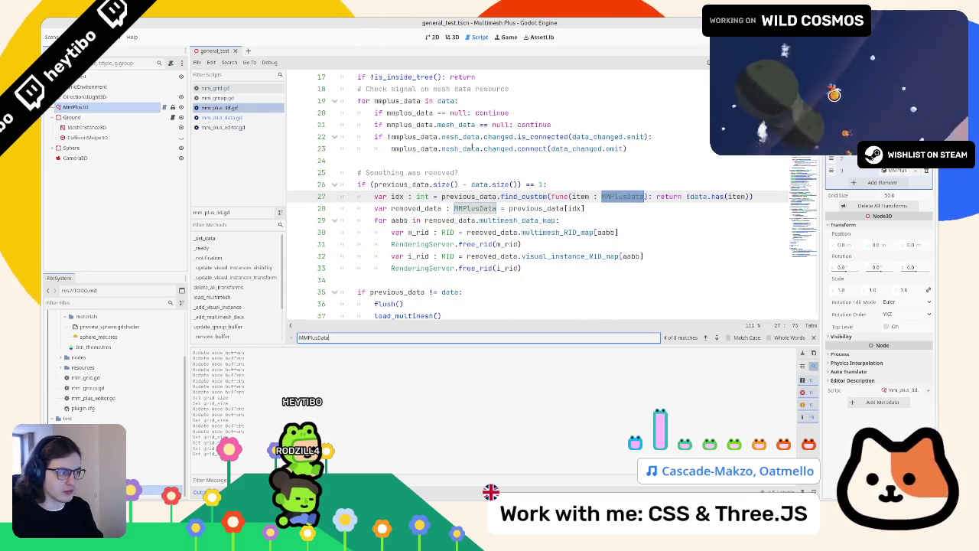
type(".ne")
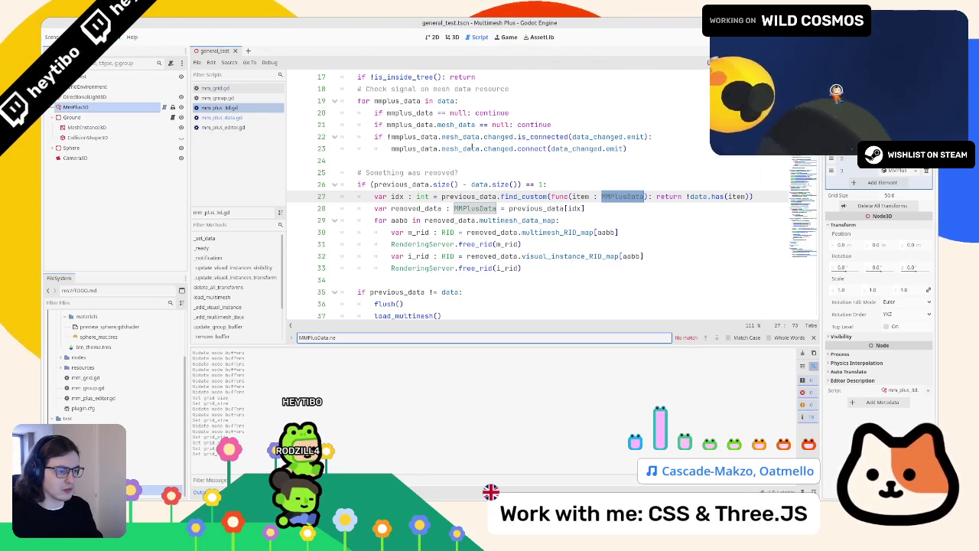
type("w(")
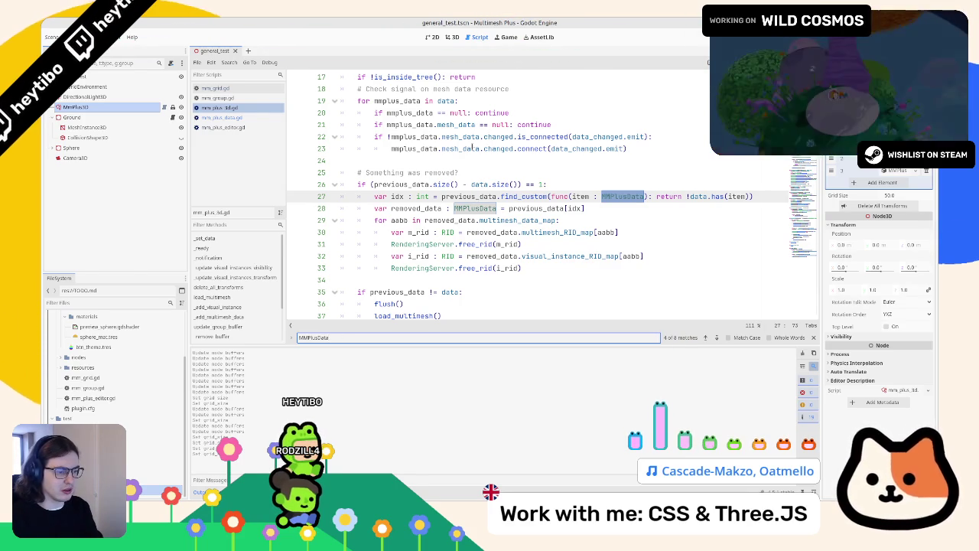
key("Return")
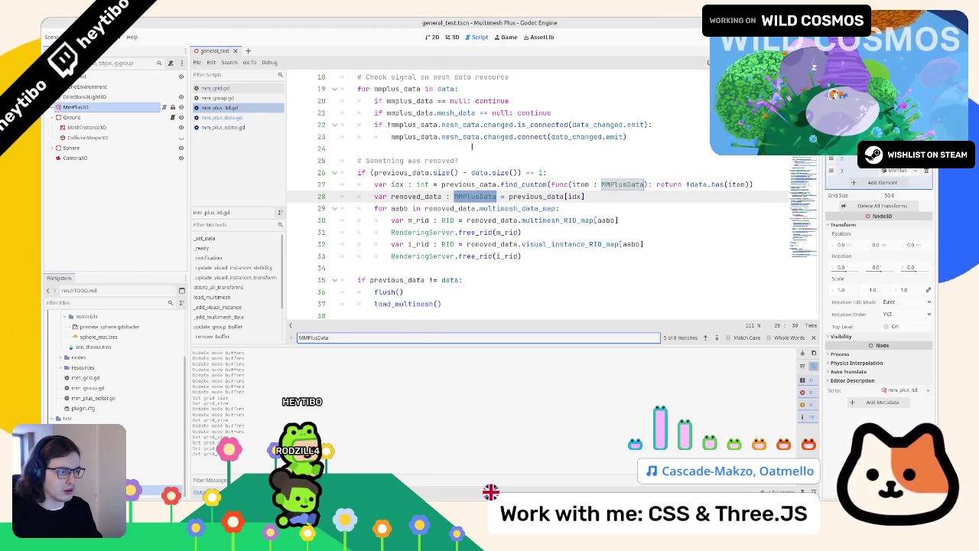
key("Return")
key("Return")
key("Return")
key("Return")
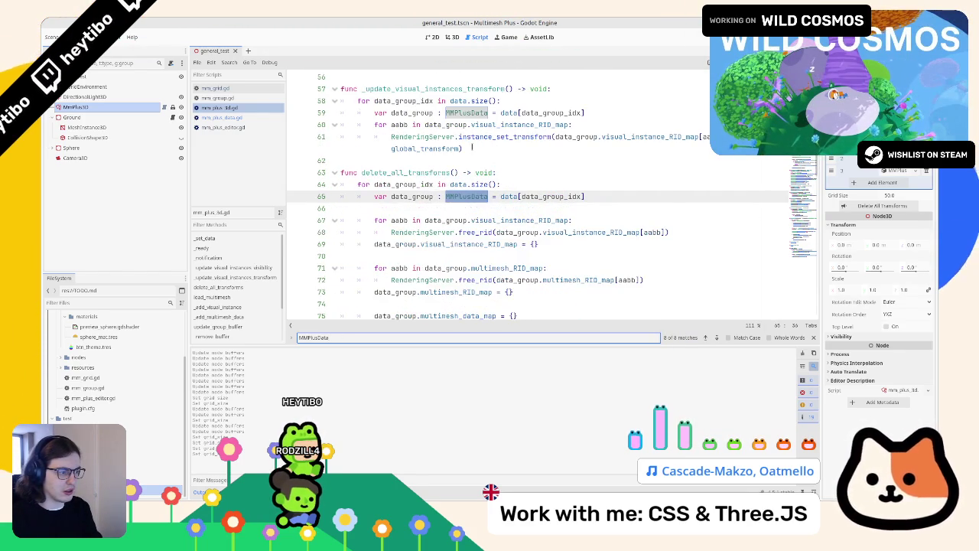
key("Escape")
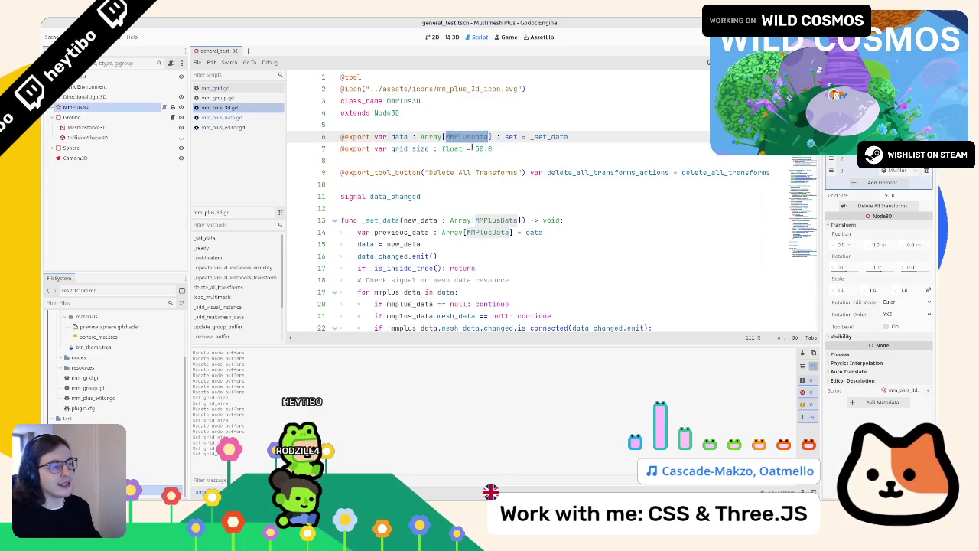
- Highlight the uses of the _set_data setter and its new_data parameter
left_click(441, 159)
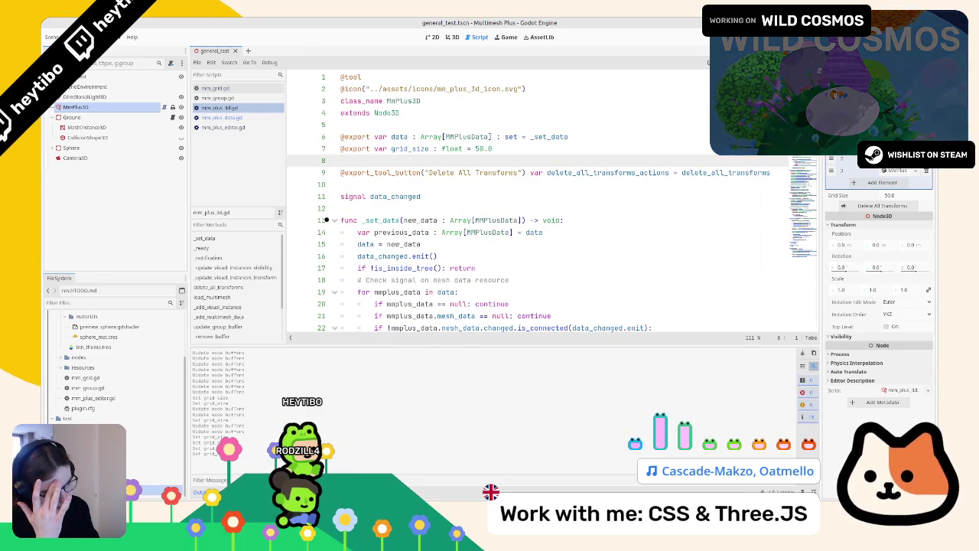
left_click(561, 136)
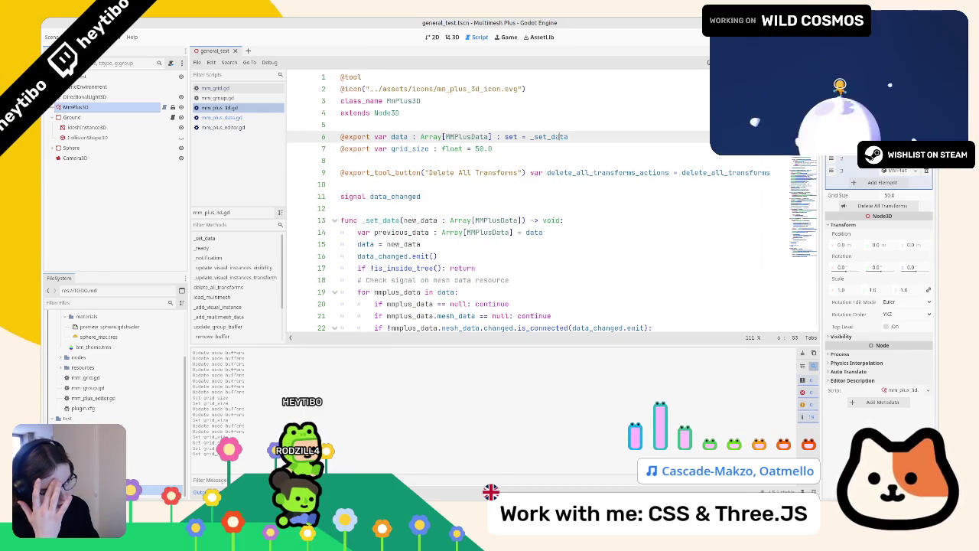
double_click(560, 137)
scroll(427, 221, "down", 2)
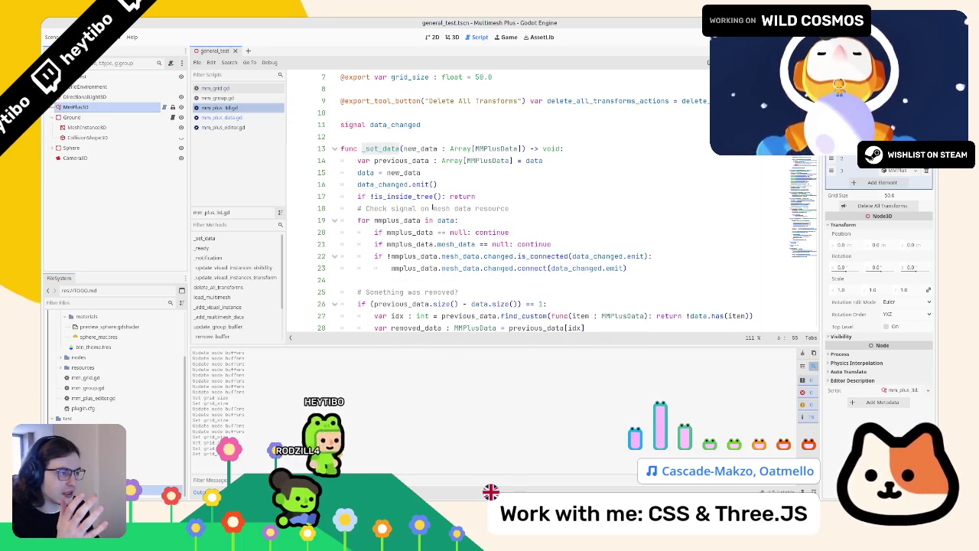
left_click(426, 148)
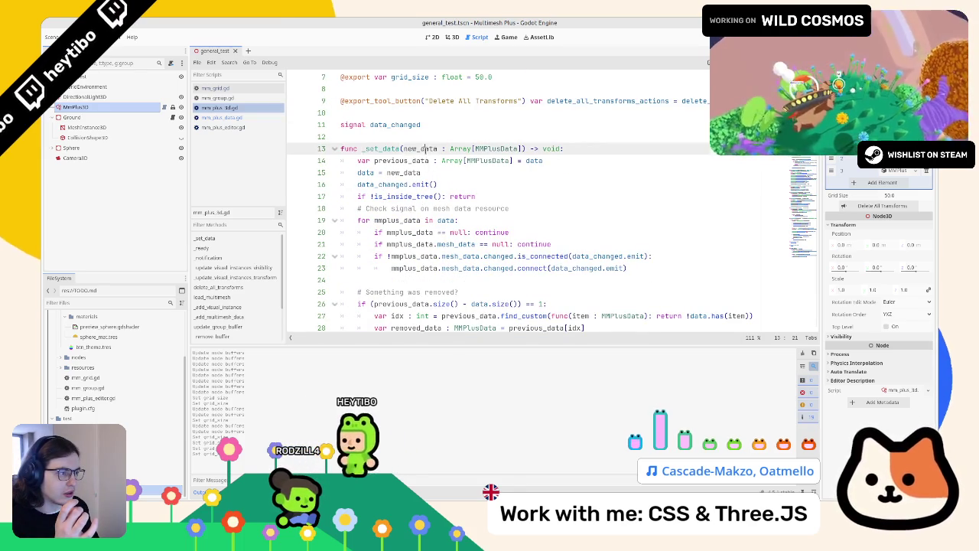
double_click(427, 148)
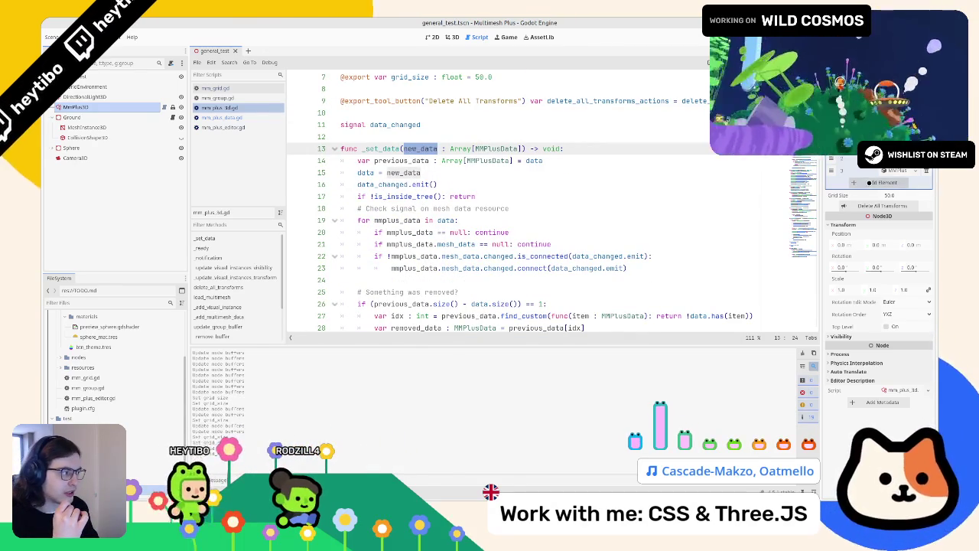
- Add a fourth data element with a new MMPlusData resource, clear the output, widen the Inspector
left_click(881, 182)
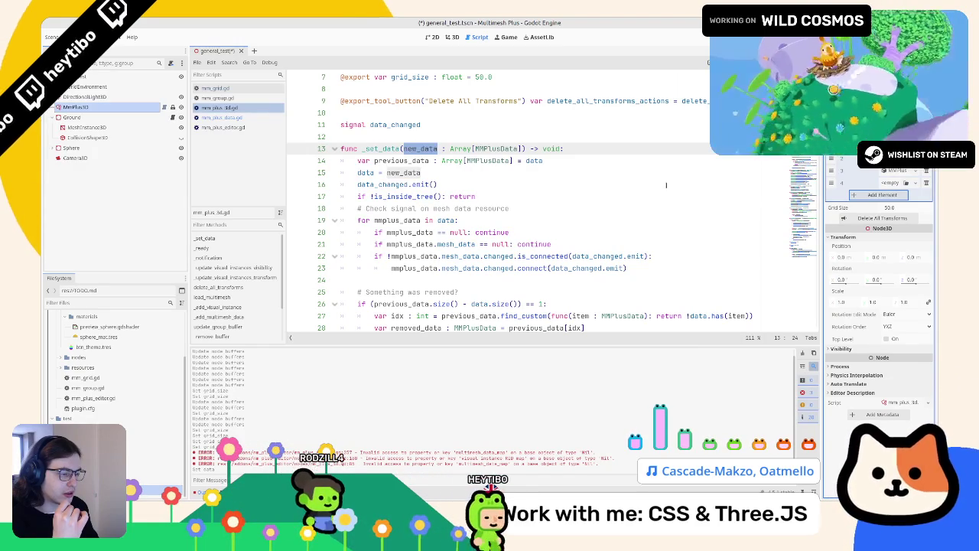
key("ctrl+F2")
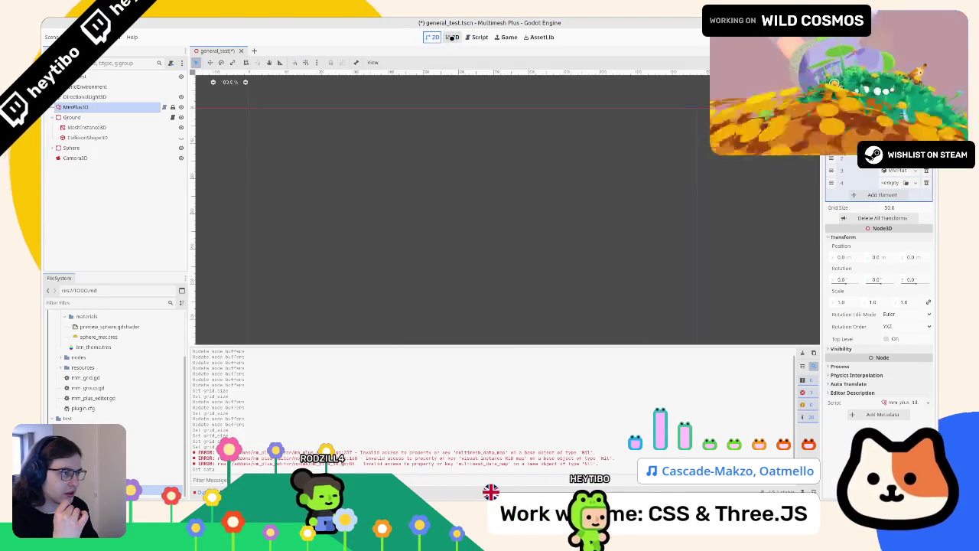
key("ctrl+F3")
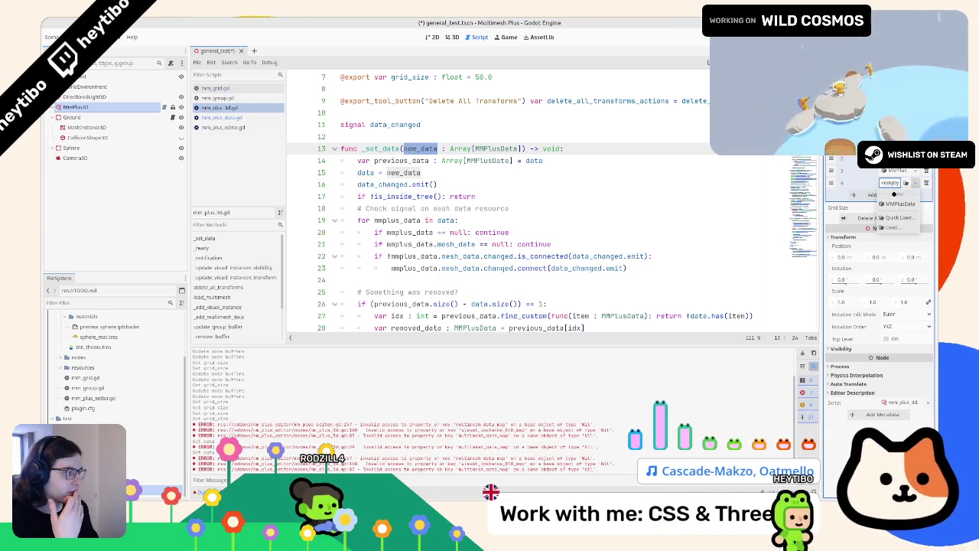
left_click(890, 184)
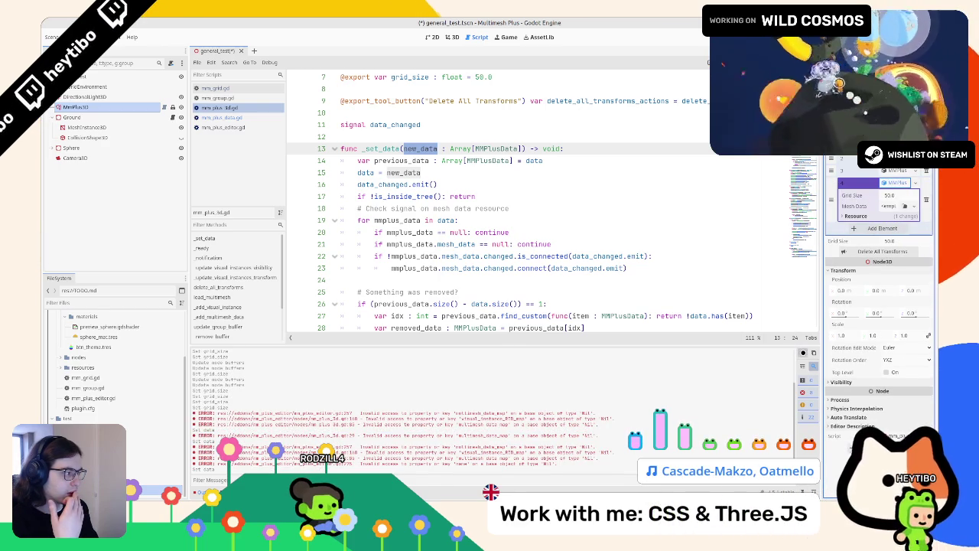
left_click(802, 352)
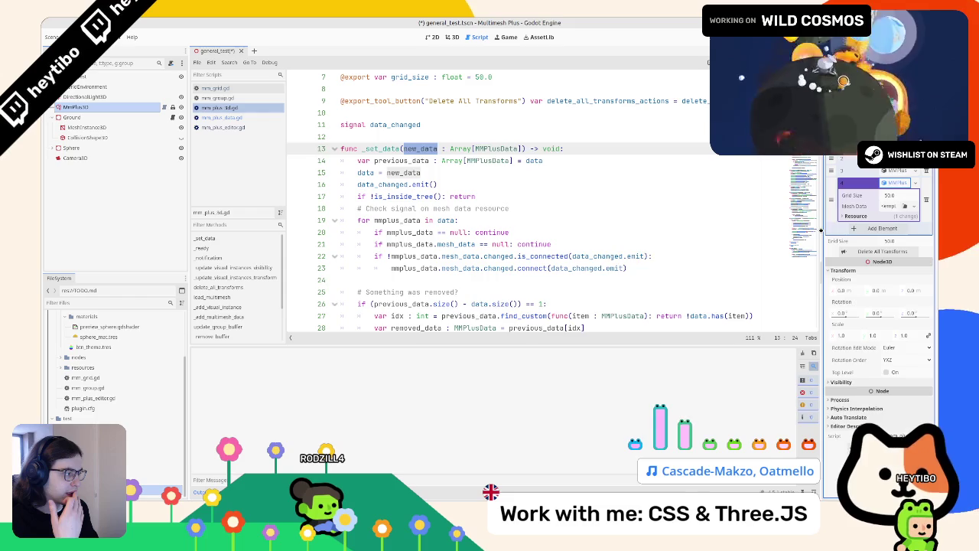
left_click_drag(821, 230, 761, 230)
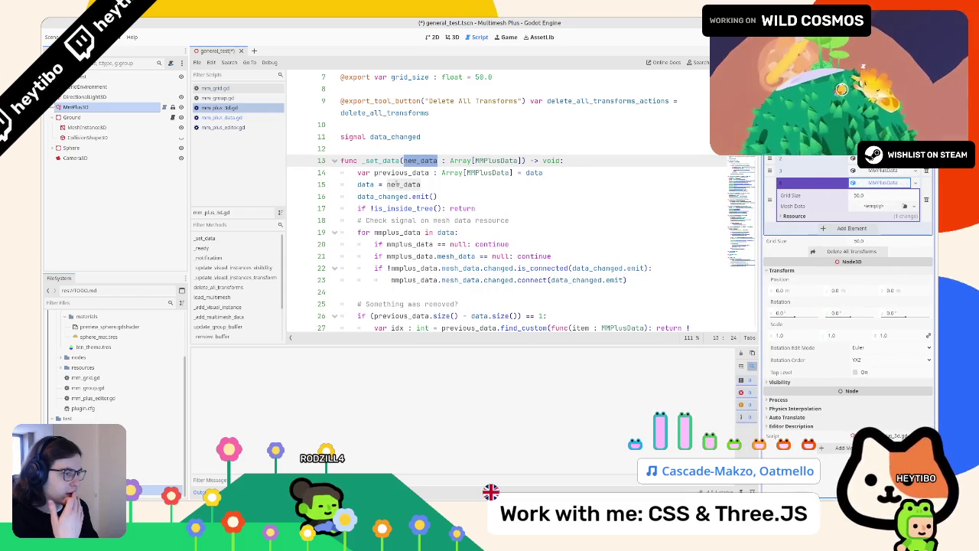
- Review _set_data in mm_plus_3d.gd, highlighting every use of mmplus_data
left_click(364, 185)
scroll(365, 189, "down", 4)
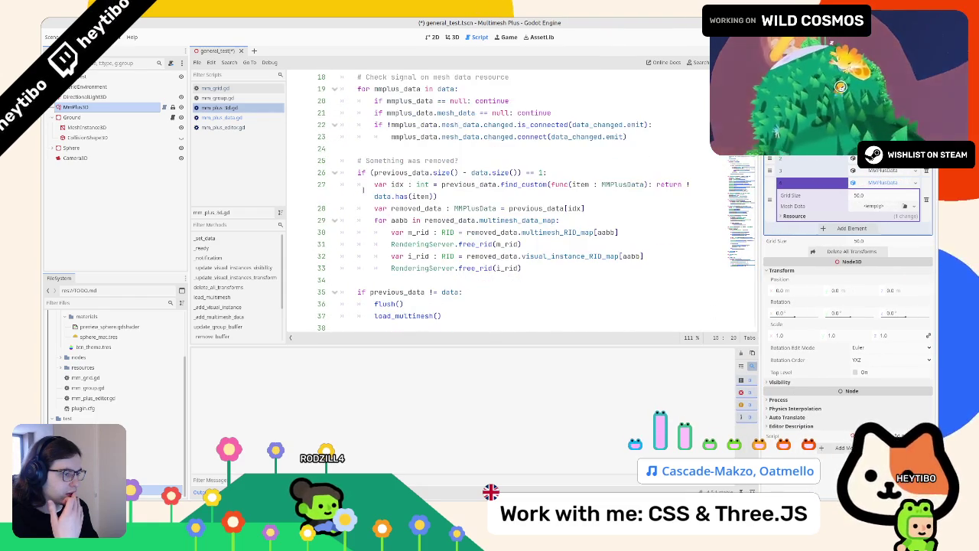
scroll(364, 189, "down", 2)
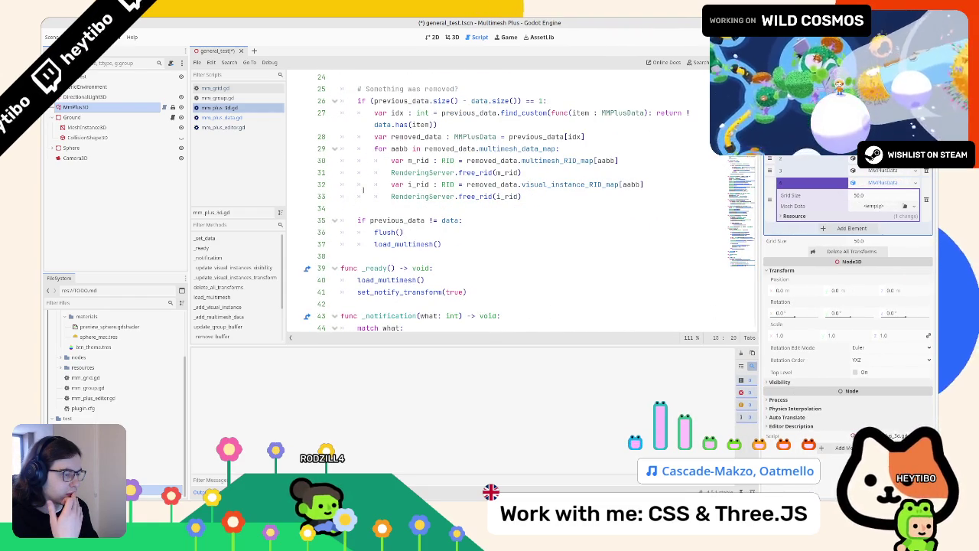
scroll(363, 190, "up", 4)
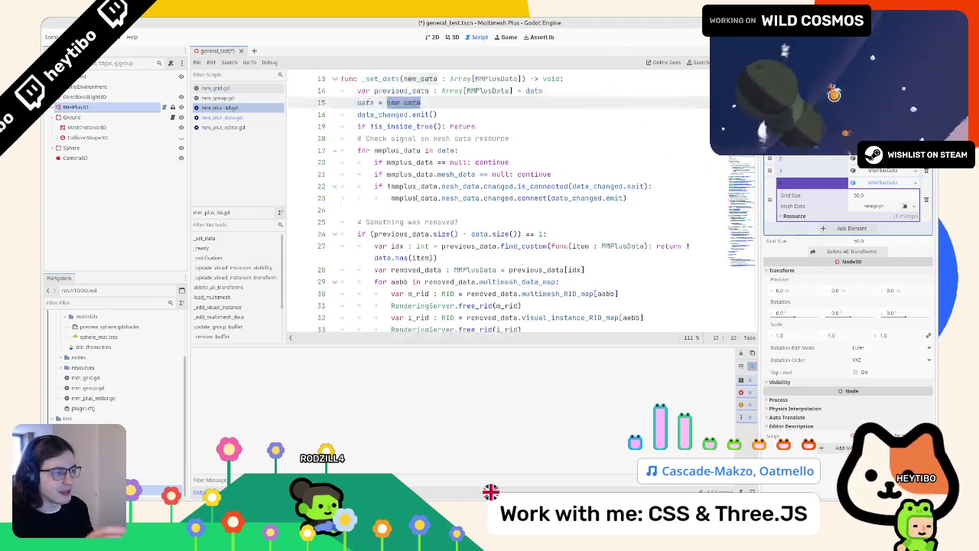
scroll(415, 198, "up", 2)
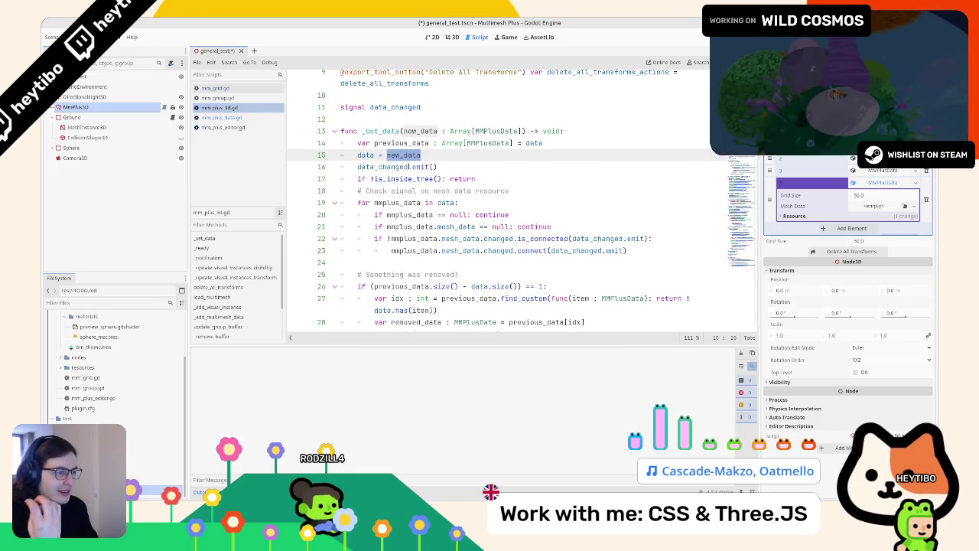
scroll(374, 212, "down", 2)
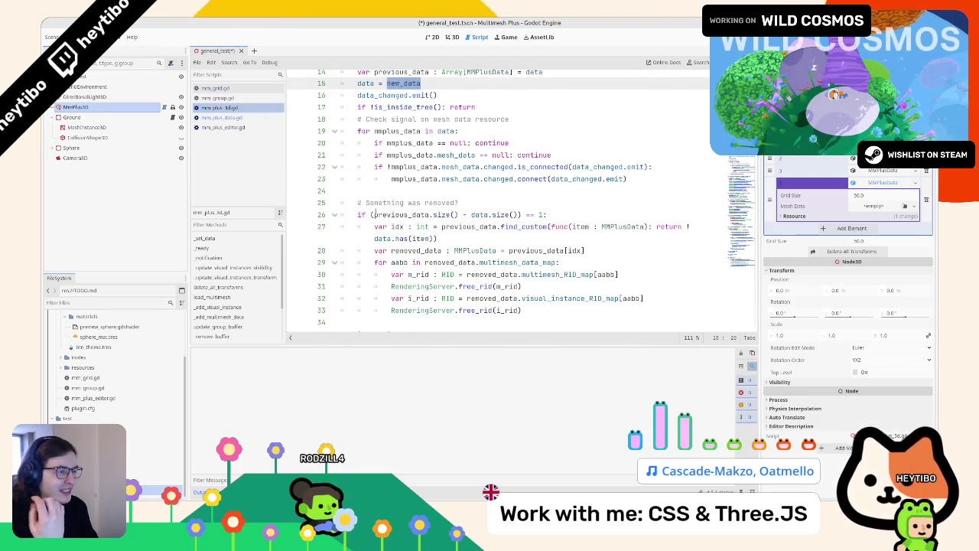
double_click(388, 132)
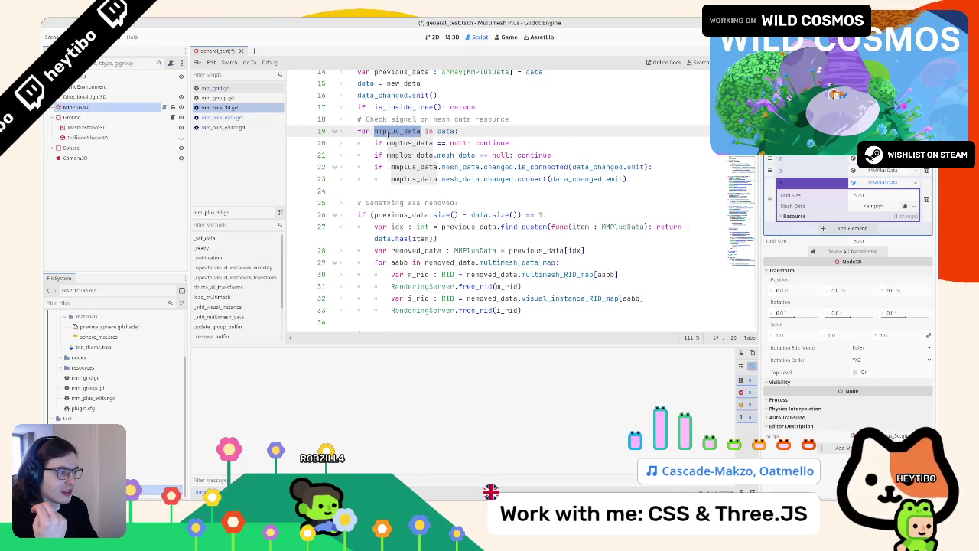
- Append an empty fifth data element, inspect the resulting Nil-access errors, then remove it
left_click(848, 230)
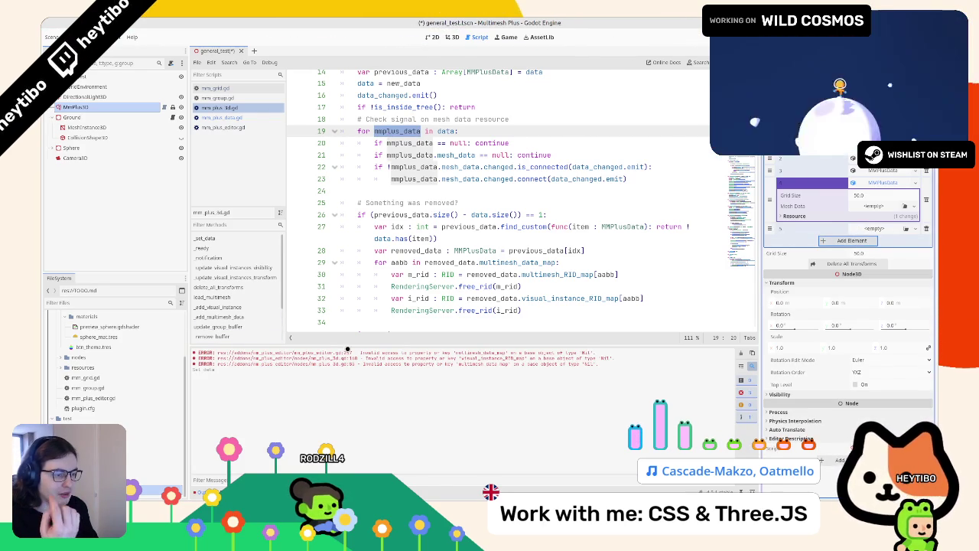
left_click_drag(348, 360, 342, 370)
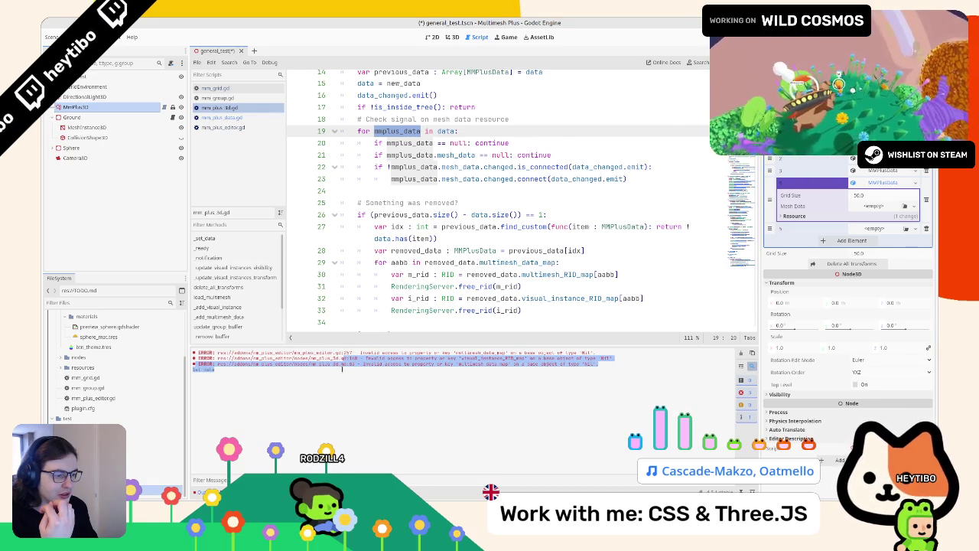
scroll(340, 299, "down", 3)
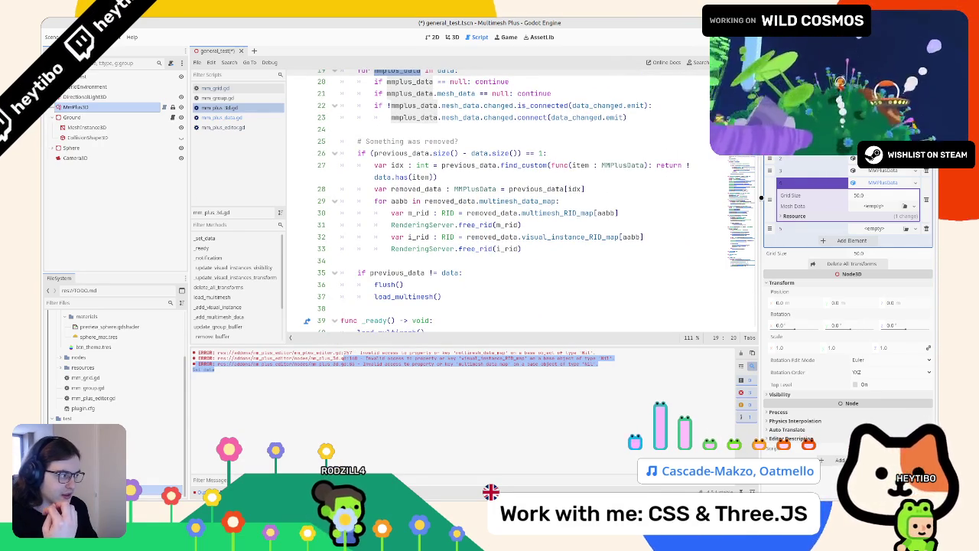
left_click(926, 228)
- Create a new MMPlusMesh for the element's Mesh Data, inspect its empty Mesh, and collapse it
left_click(869, 206)
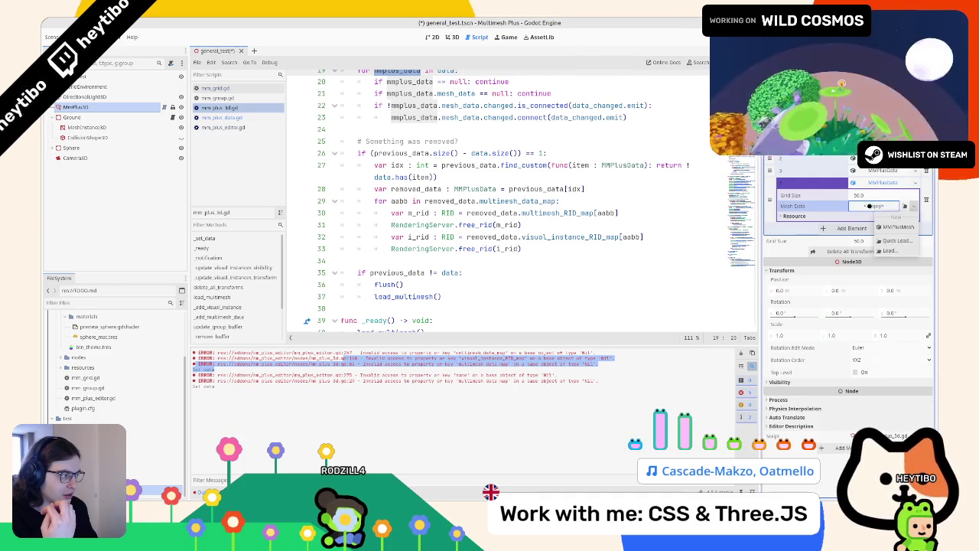
left_click(889, 227)
left_click(881, 205)
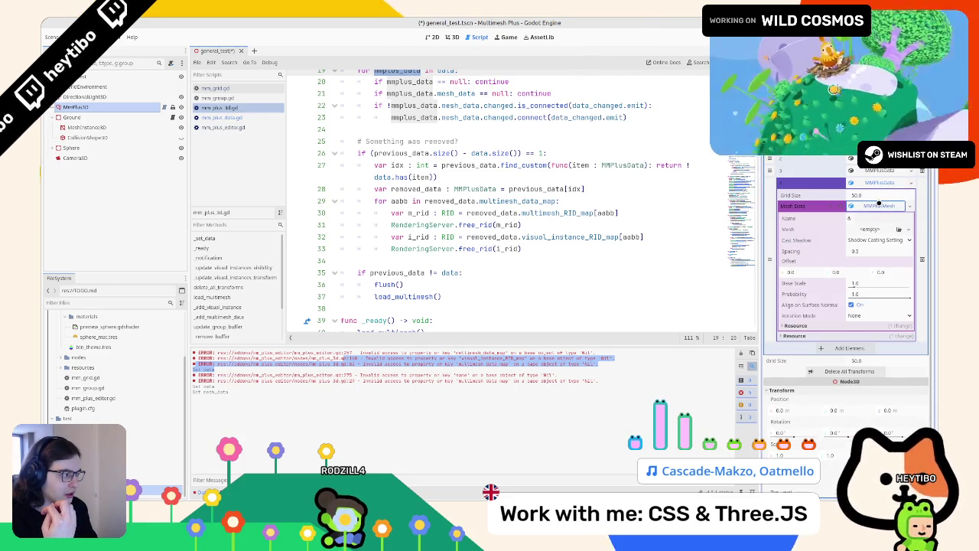
left_click(872, 229)
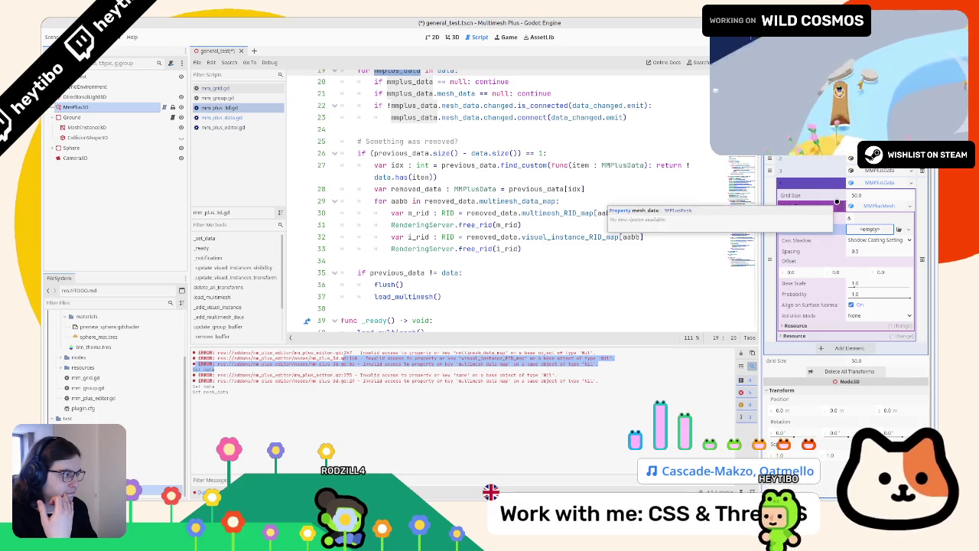
left_click(837, 203)
- Load sphere_mesh.tres as the Mesh Data instead, collapse it, and clear the output log
left_click(905, 205)
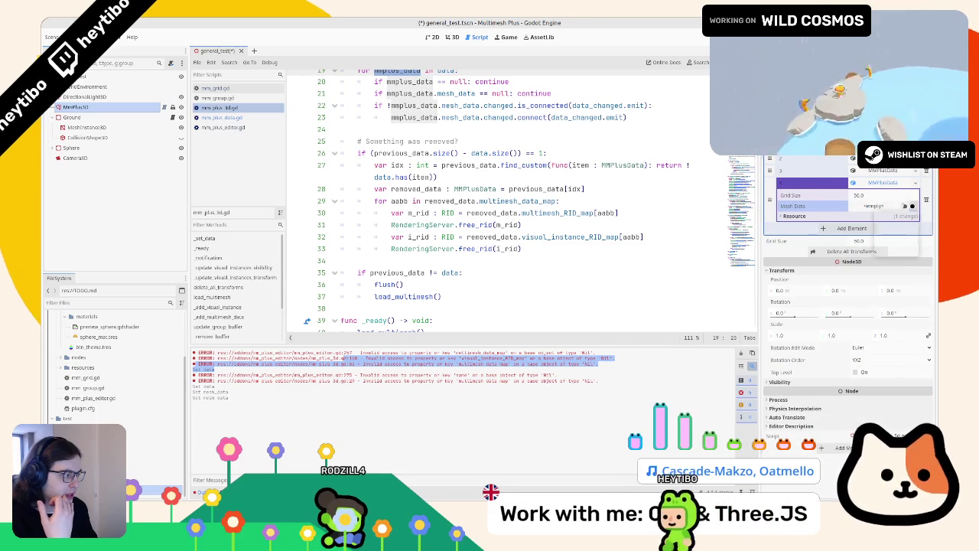
left_click(899, 241)
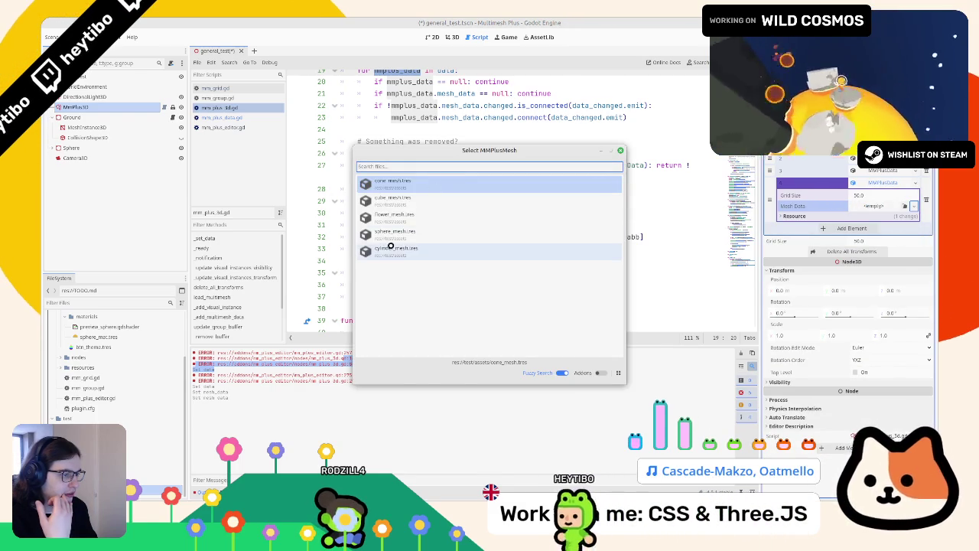
double_click(394, 231)
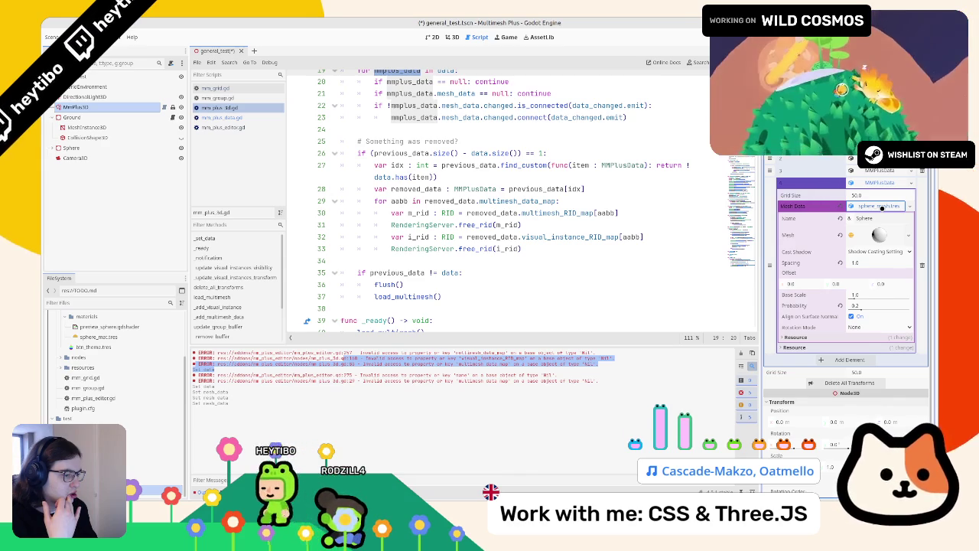
left_click(882, 208)
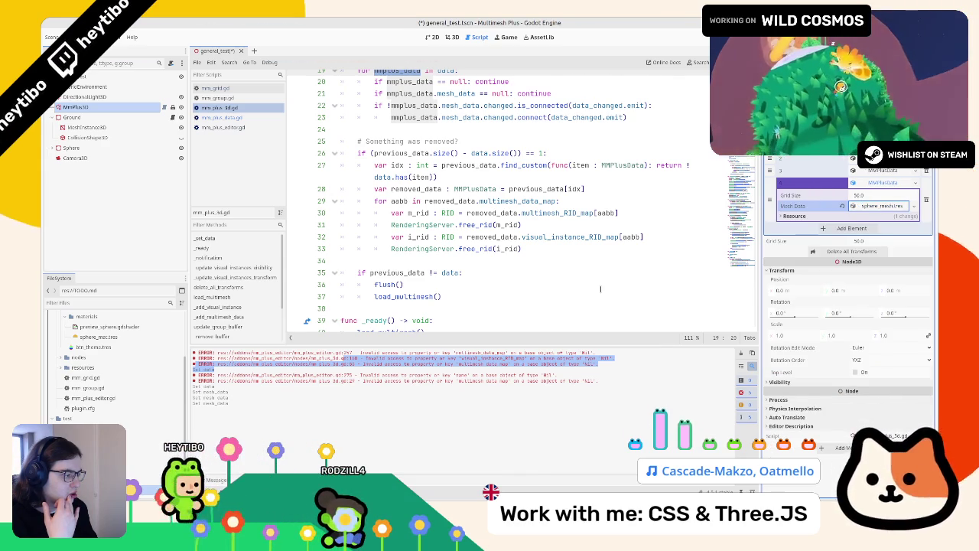
left_click(741, 352)
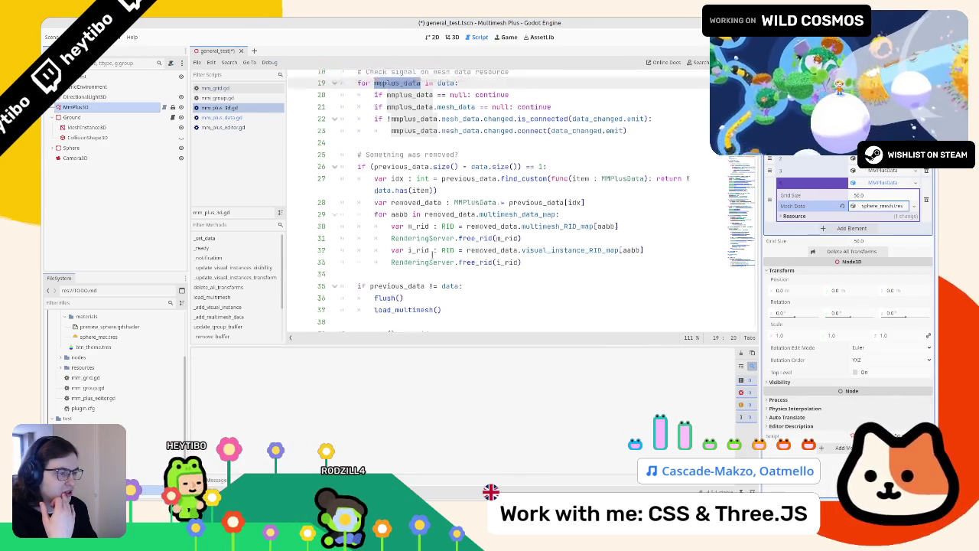
- Review the mmplus_data loop header, then flip between the MMPlusData, mm_plus_editor.gd and MMGroup scripts
scroll(459, 236, "up", 2)
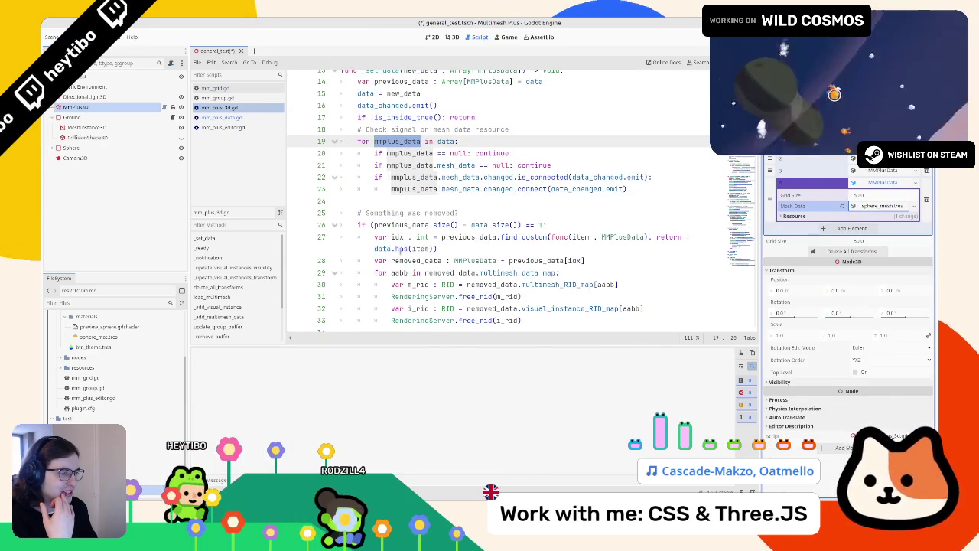
scroll(400, 251, "up", 2)
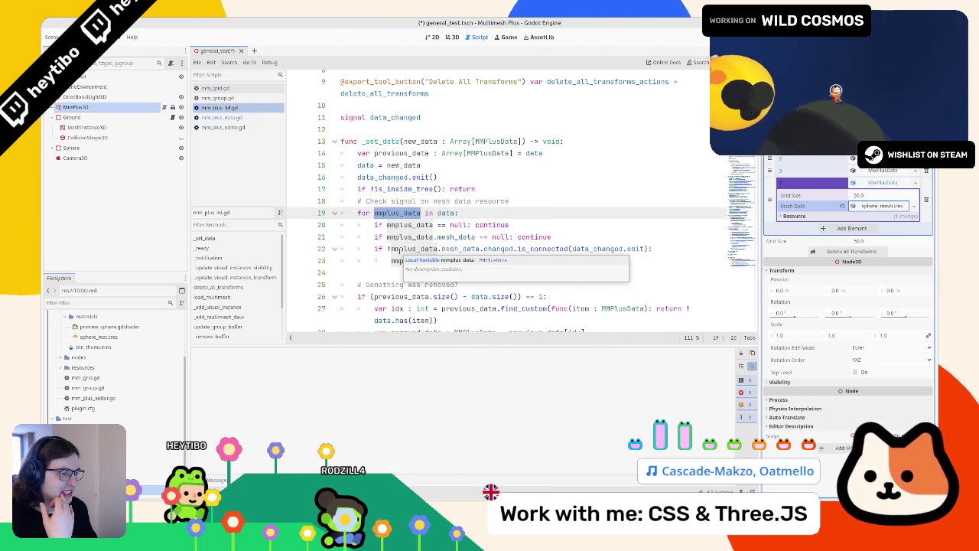
left_click_drag(419, 212, 472, 210)
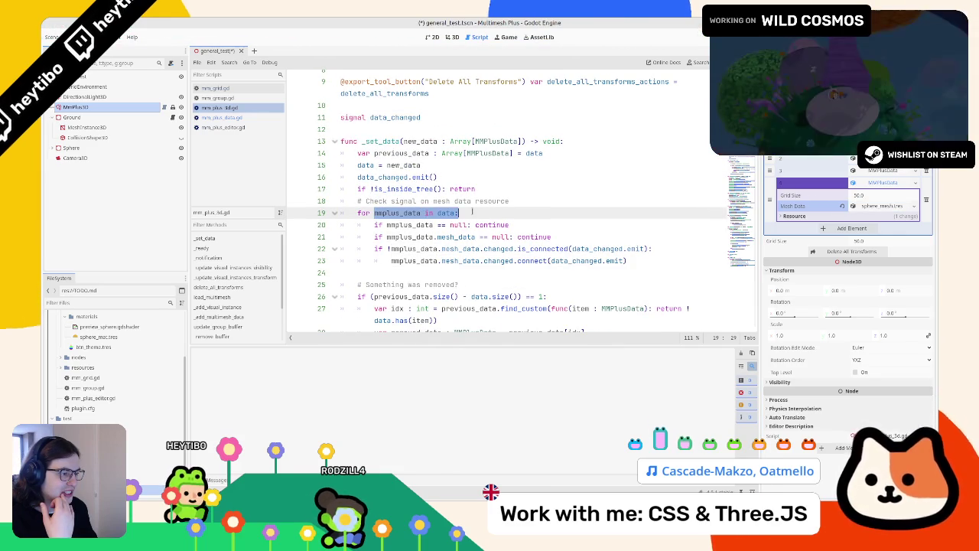
left_click(229, 118)
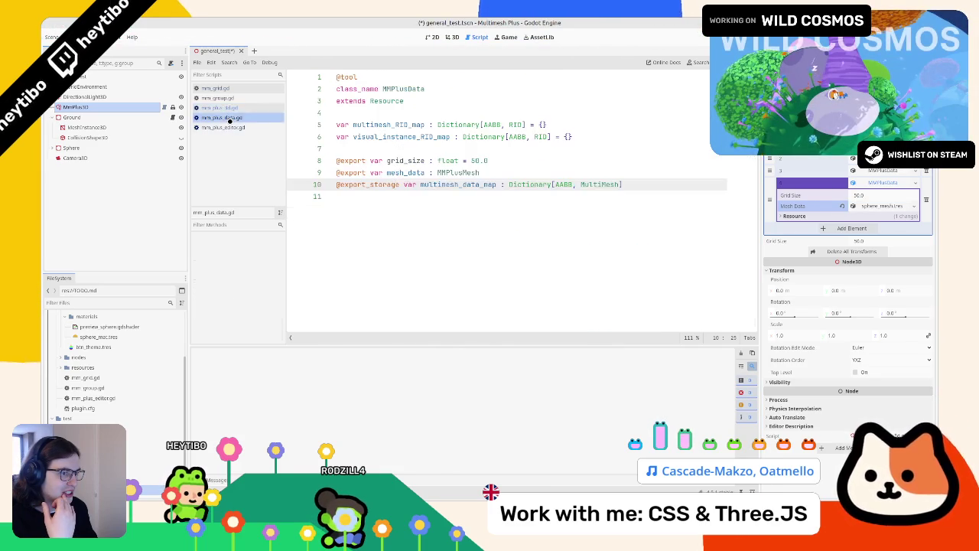
left_click(222, 128)
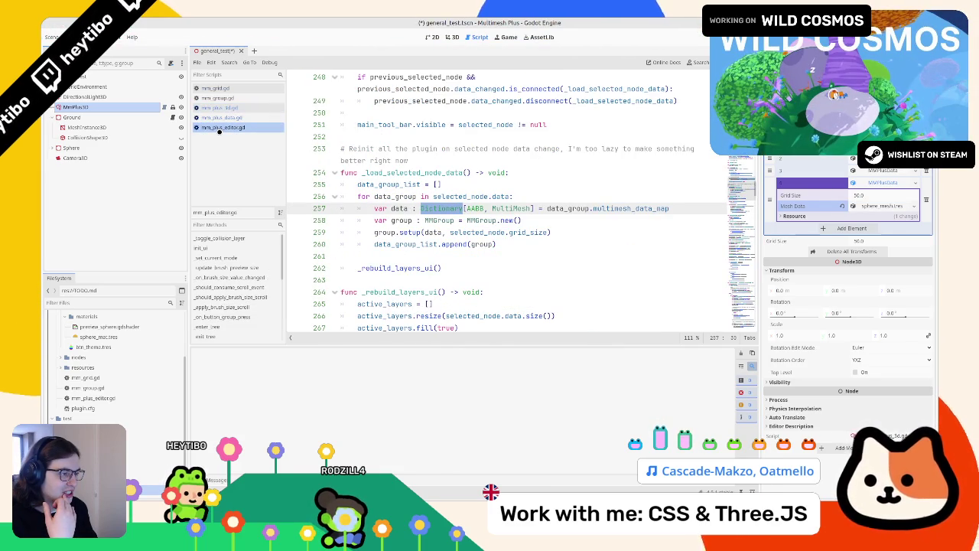
left_click(221, 117)
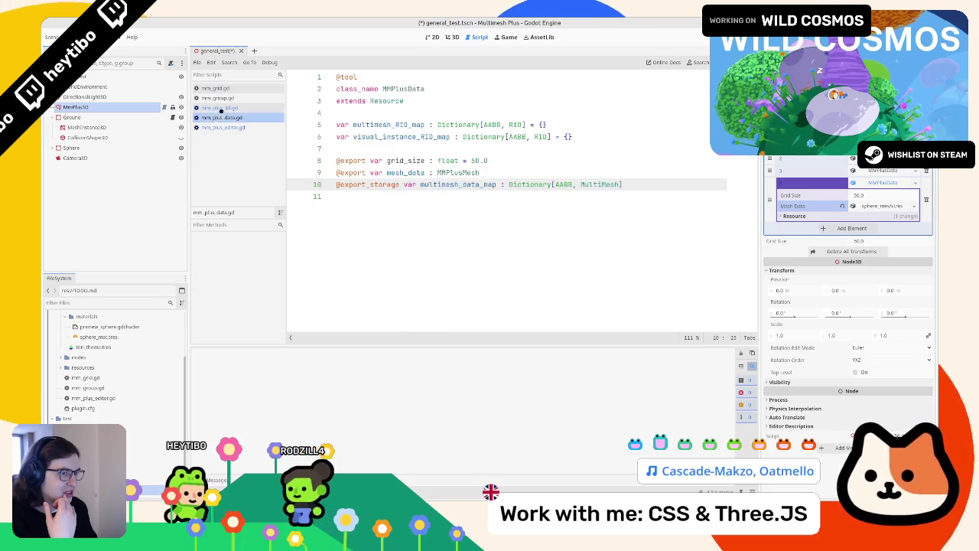
left_click(220, 98)
left_click(219, 88)
left_click(219, 98)
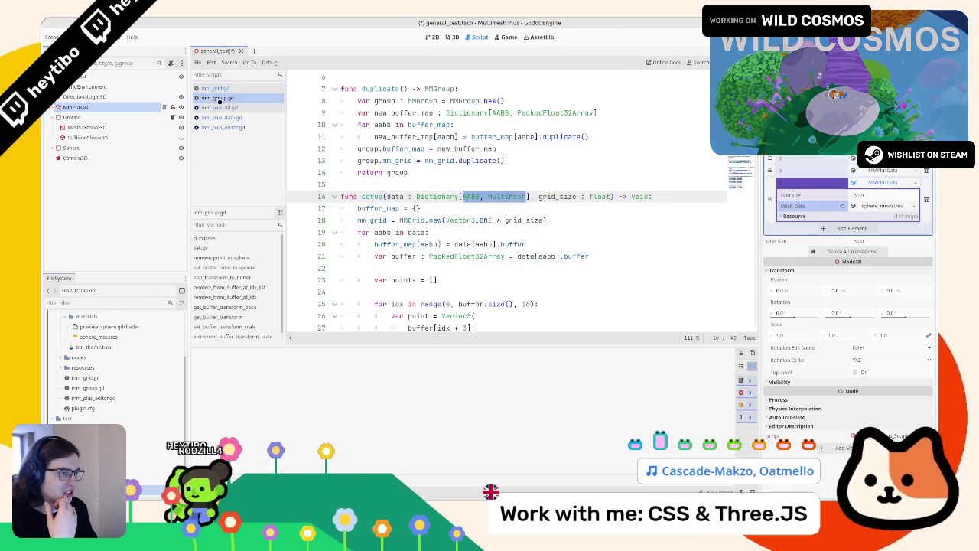
left_click(220, 107)
left_click(221, 117)
- Delete the grid_size export declaration on line 8 of MMPlusData and save
left_click(390, 160)
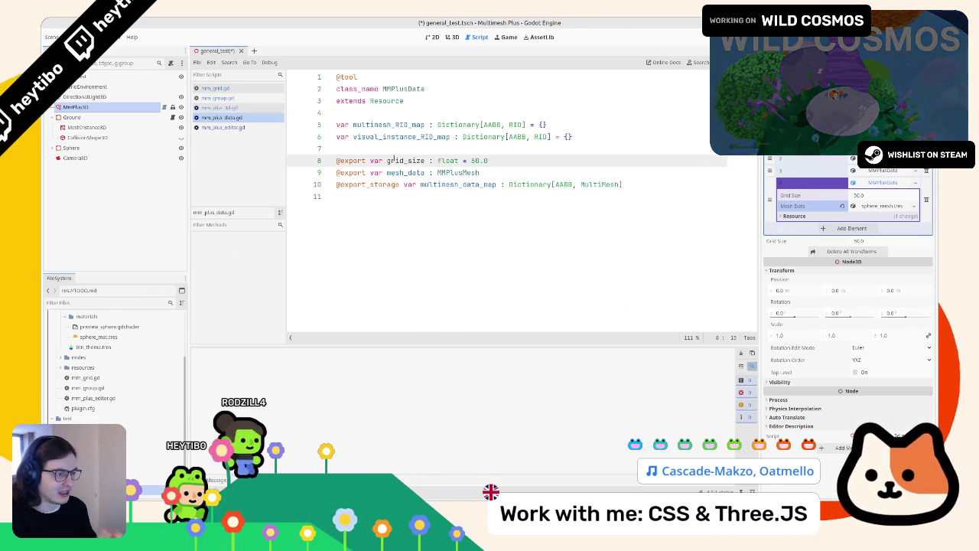
double_click(394, 160)
type("grid_")
key("BackSpace")
key("BackSpace")
key("BackSpace")
key("BackSpace")
key("BackSpace")
key("BackSpace")
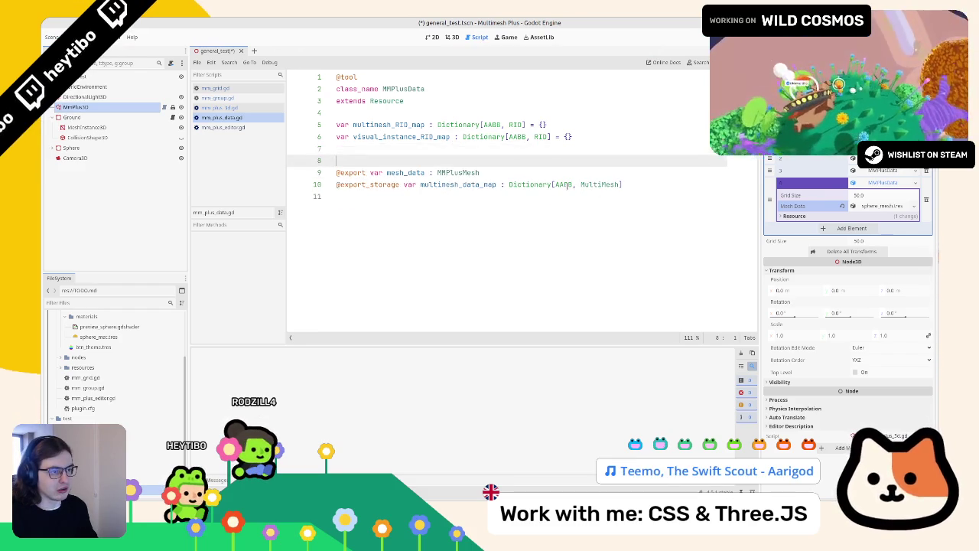
key("ctrl+s")
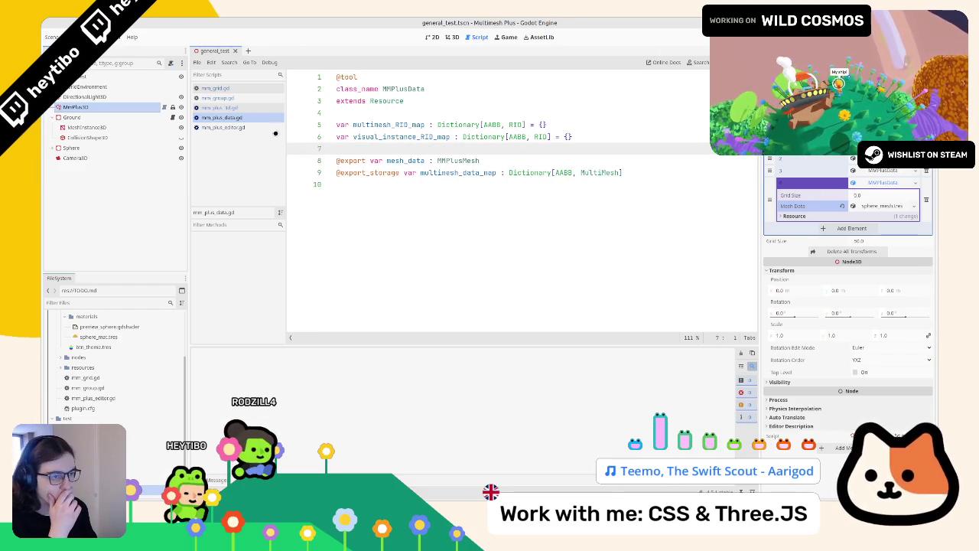
- Reselect the MMPlus node, then cycle through MMGroup, mm_grid.gd and mm_plus_3d.gd to reach mm_plus_editor.gd
left_click(138, 107)
left_click(208, 108)
left_click(235, 115)
left_click(239, 98)
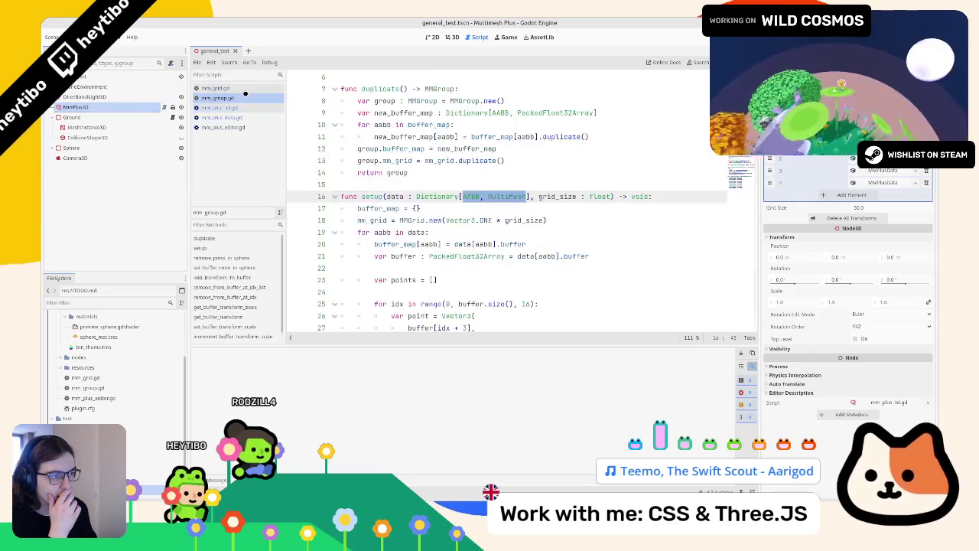
left_click(239, 88)
left_click(239, 98)
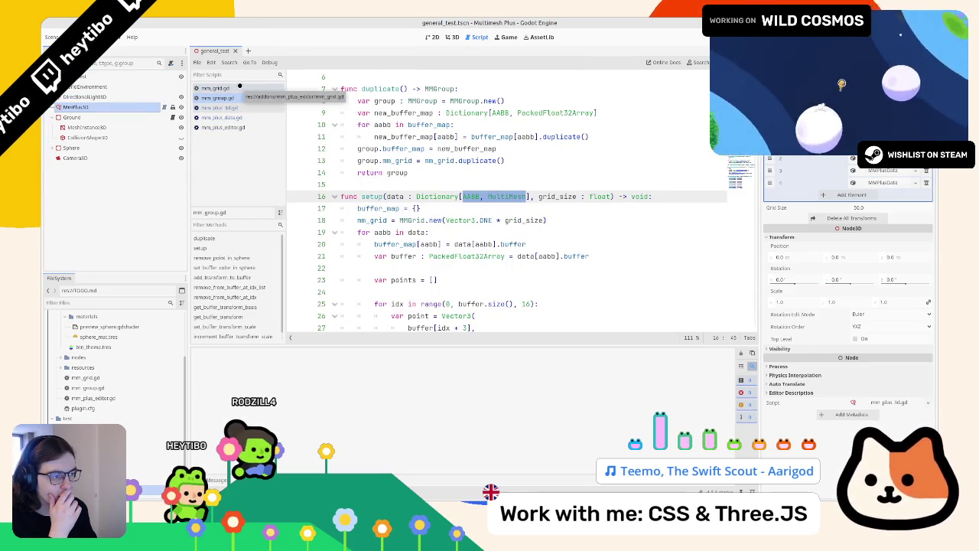
left_click(239, 87)
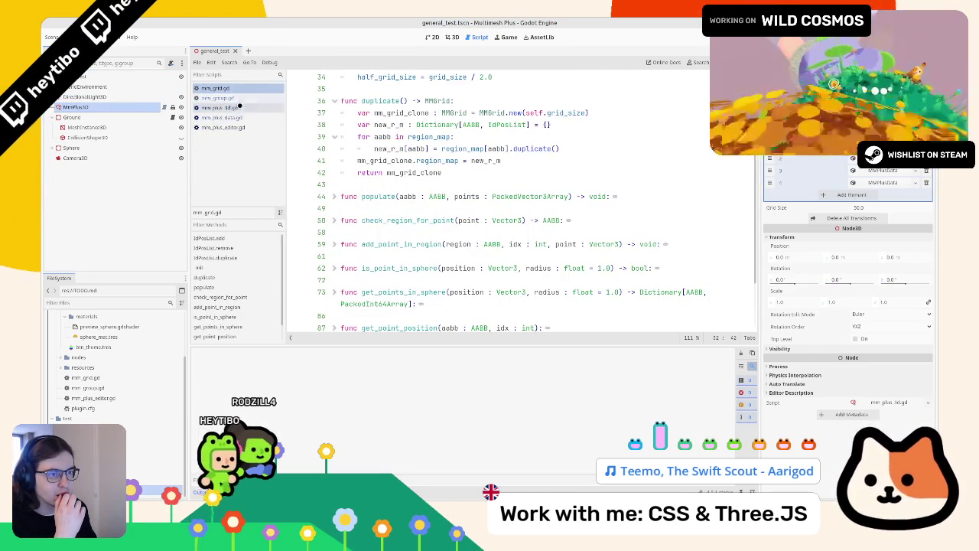
left_click(241, 108)
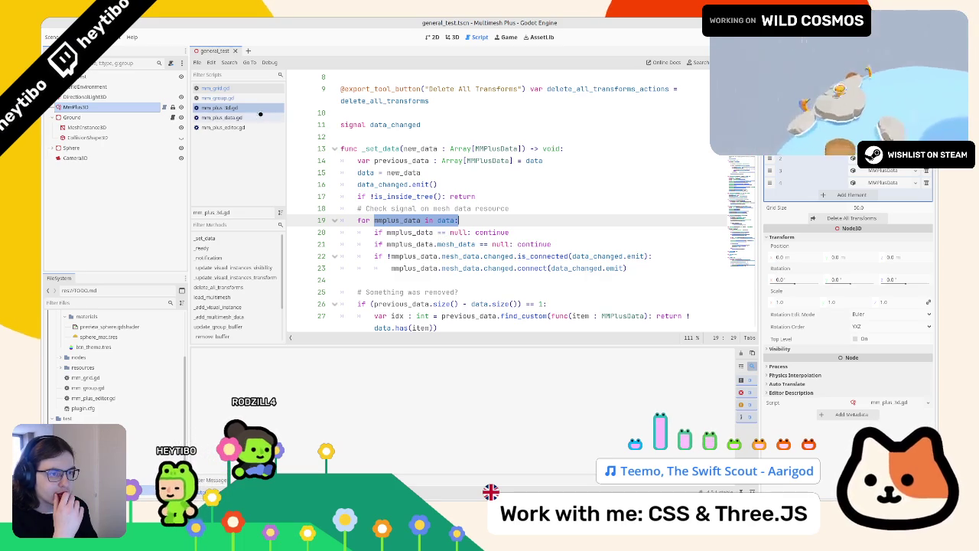
left_click(230, 127)
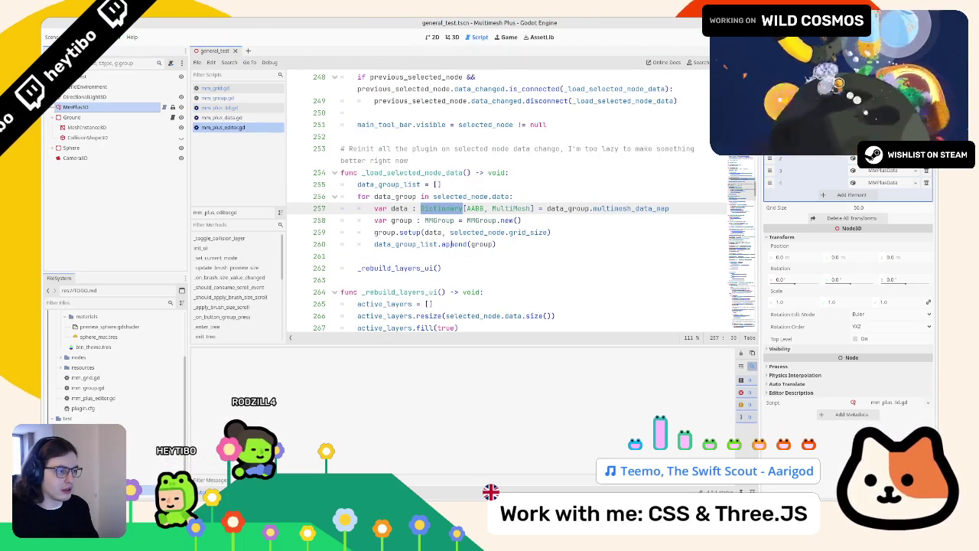
- Look over the data_group loop, adding and then removing an empty line after its for header
left_click(444, 259)
double_click(525, 232)
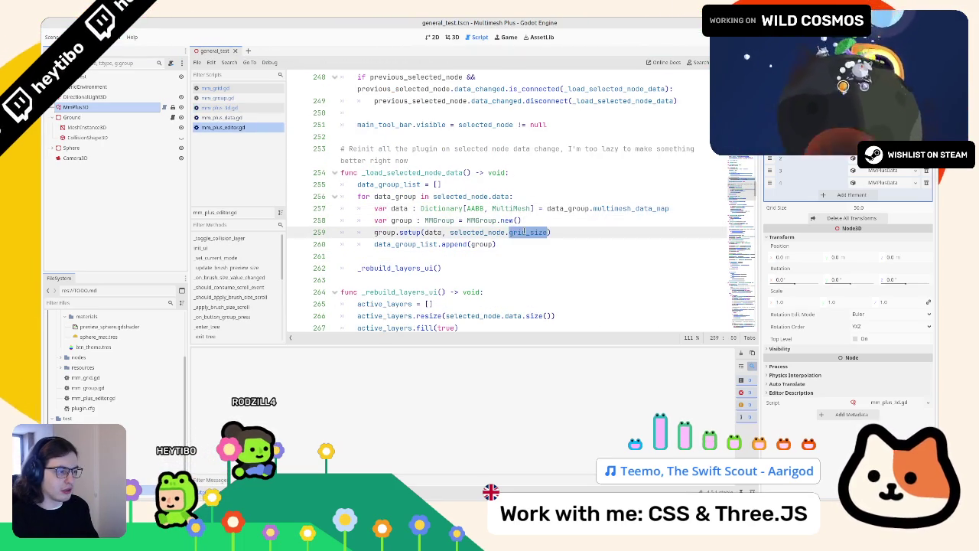
left_click(525, 184)
left_click(525, 198)
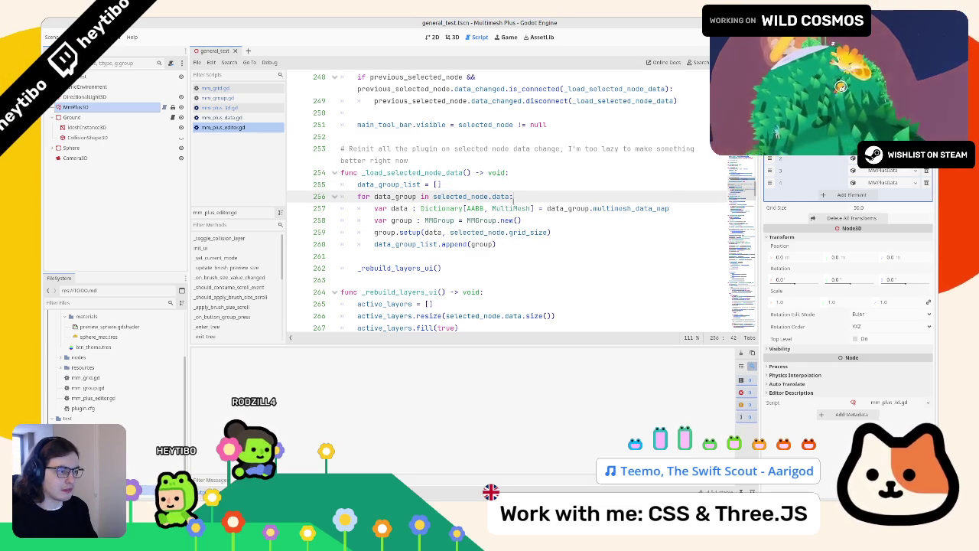
key("Return")
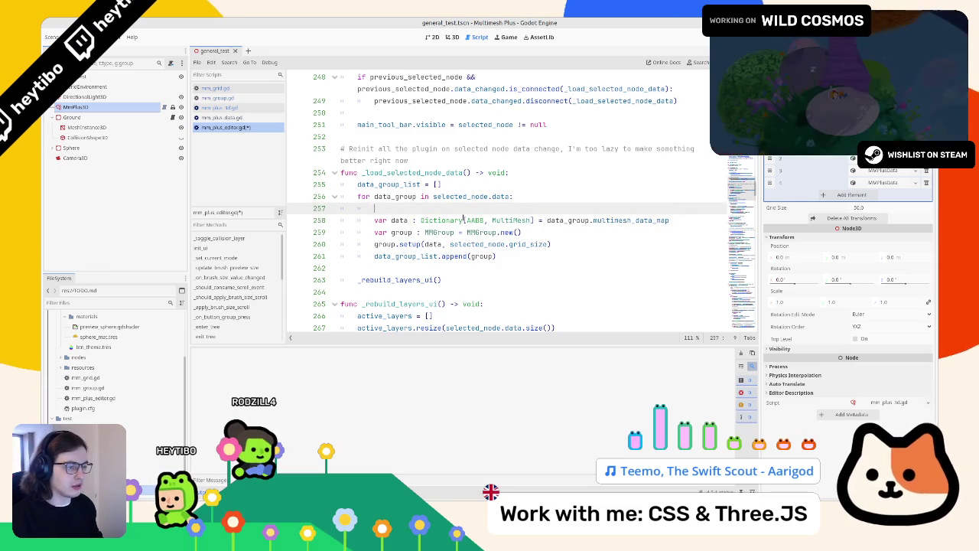
key("ctrl+shift+k")
- Add a print(data) line after the data declaration on line 257, clear the stray dot, and return to 3D
double_click(399, 208)
key("End")
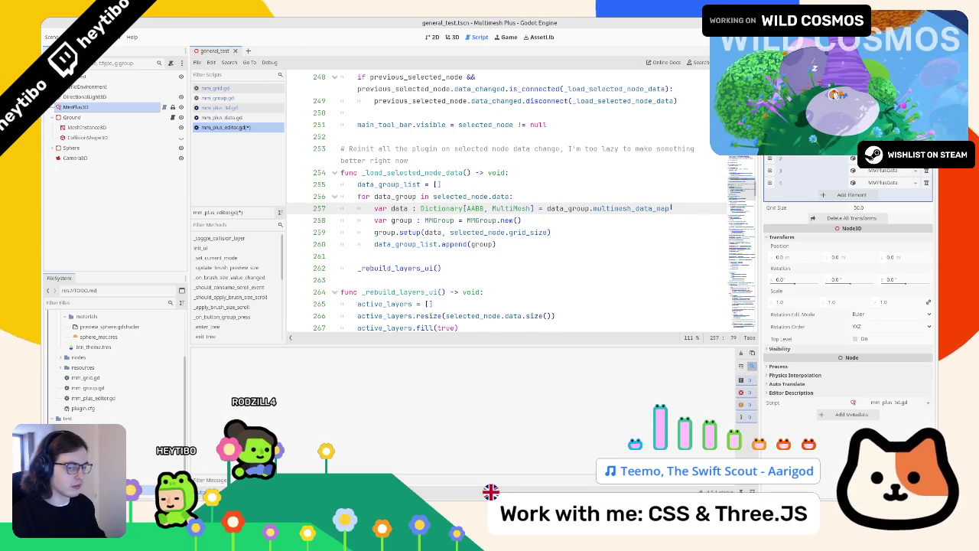
key("Return")
type("data.")
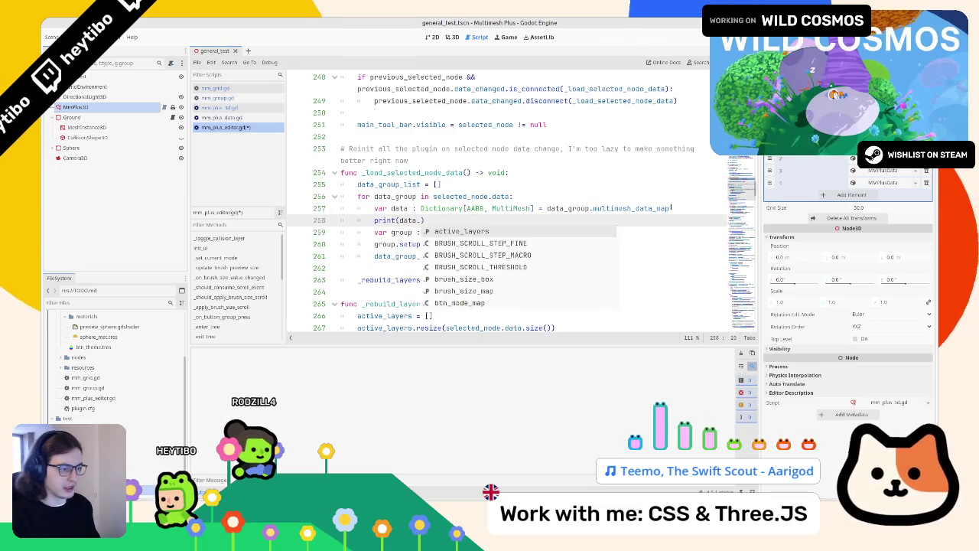
key("BackSpace")
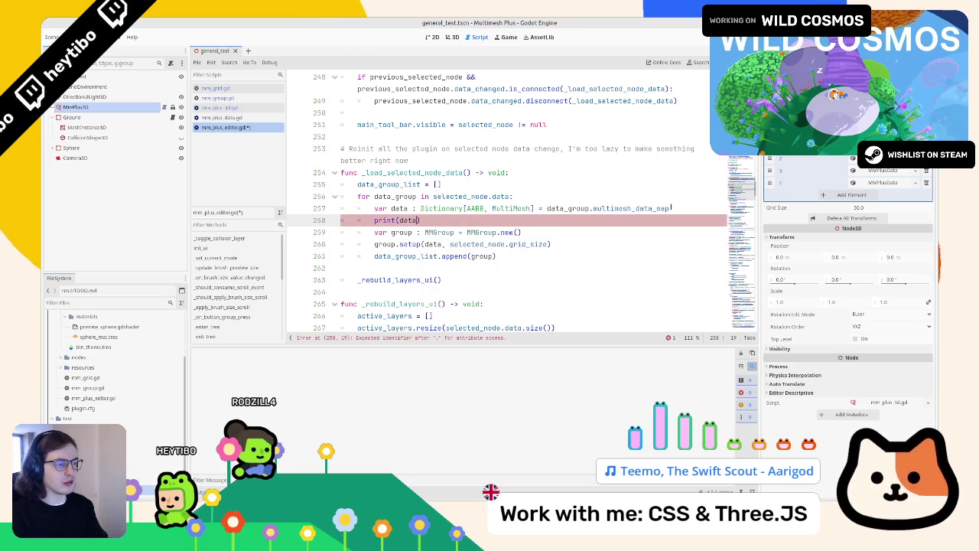
left_click(452, 36)
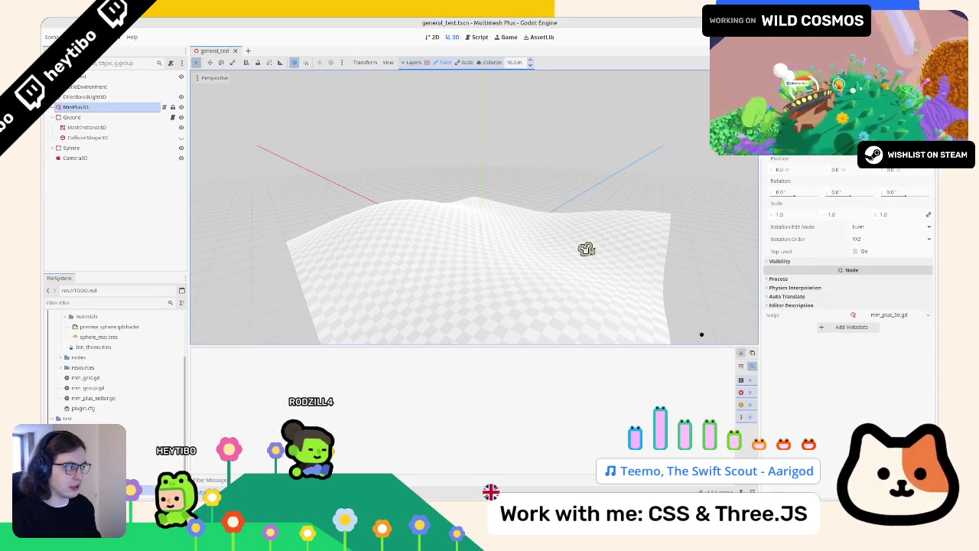
- Paint meshes on Ground, select MmPlus3D to view the logged dictionaries, then reopen mm_plus_data.gd
mouse_move(443, 249)
left_mouse_down()
mouse_move(503, 262)
mouse_move(489, 268)
left_mouse_up()
left_click(115, 115)
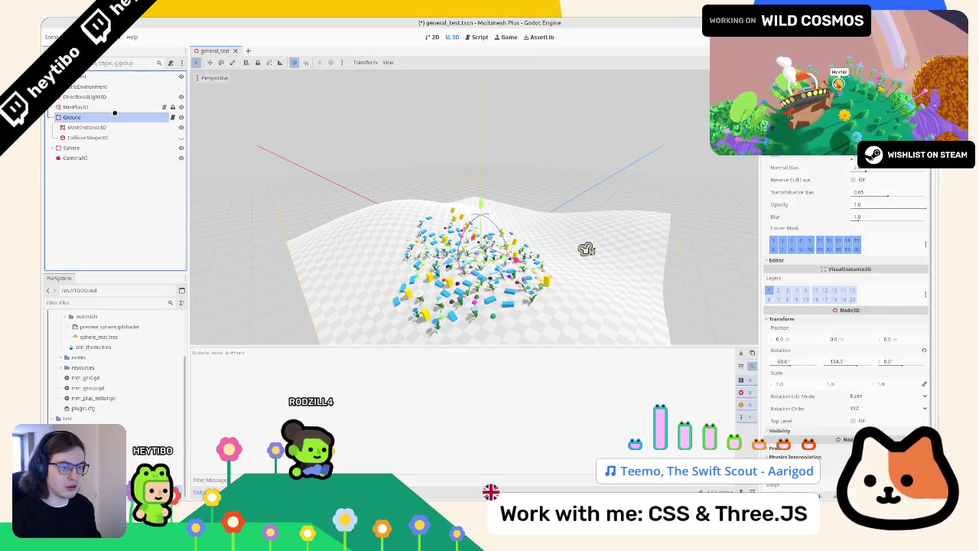
left_click(115, 107)
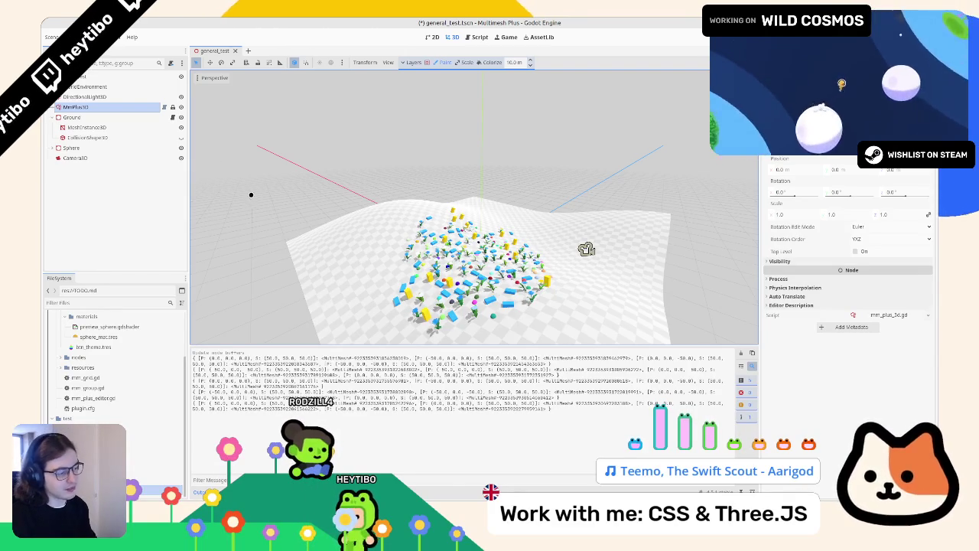
left_click(476, 37)
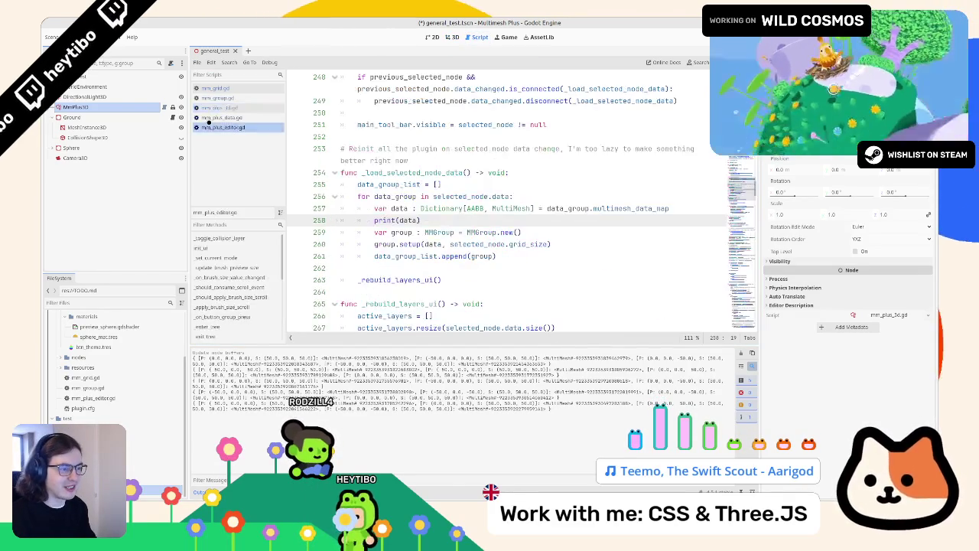
left_click(217, 98)
left_click(218, 118)
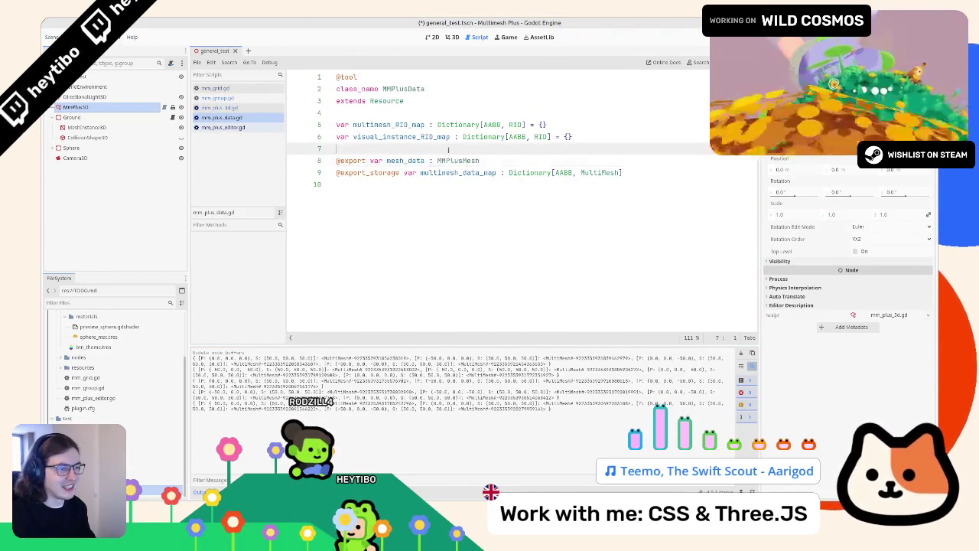
type("@export var grid_size : float = 50.0")
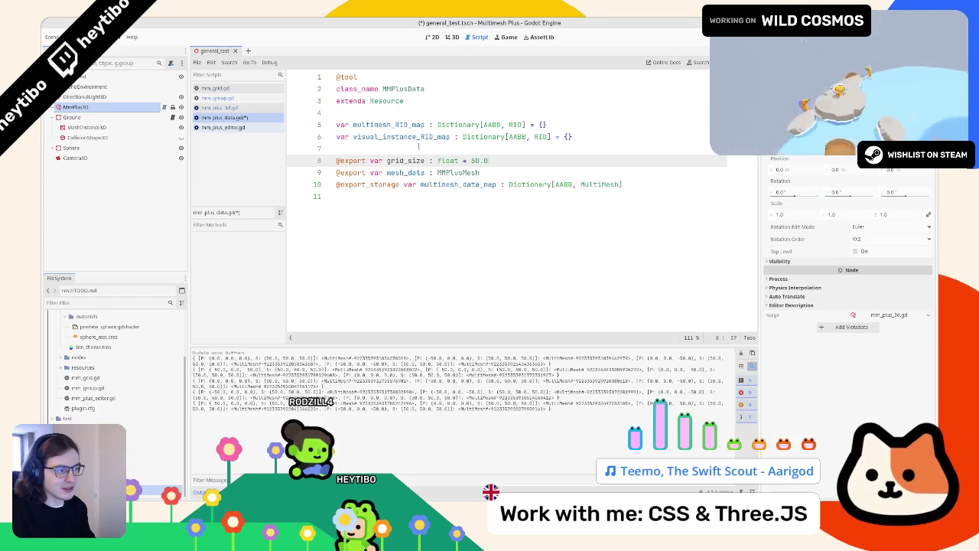
double_click(406, 160)
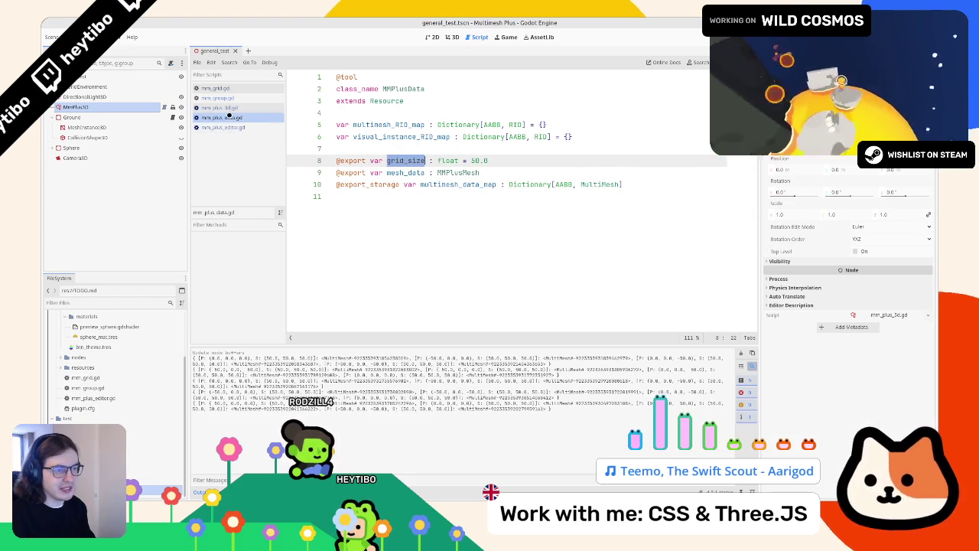
left_click(230, 108)
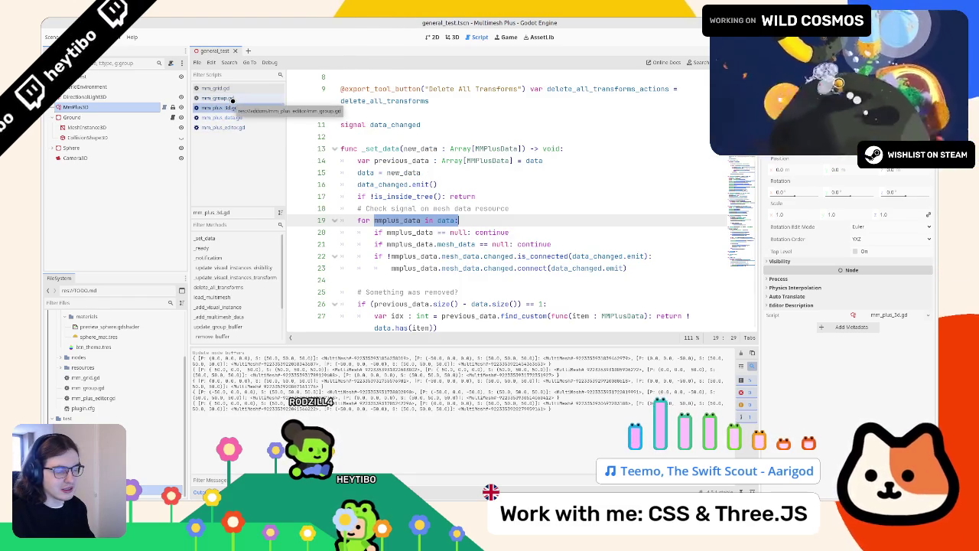
scroll(459, 214, "down", 5)
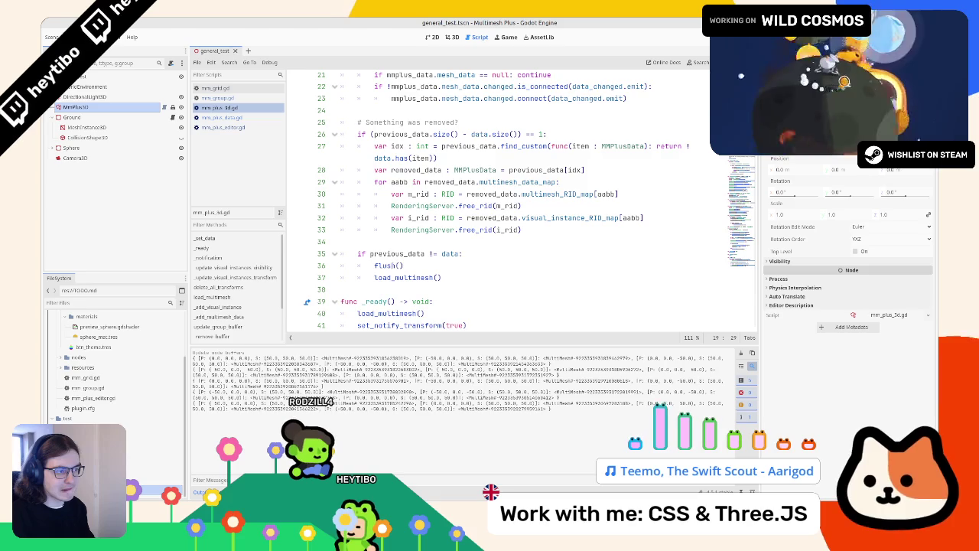
scroll(397, 264, "up", 3)
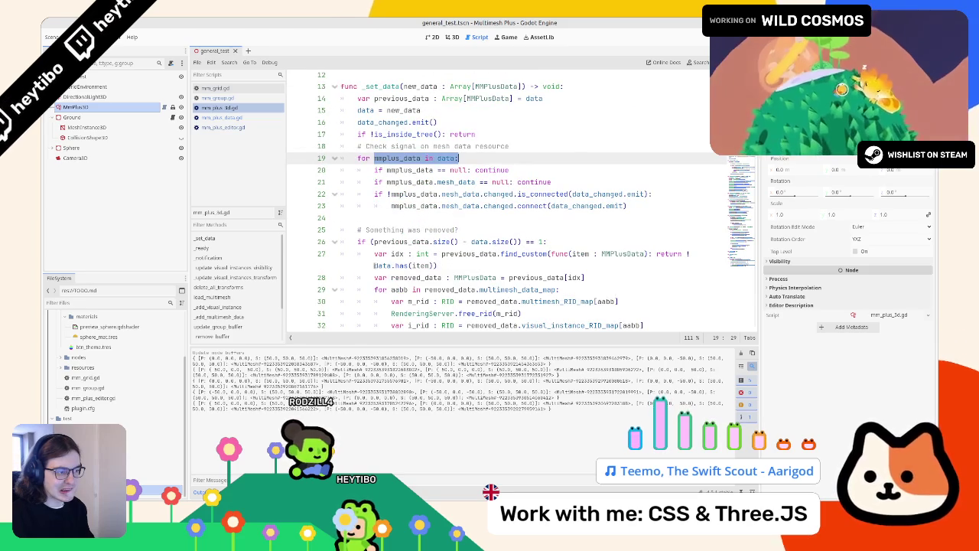
triple_click(368, 242)
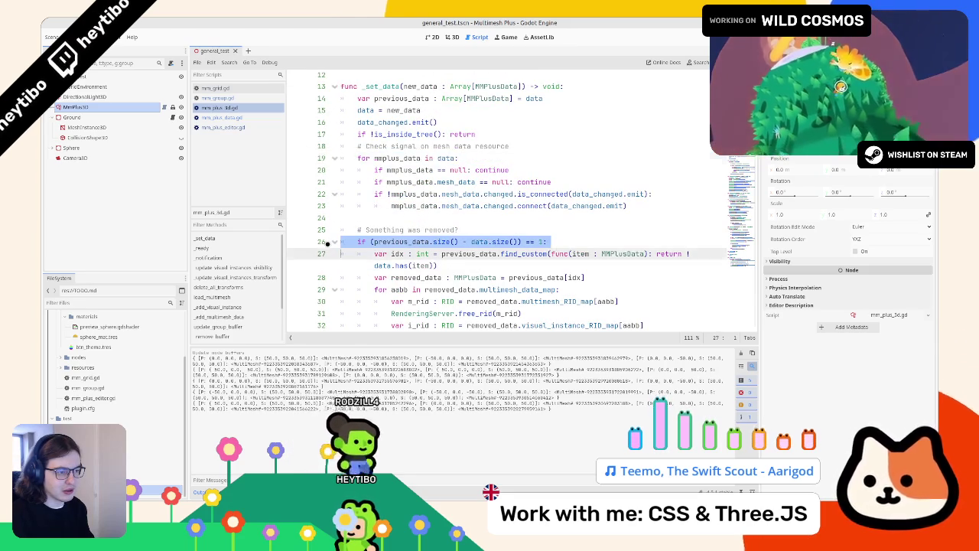
left_click(335, 242)
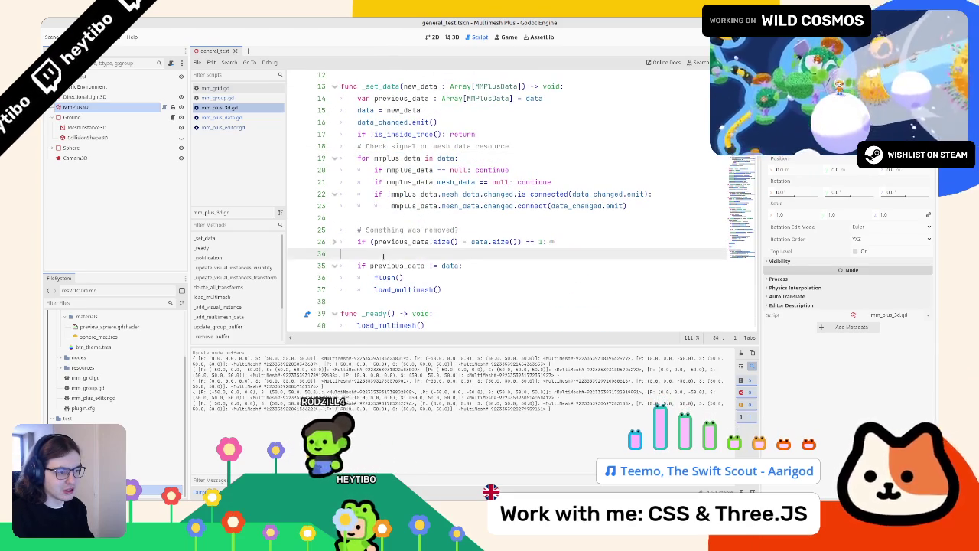
- Inspect the previous_data check and load_multimesh in mm_plus_3d.gd, then go back to mm_plus_editor.gd
double_click(397, 266)
left_click(437, 266)
triple_click(444, 266)
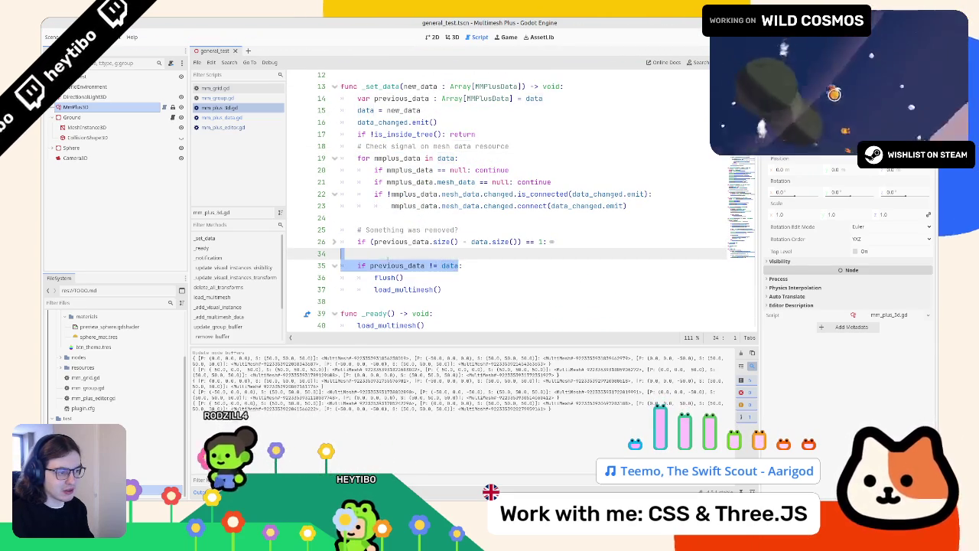
left_click(382, 259)
left_click(384, 290, "ctrl")
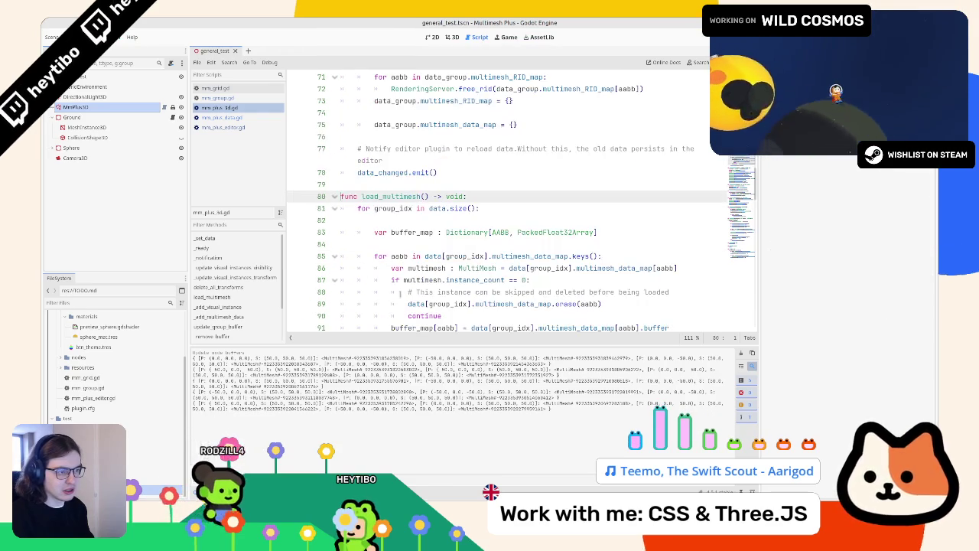
scroll(384, 291, "up", 6)
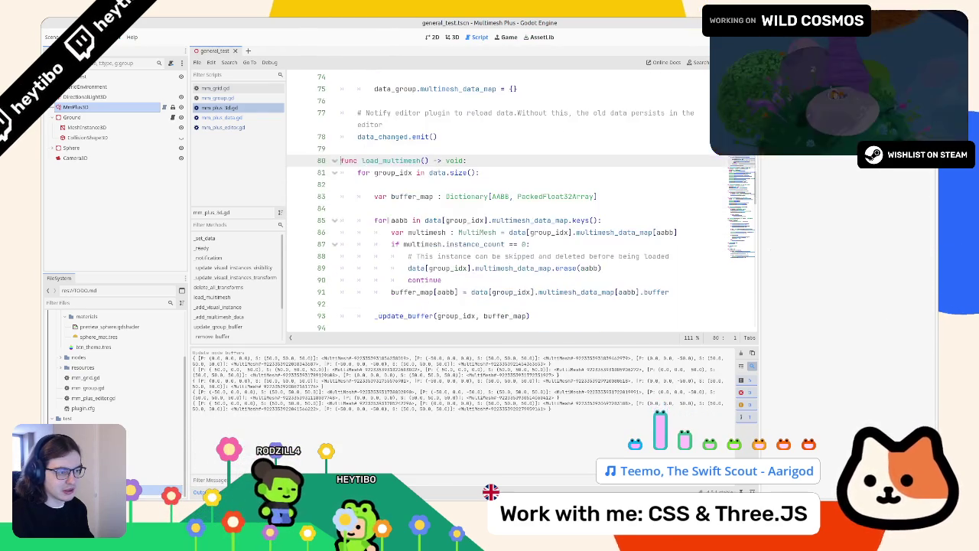
scroll(404, 219, "up", 15)
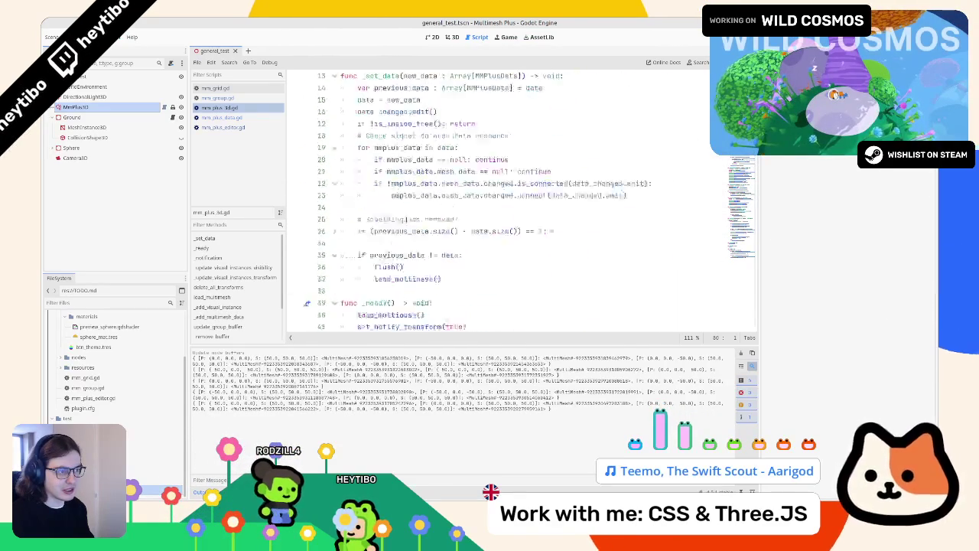
scroll(405, 220, "down", 2)
left_click(406, 221)
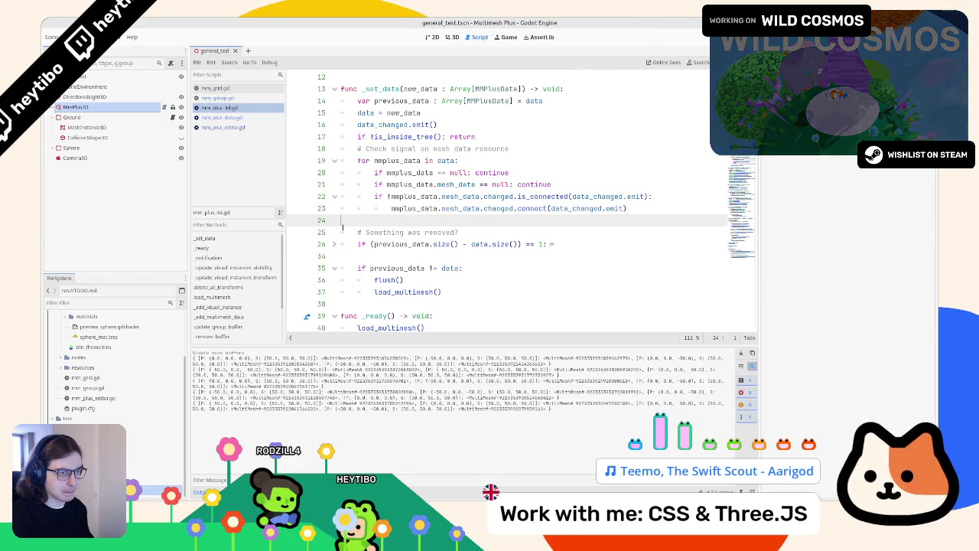
left_click(222, 127)
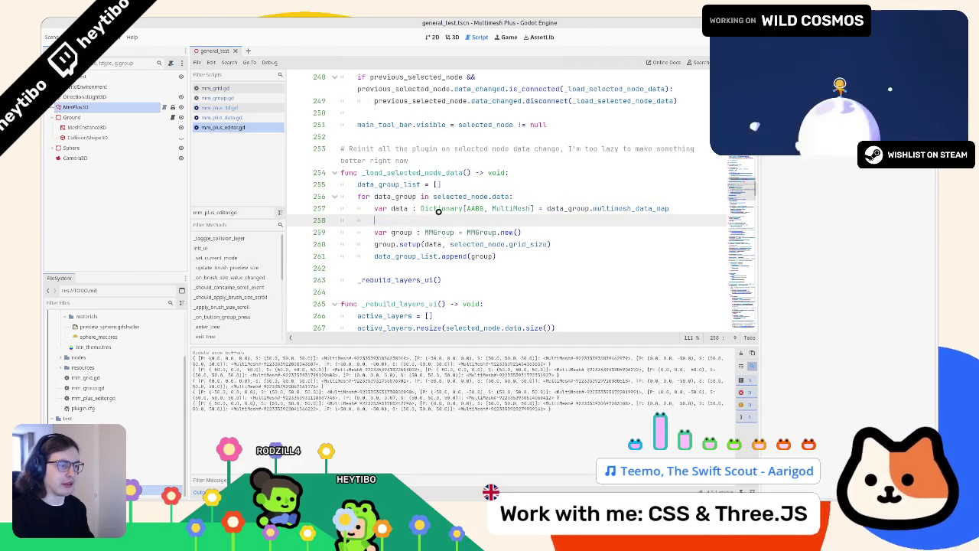
- Delete the print(data) line and comment out the original data_group loop, lines 255–260
key("BackSpace")
key("BackSpace")
key("Up")
key("Up")
left_click(531, 243)
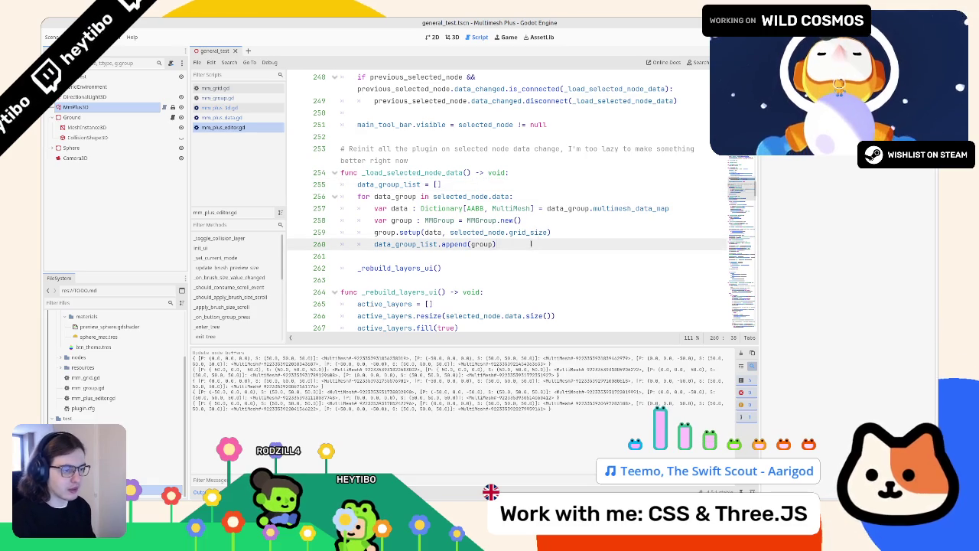
double_click(405, 266)
mouse_move(496, 244)
left_mouse_down()
mouse_move(383, 229)
mouse_move(341, 197)
left_mouse_up()
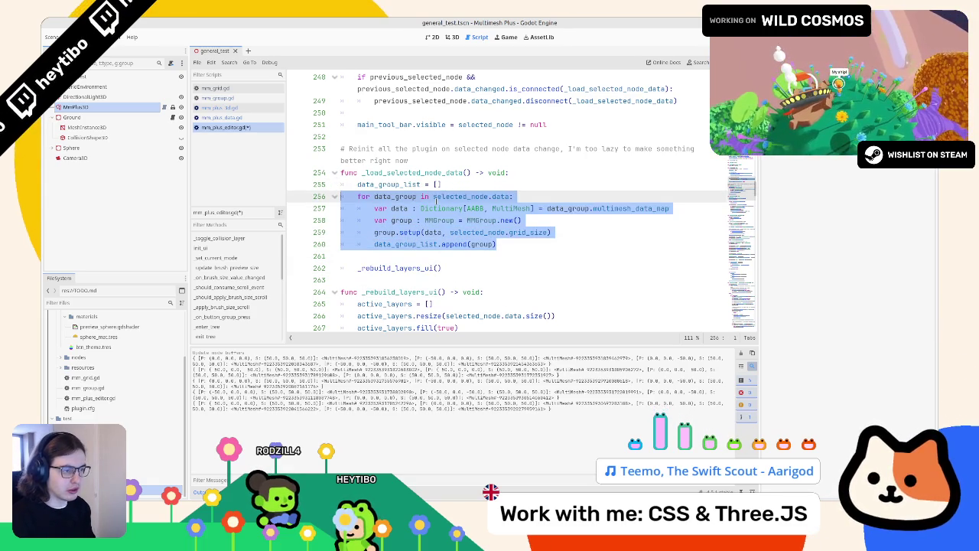
double_click(388, 184)
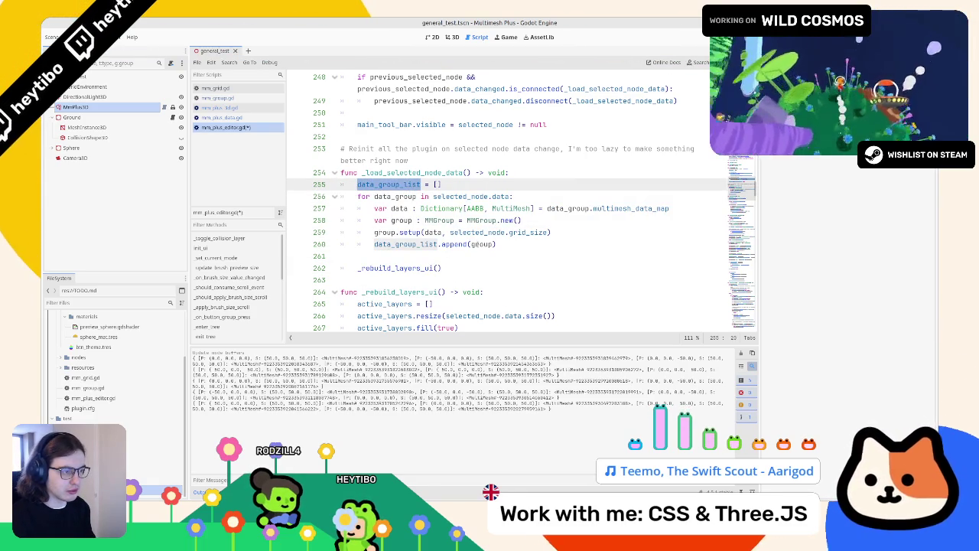
double_click(482, 244)
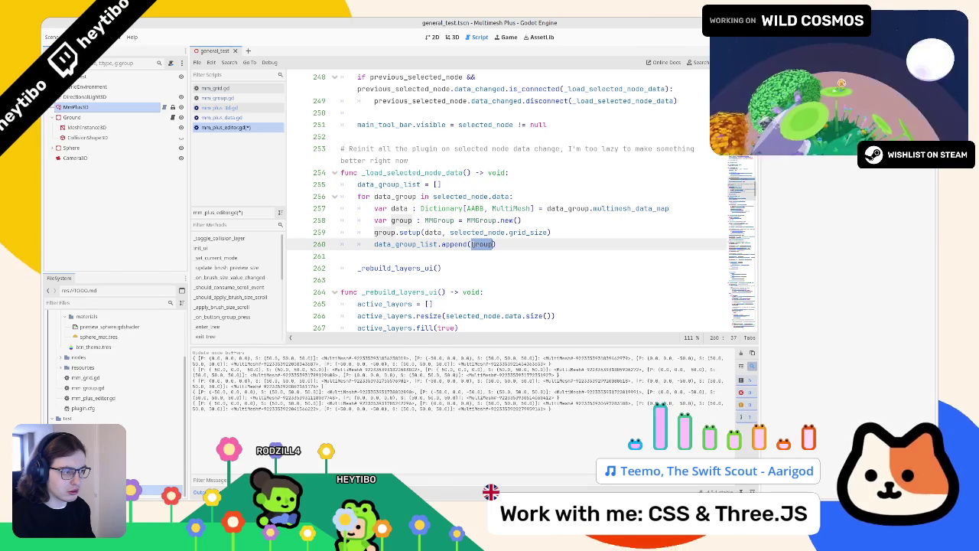
mouse_move(534, 243)
left_mouse_down()
mouse_move(565, 188)
mouse_move(564, 197)
left_mouse_up()
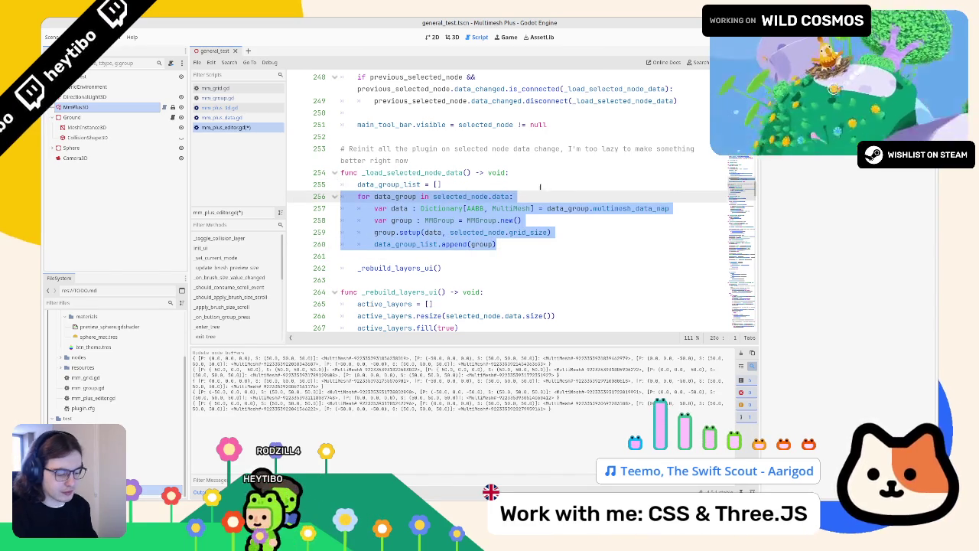
key("ctrl+k")
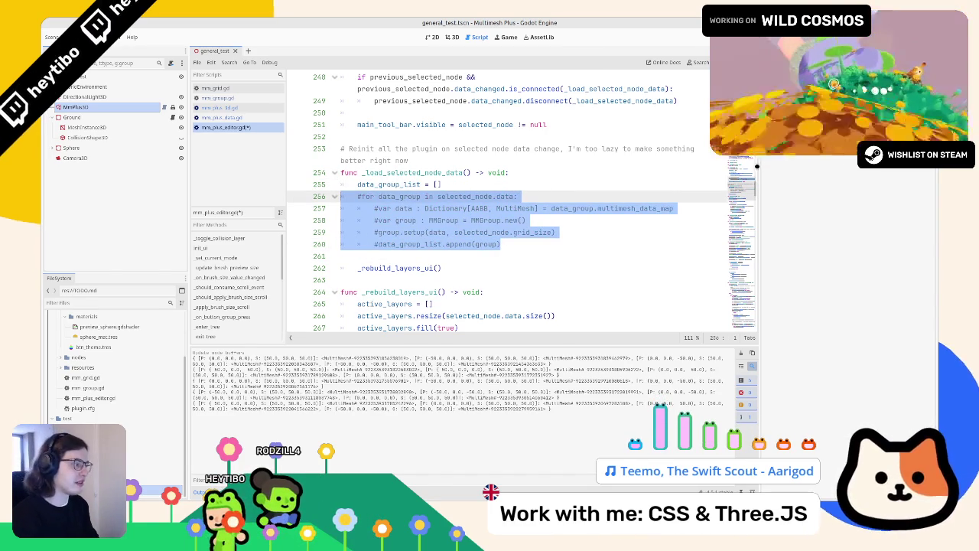
- Paste a copy of the commented loop at line 262 and uncomment that copy
left_click_drag(759, 166, 779, 260)
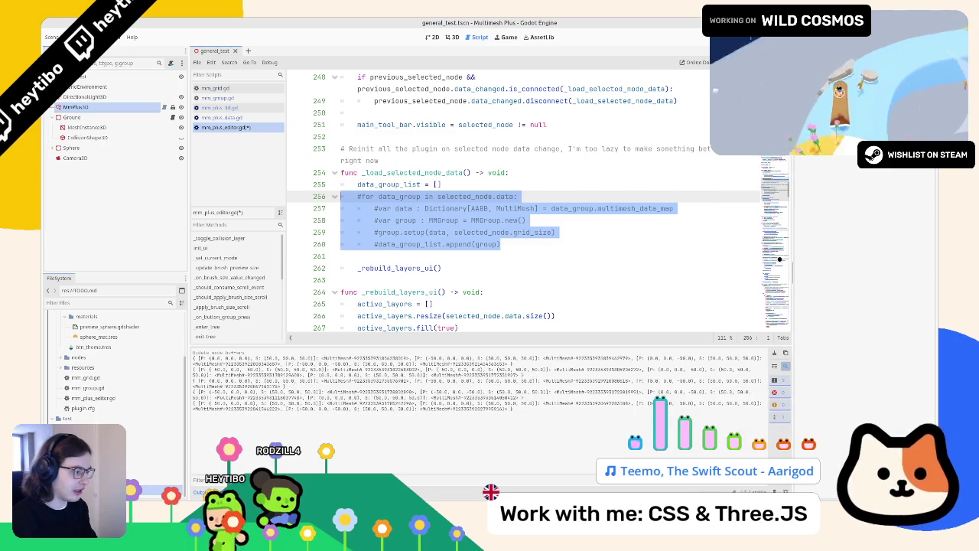
left_click(774, 352)
left_click(500, 262)
key("Return")
key("Return")
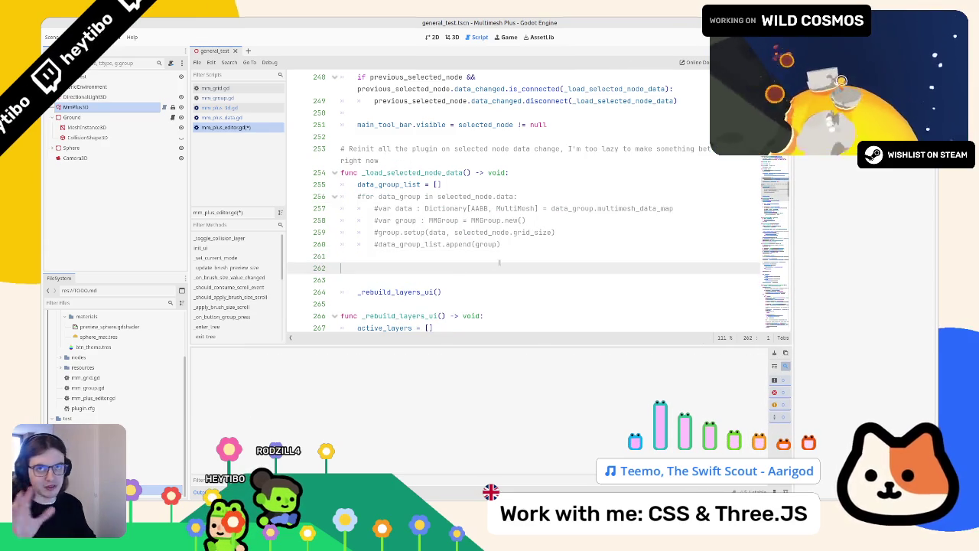
mouse_move(357, 196)
left_mouse_down()
mouse_move(428, 208)
mouse_move(505, 245)
left_mouse_up()
key("ctrl+c")
left_click(357, 268)
key("ctrl+v")
double_click(398, 267)
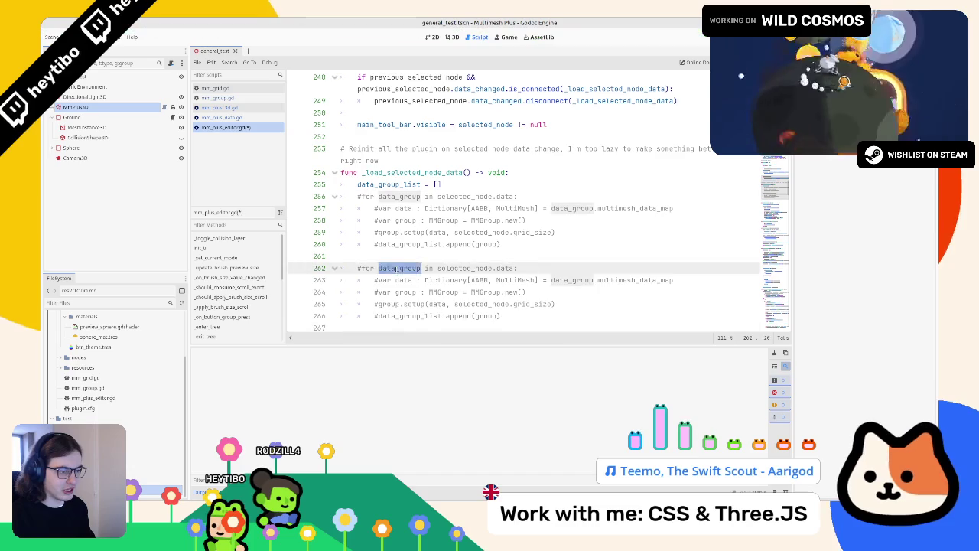
left_click_drag(341, 268, 342, 328)
key("ctrl+k")
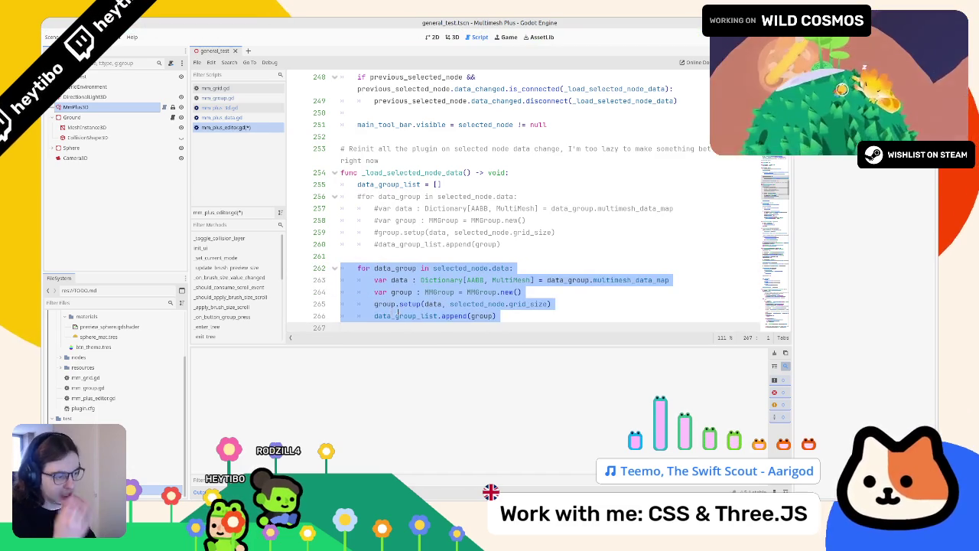
- Check the data declaration on line 263, then jump to group.setup's definition in mm_group.gd
scroll(397, 314, "down", 2)
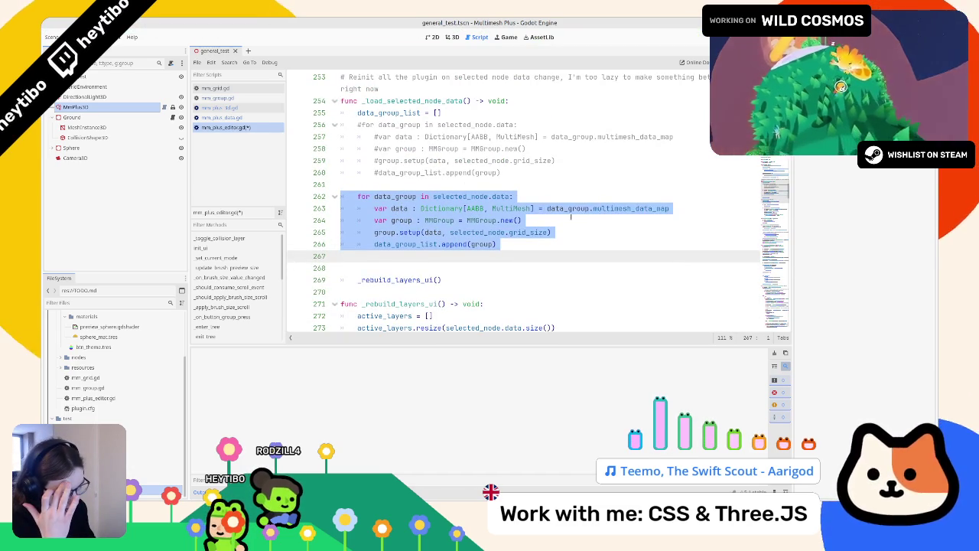
double_click(599, 208)
left_click_drag(391, 208, 670, 208)
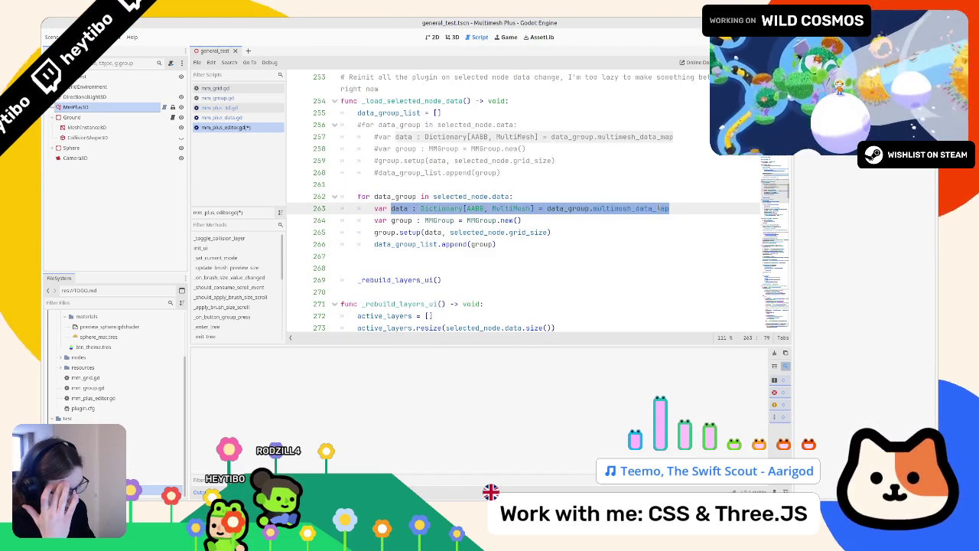
triple_click(405, 231)
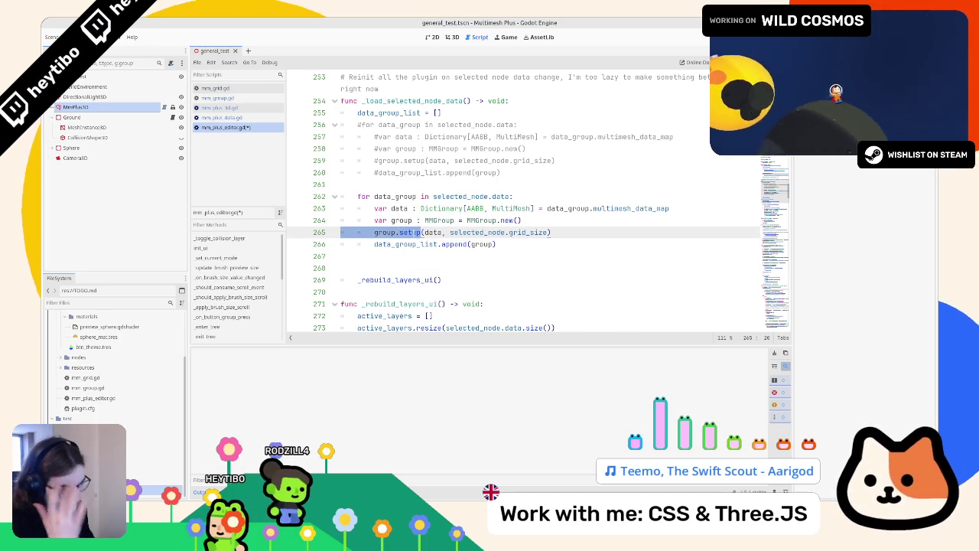
left_click(414, 233)
left_click(414, 233, "ctrl")
scroll(413, 232, "down", 1)
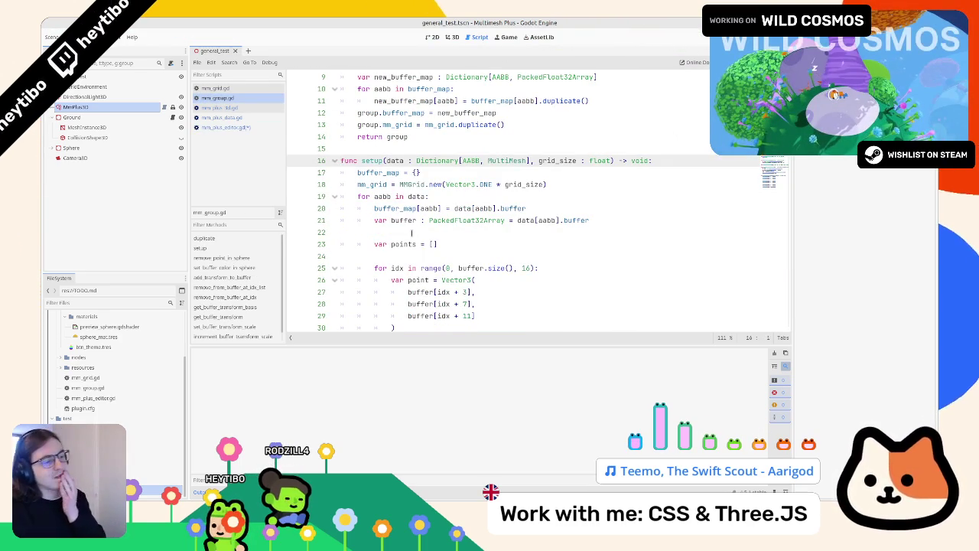
scroll(428, 269, "down", 2)
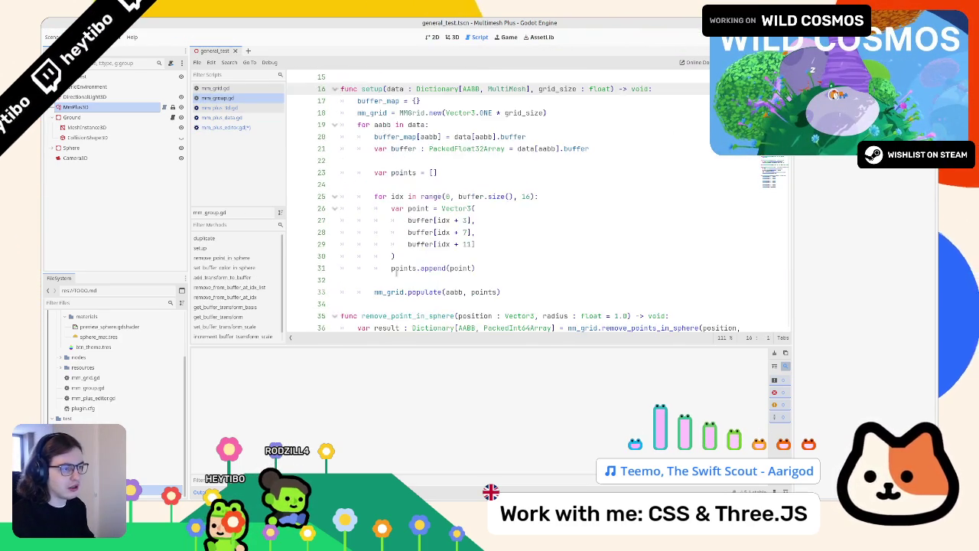
- Fold the setup, set_buffer_color_in_sphere and add_transform_to_buffer function bodies in mm_group.gd
scroll(394, 273, "up", 2)
scroll(392, 277, "up", 3)
scroll(391, 279, "down", 8)
scroll(388, 281, "down", 7)
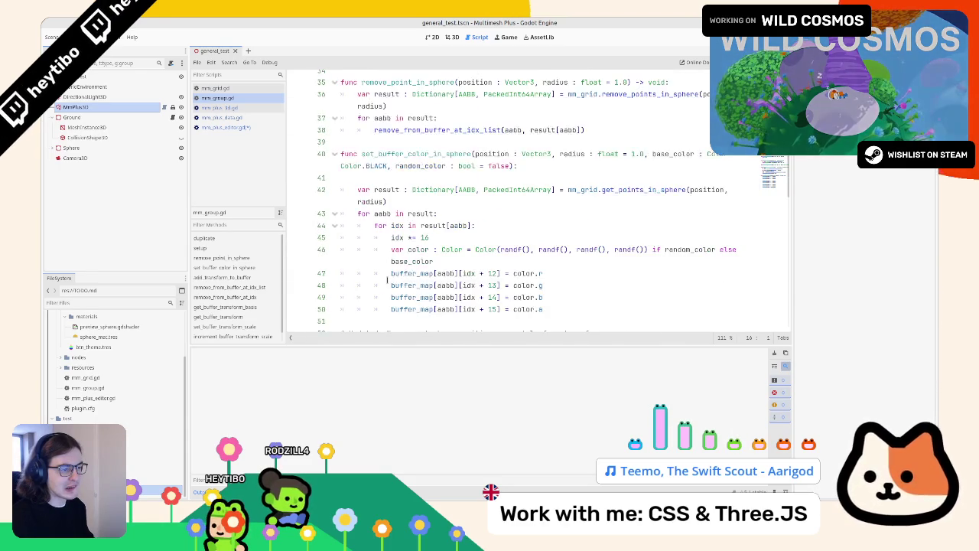
scroll(387, 281, "up", 14)
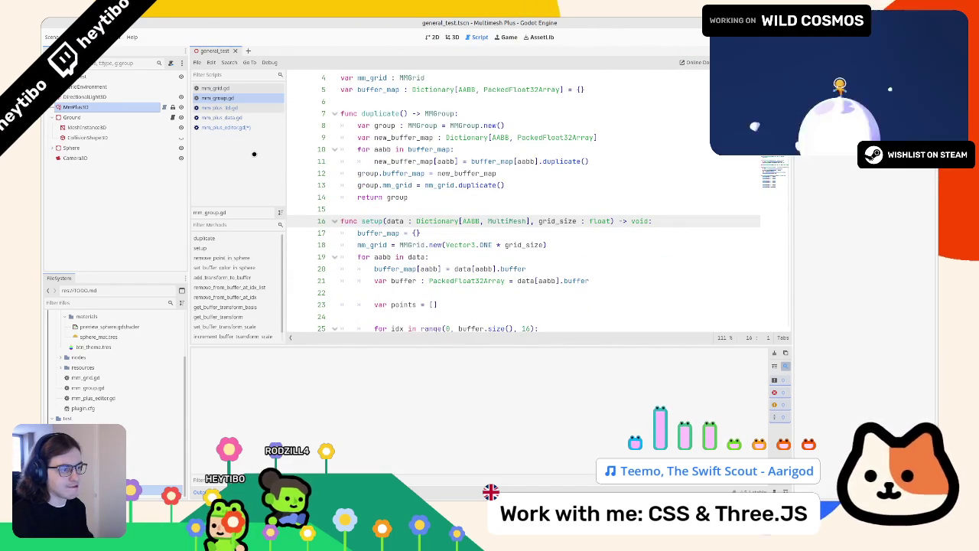
left_click(330, 220)
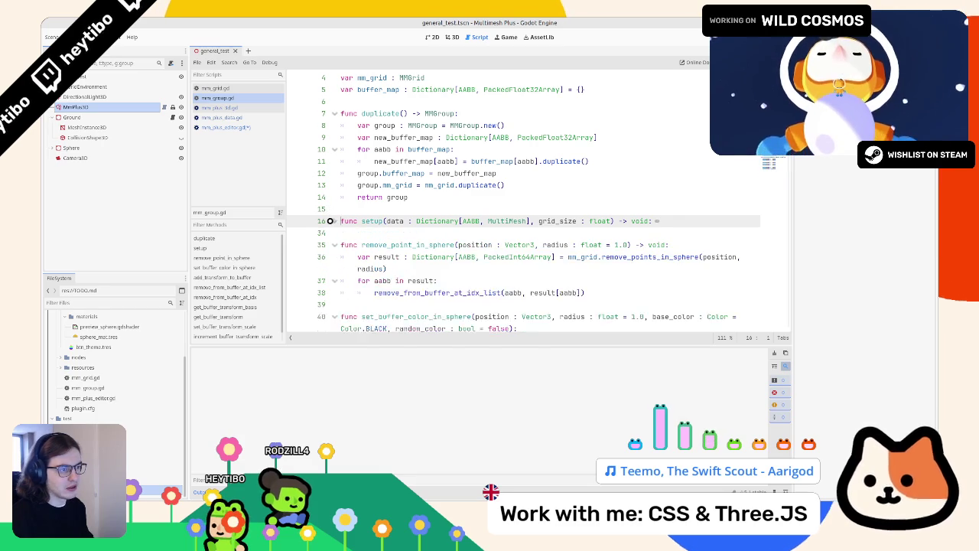
left_click(323, 253)
scroll(328, 222, "down", 3)
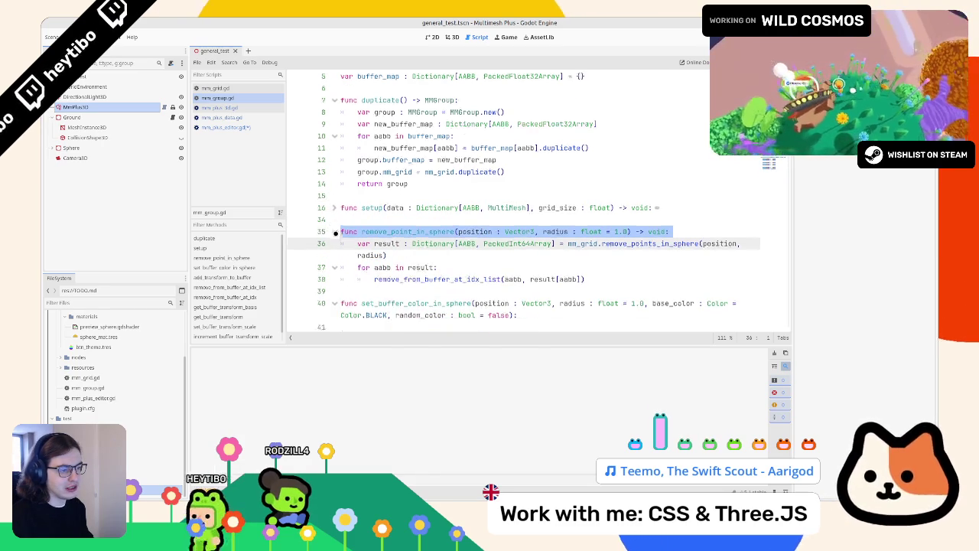
left_click(334, 198, "shift")
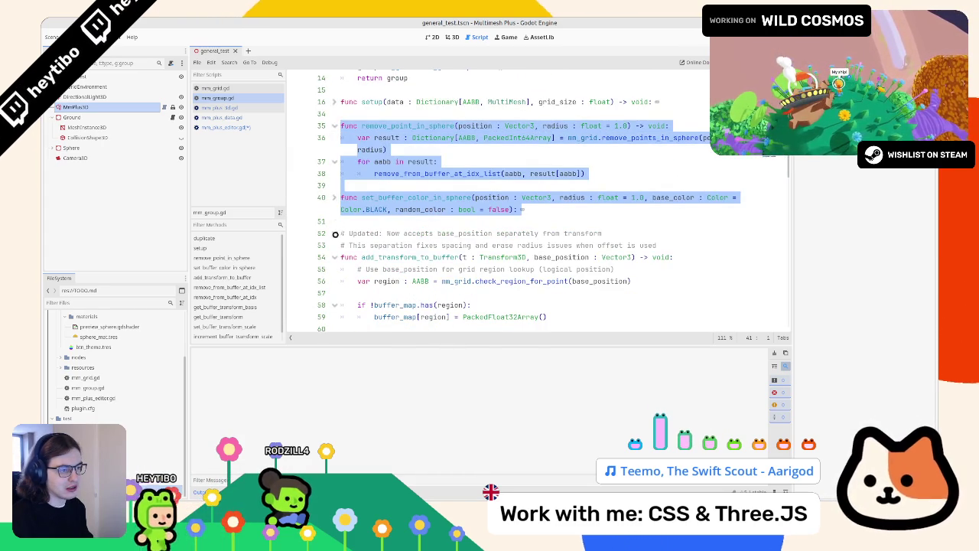
left_click(335, 257)
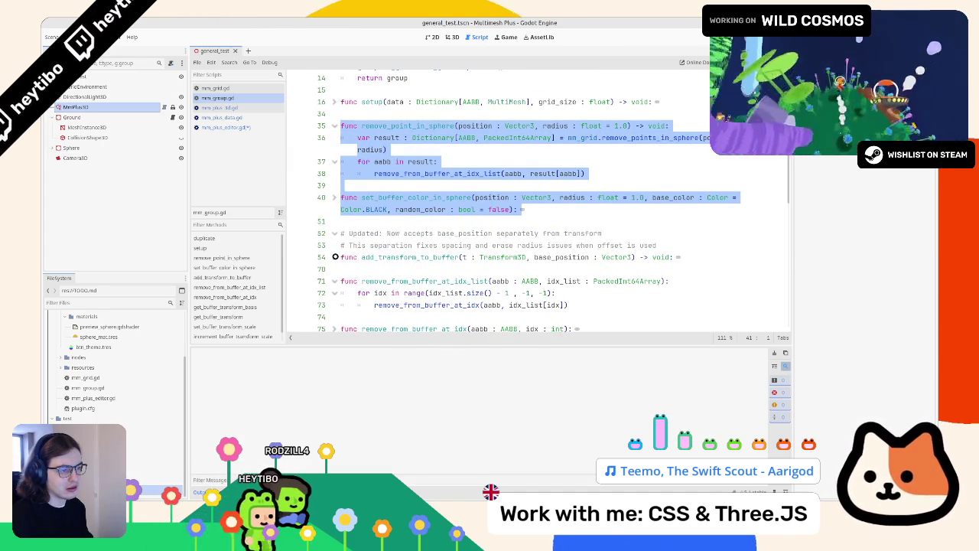
- Collapse the duplicate function as well, then switch to mm_grid.gd
scroll(335, 276, "down", 3)
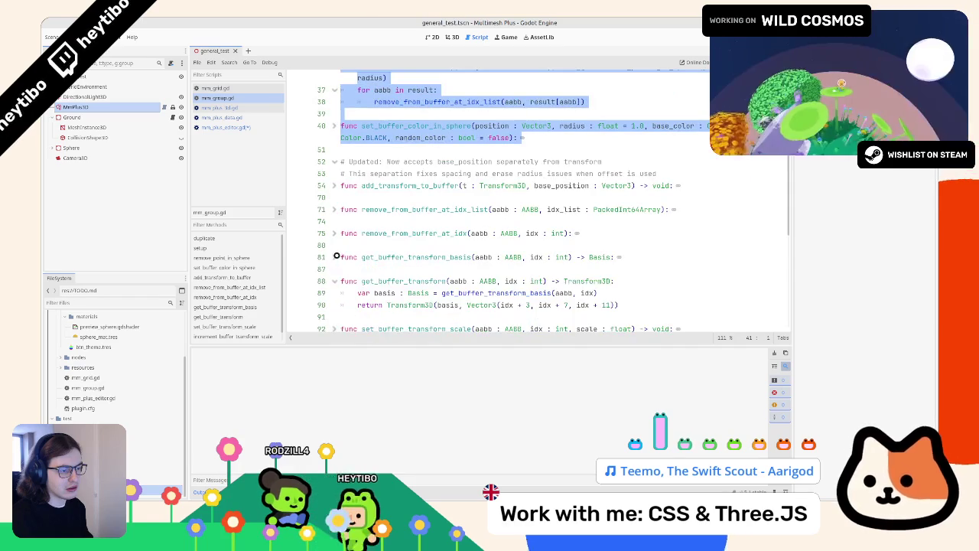
scroll(335, 257, "down", 2)
scroll(335, 257, "down", 2)
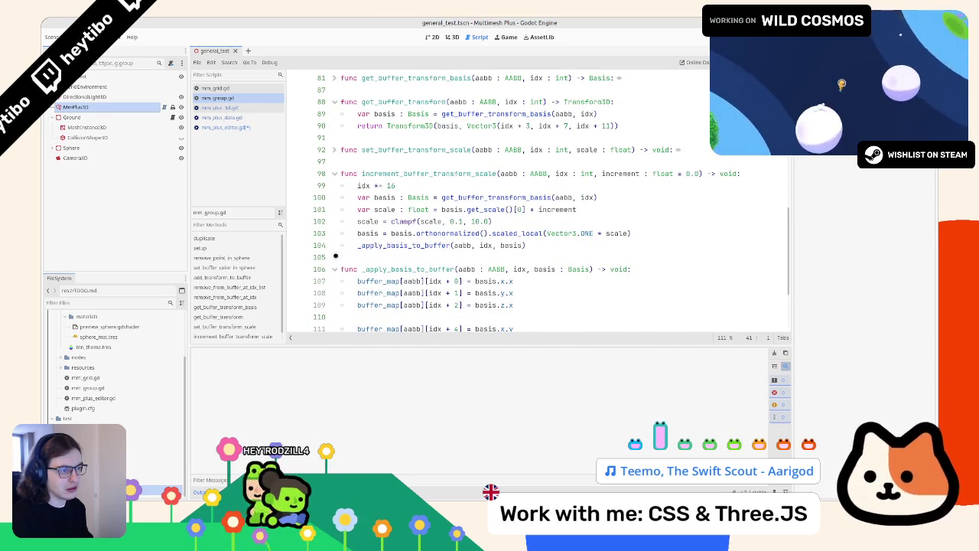
scroll(335, 256, "down", 2)
key("ctrl+z")
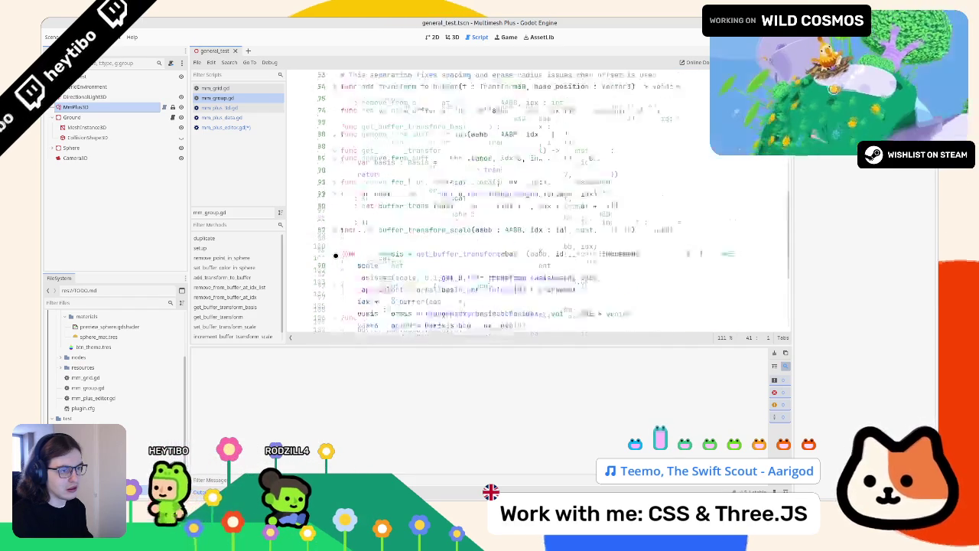
scroll(336, 257, "up", 2)
key("ctrl+z")
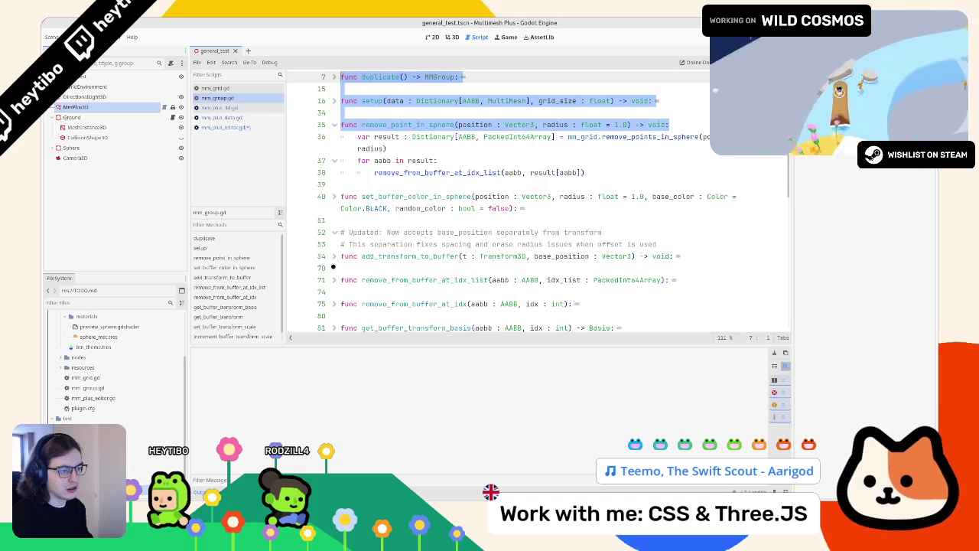
scroll(333, 267, "down", 2)
scroll(335, 264, "down", 3)
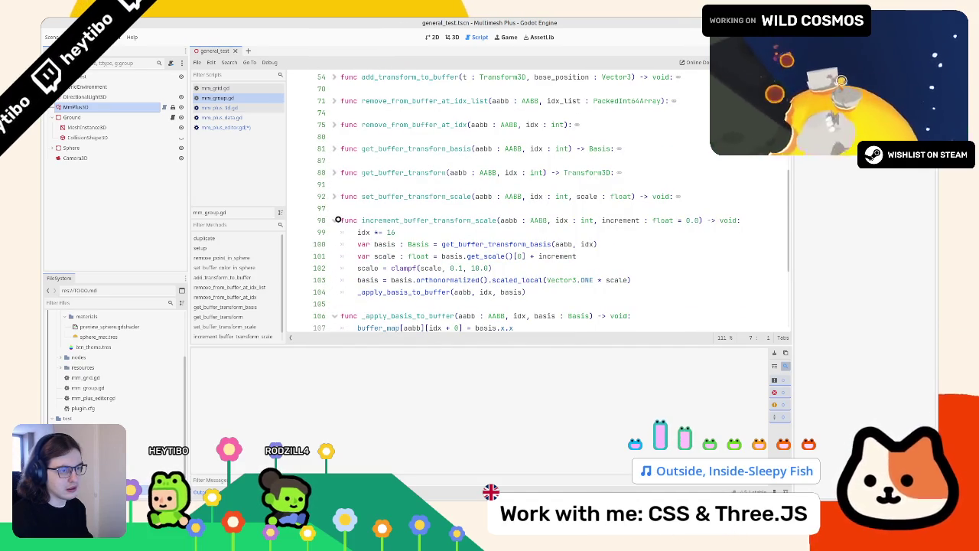
left_click(227, 89)
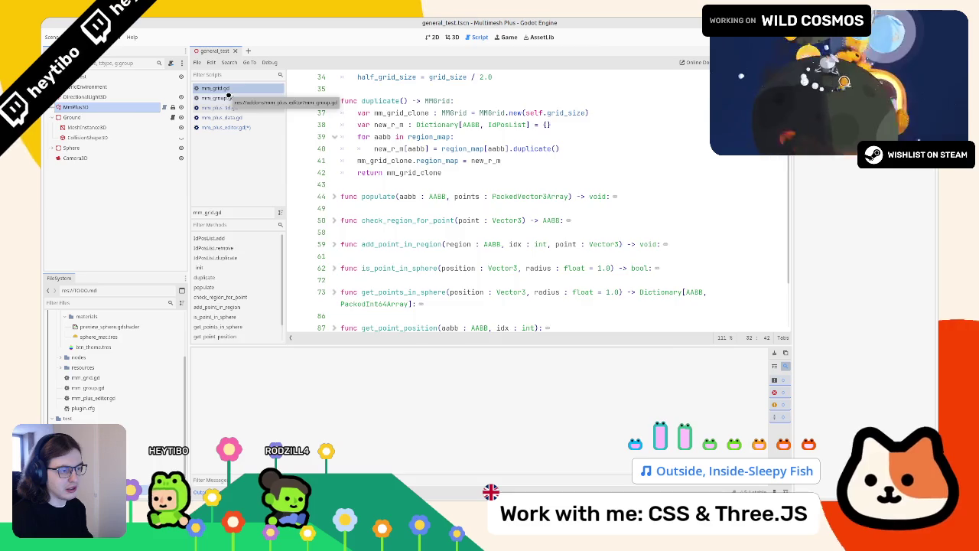
- Return to mm_group.gd and collapse add_transform_to_buffer again, selecting lines 35–54
left_click(228, 97)
scroll(316, 220, "down", 2)
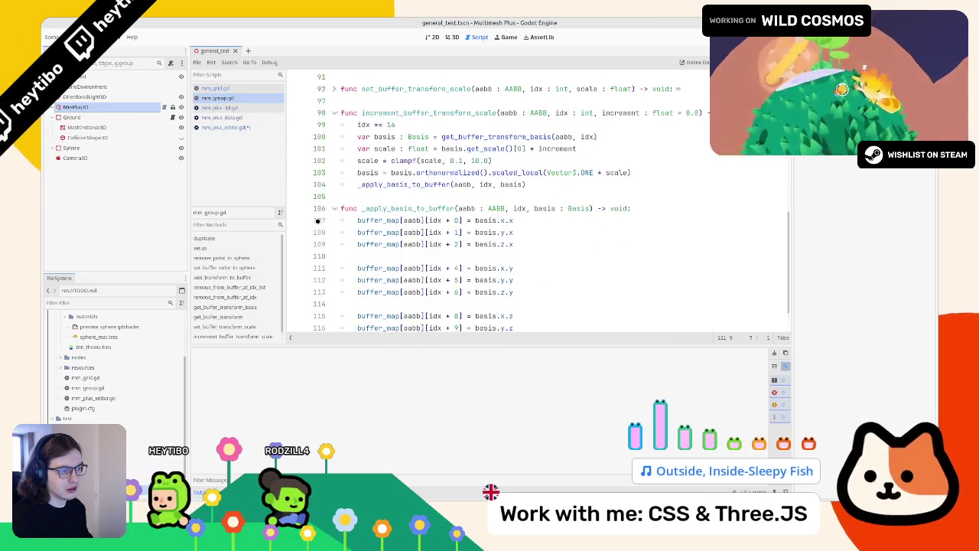
scroll(313, 229, "up", 7)
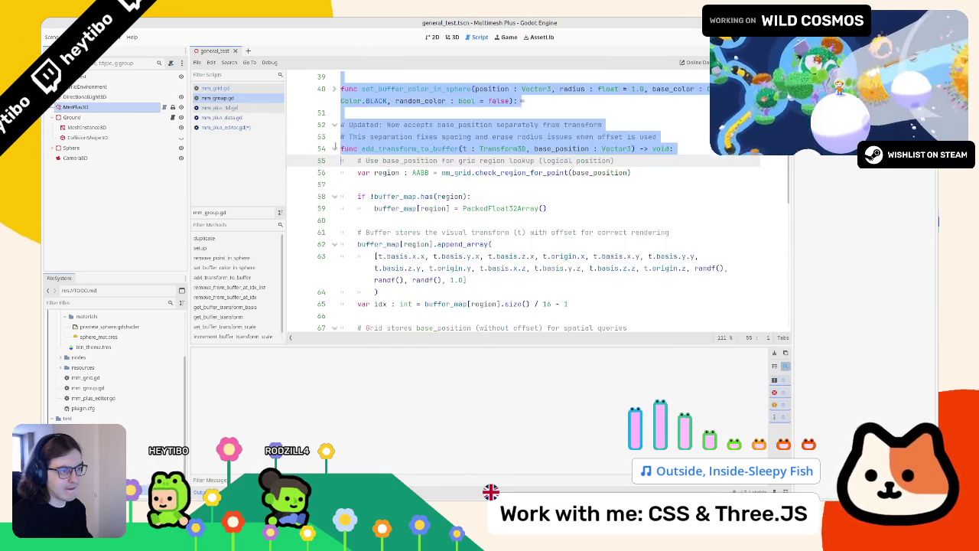
left_click_drag(337, 77, 341, 161)
left_click(334, 149)
scroll(336, 153, "up", 5)
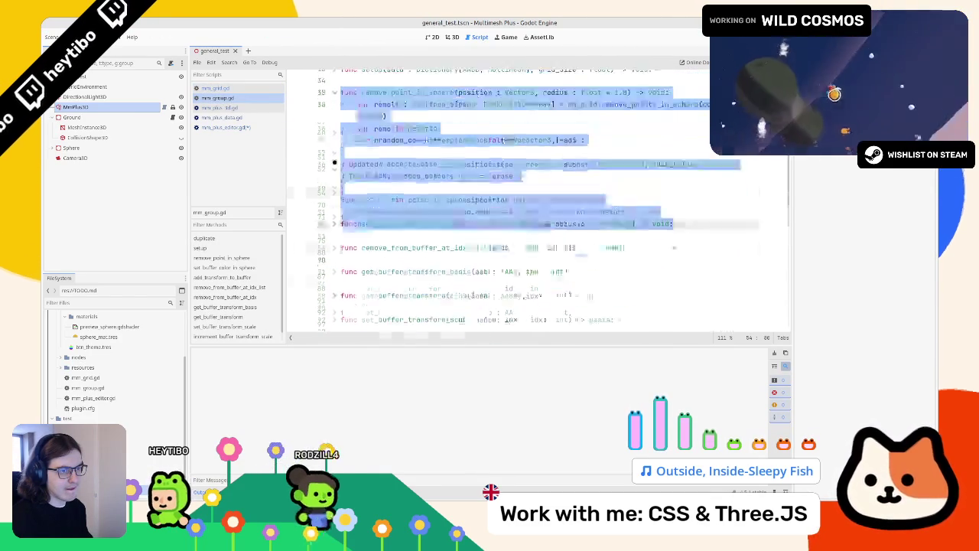
left_click(334, 185, "shift")
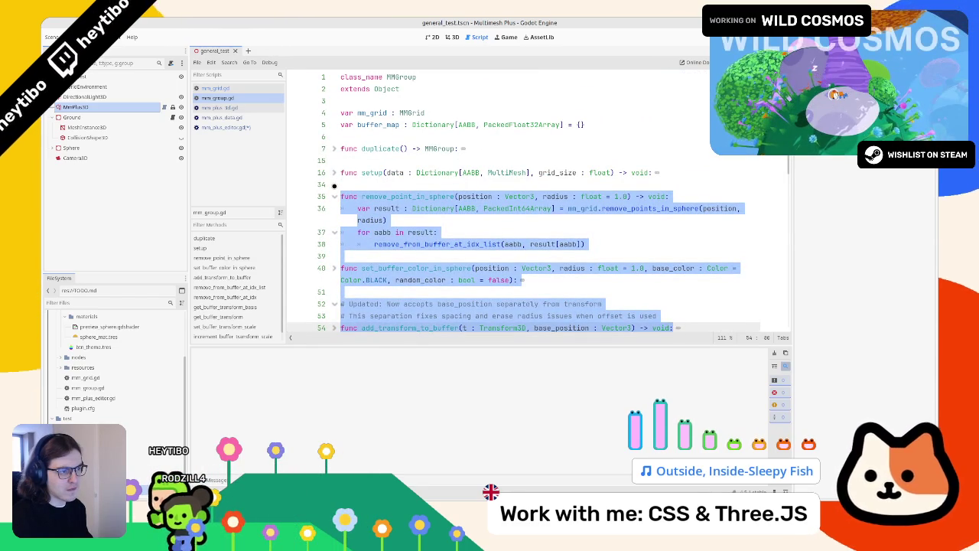
- Inspect buffer_map on line 5, then return to the rewritten loop in mm_plus_editor.gd
left_click(387, 124)
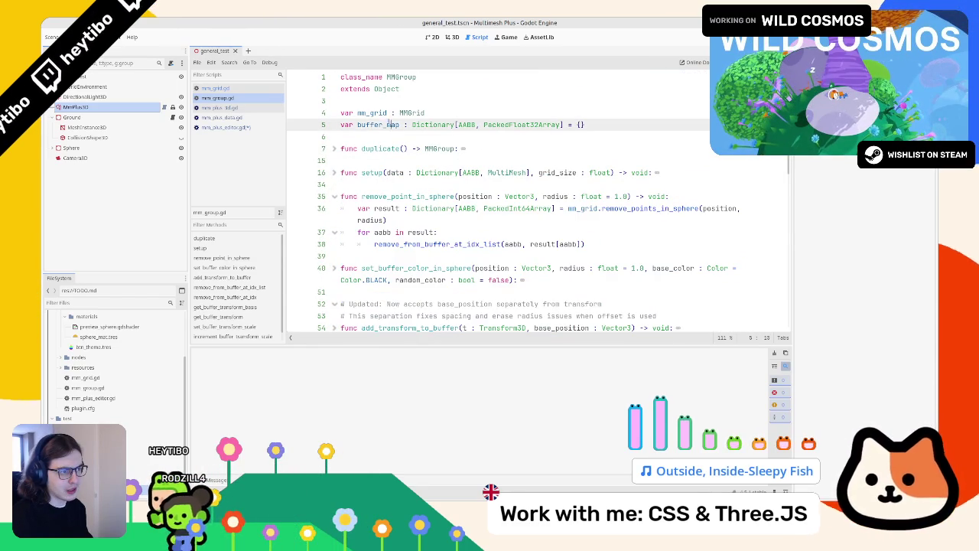
right_click(391, 122)
left_click(381, 133)
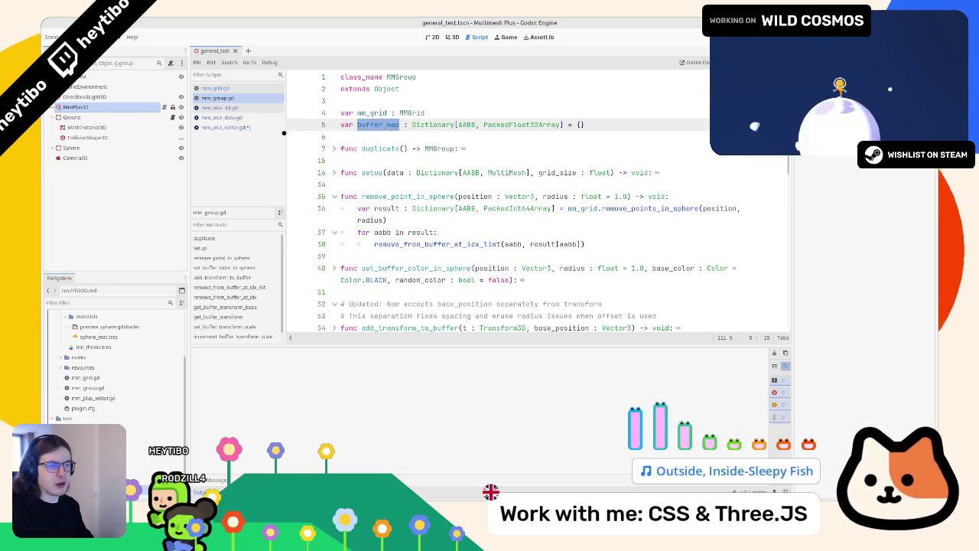
left_click(222, 127)
left_click(426, 194)
- Search the script for 'paint' to reach _check_paint_logic
key("shift+Down")
key("shift+Down")
key("shift+Down")
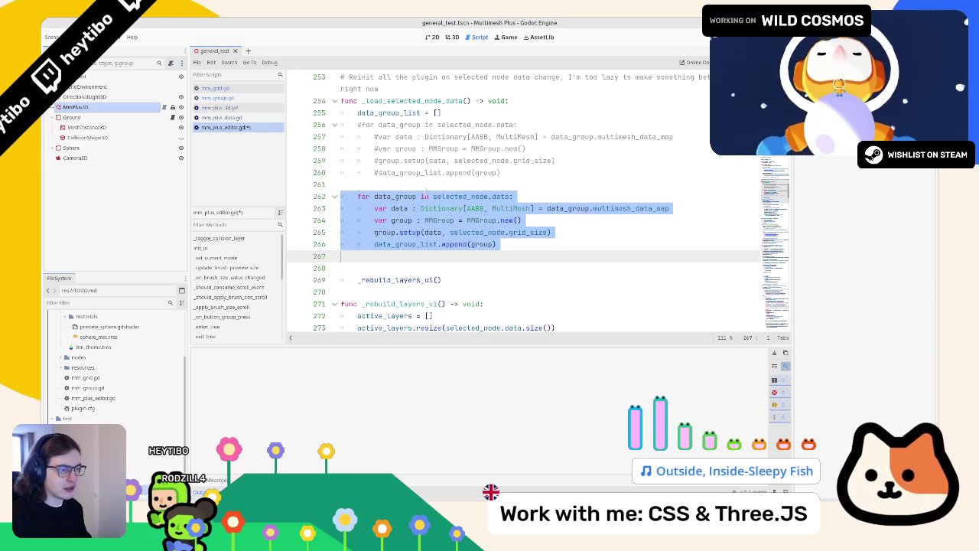
key("ctrl+f")
type("add_")
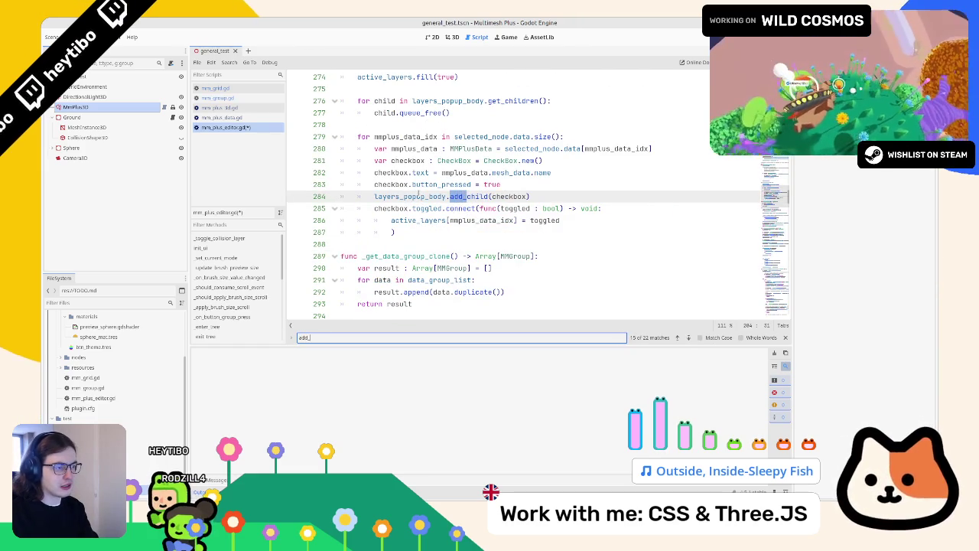
key("BackSpace")
key("BackSpace")
key("BackSpace")
type("paint")
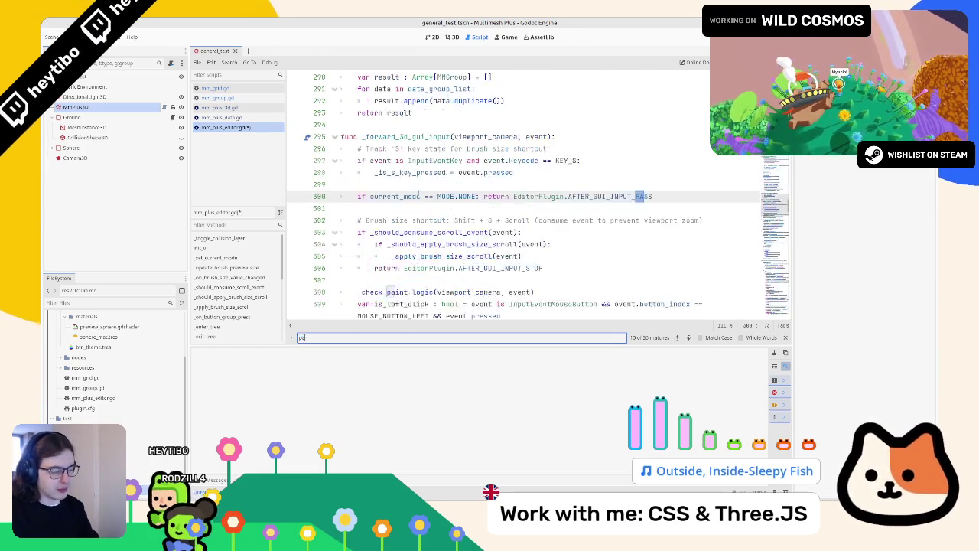
key("Return")
key("Escape")
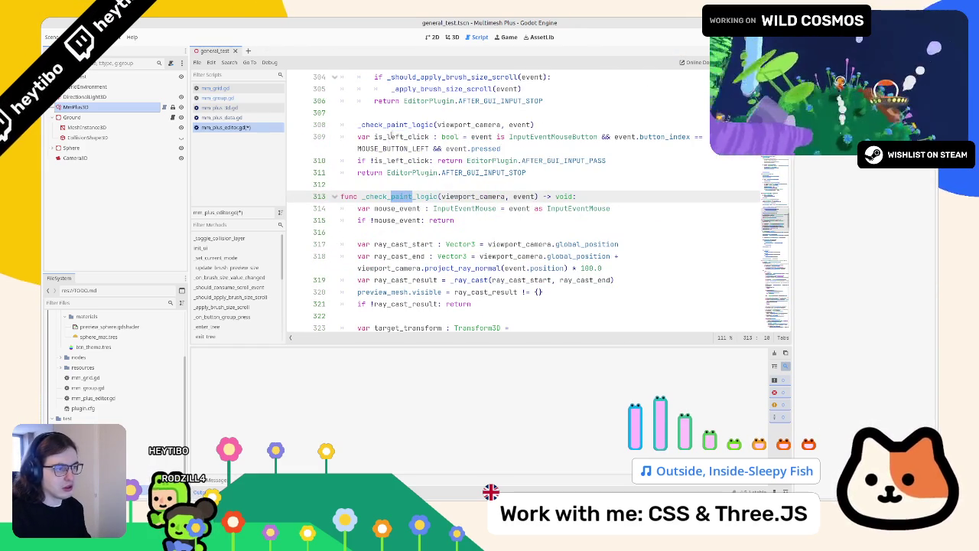
- Follow _apply_paint_mode down to line 411 and open add_transform_to_buffer's definition in mm_group.gd
scroll(415, 194, "down", 5)
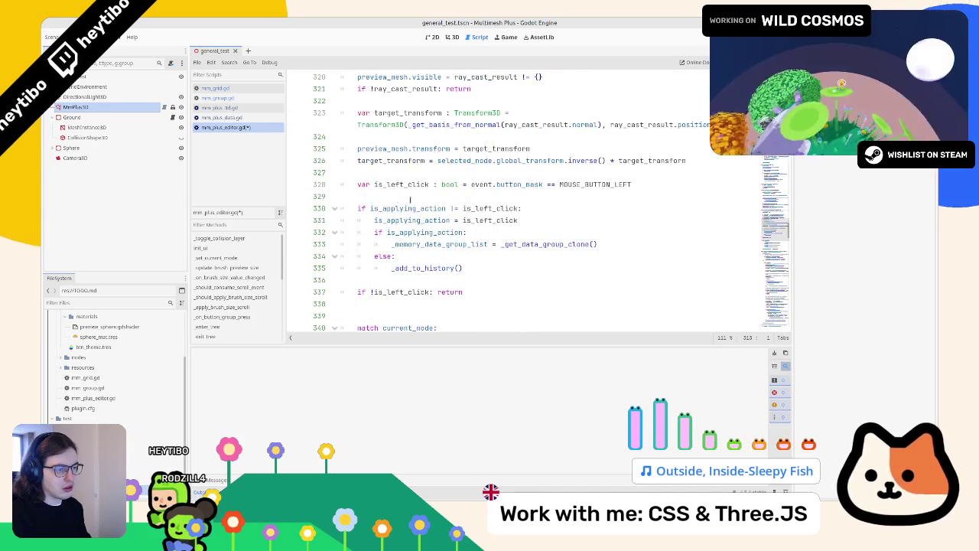
scroll(410, 199, "down", 4)
left_click(432, 208, "ctrl")
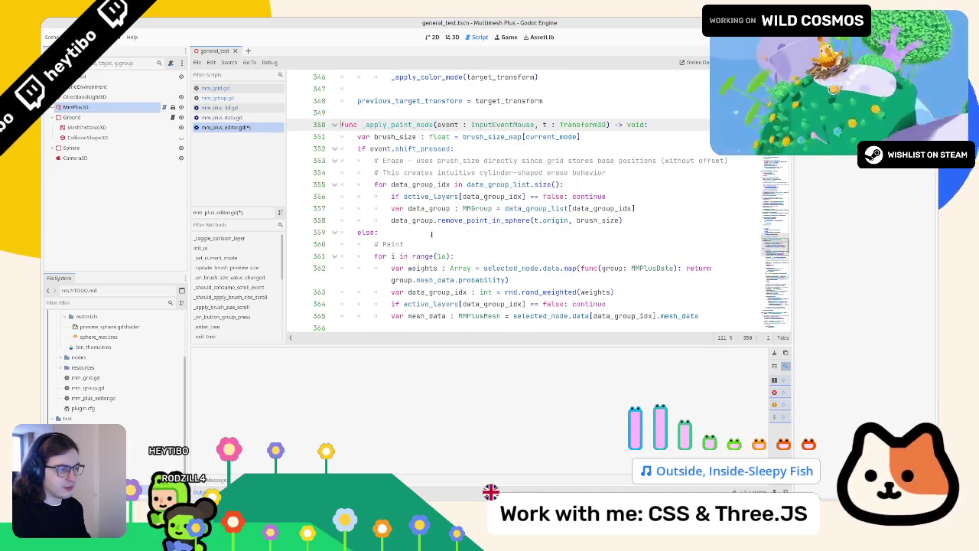
scroll(431, 234, "down", 2)
scroll(431, 233, "down", 6)
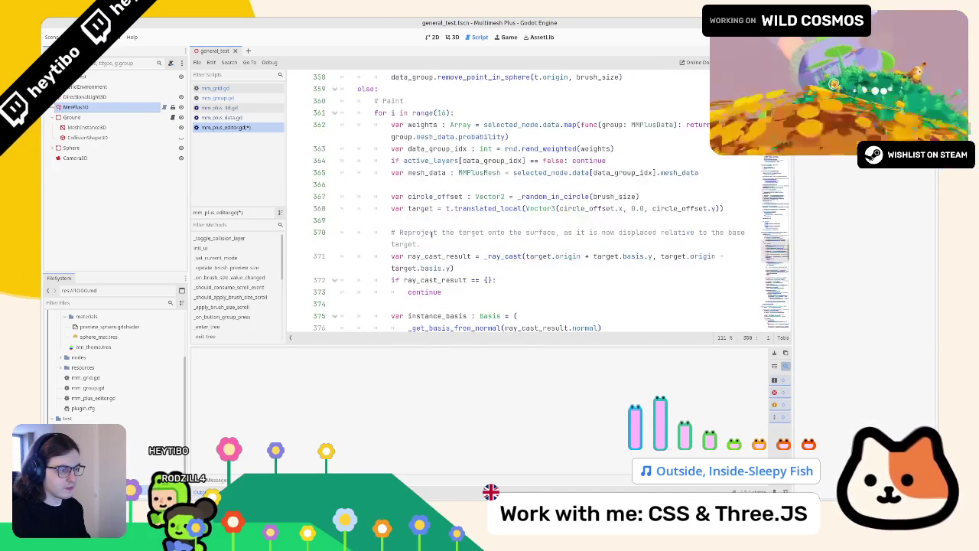
scroll(431, 232, "down", 6)
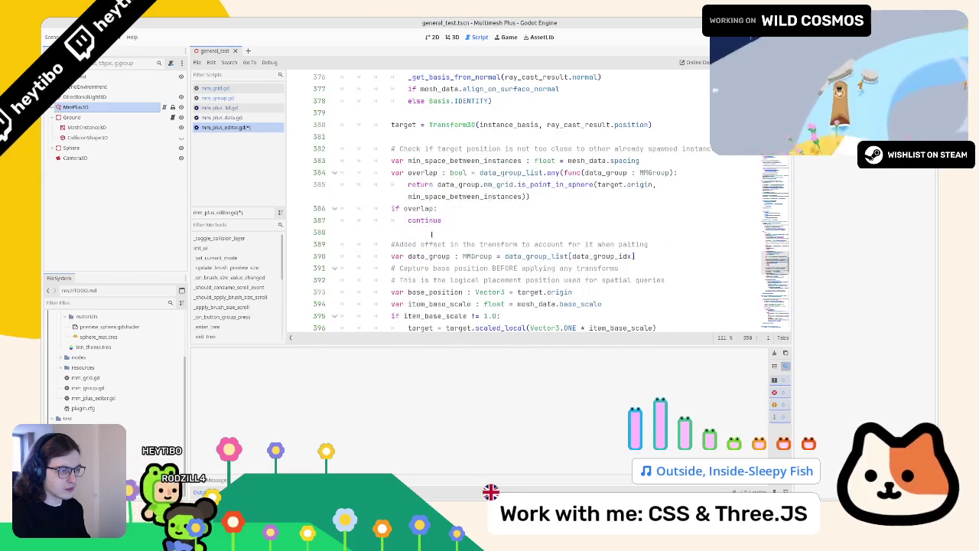
scroll(431, 232, "down", 2)
double_click(550, 268)
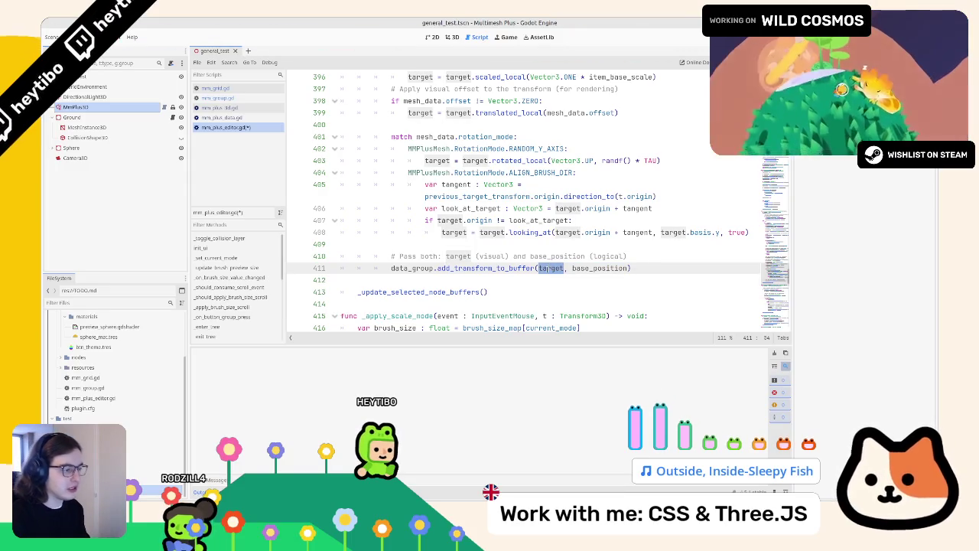
left_click(511, 268, "ctrl")
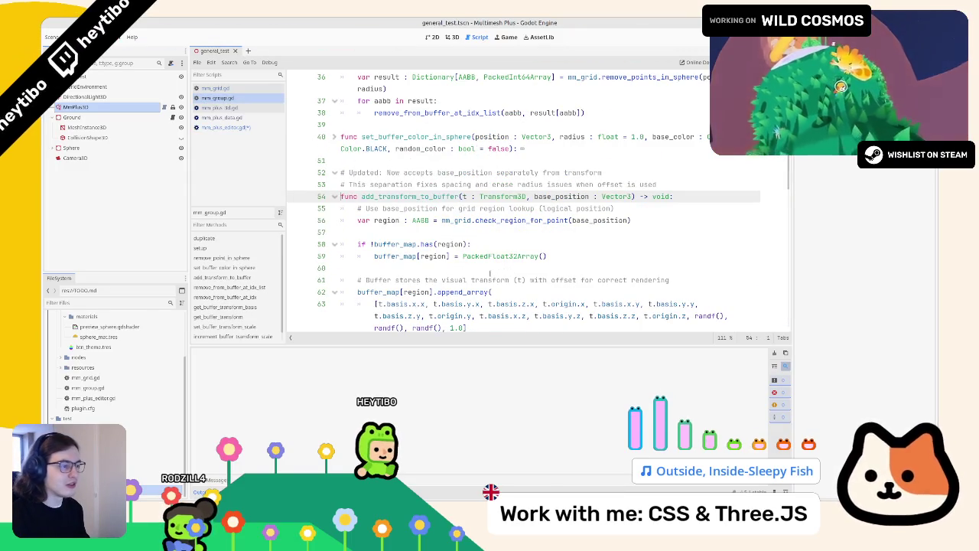
- Select the t and base_position parameters, then the add_transform_to_buffer function name
left_click(534, 197)
mouse_move(534, 196)
left_mouse_down()
mouse_move(612, 209)
mouse_move(481, 196)
left_mouse_up()
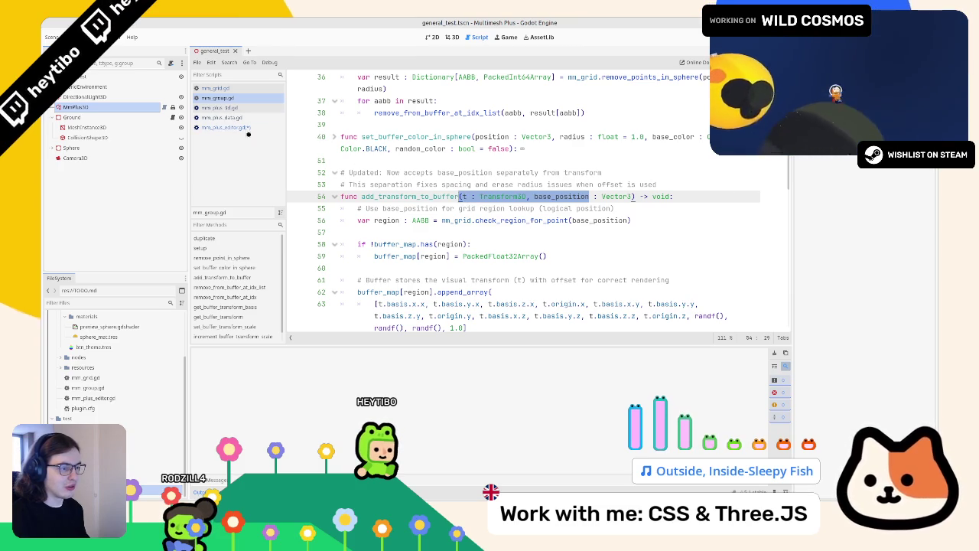
double_click(452, 197)
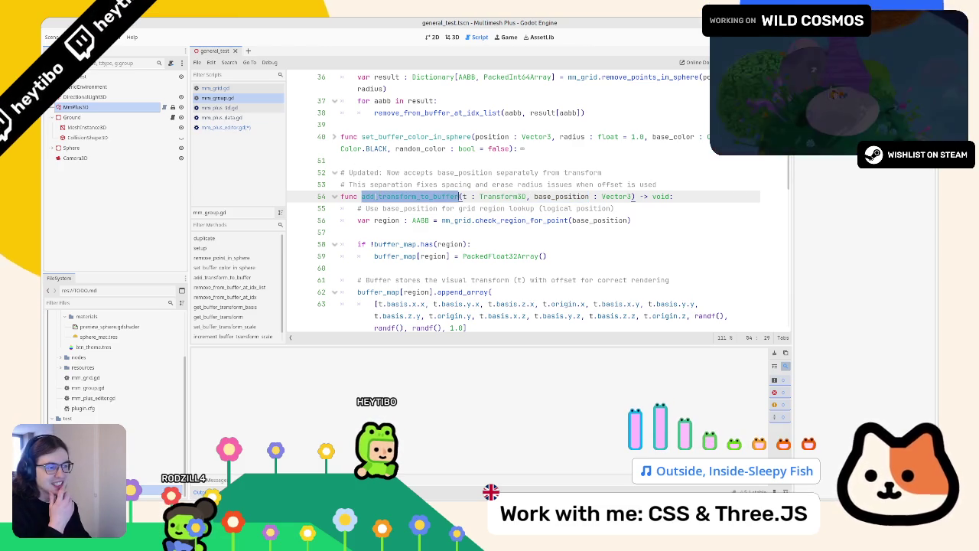
- Go back to mm_plus_editor.gd at the for-loop that sets up each MMGroup
scroll(423, 207, "down", 5)
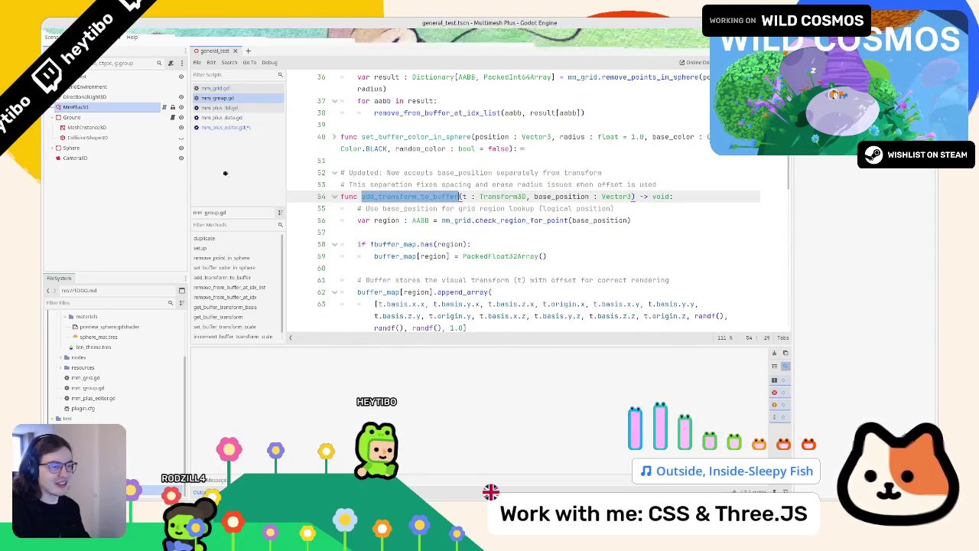
left_click(237, 126)
key("ctrl+z")
key("ctrl+z")
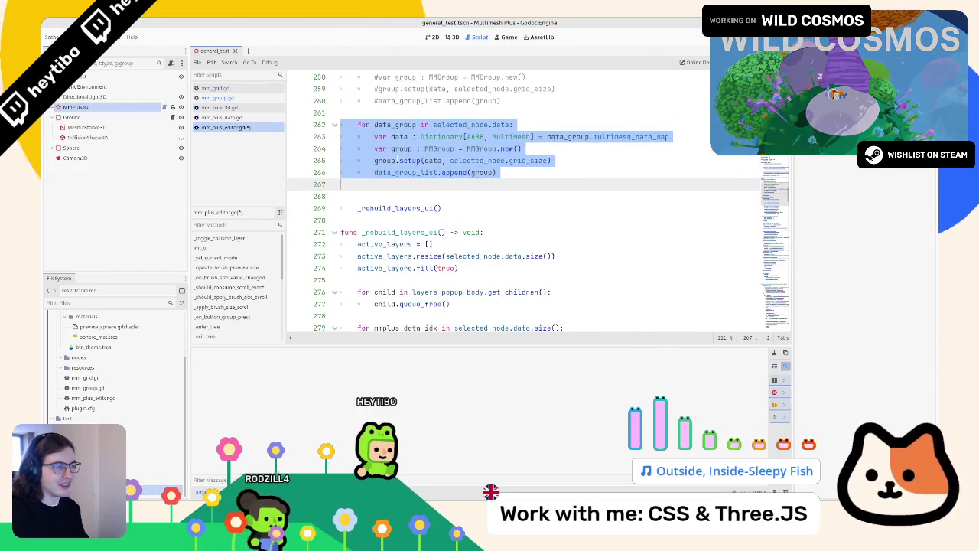
- Review the data and group lines, then select the group.setup call on line 265
scroll(419, 210, "up", 3)
left_click(391, 245)
left_click_drag(391, 244, 671, 244)
double_click(399, 244)
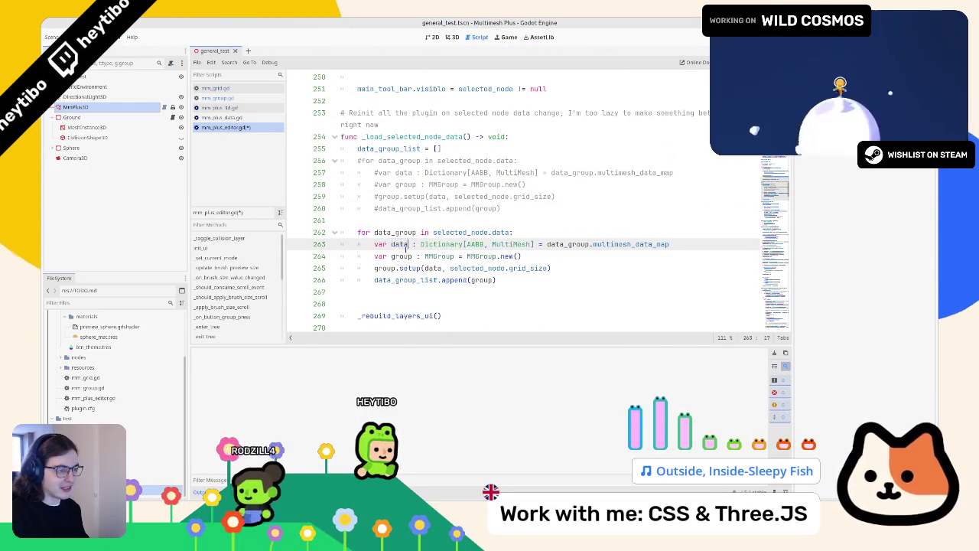
left_click(397, 255)
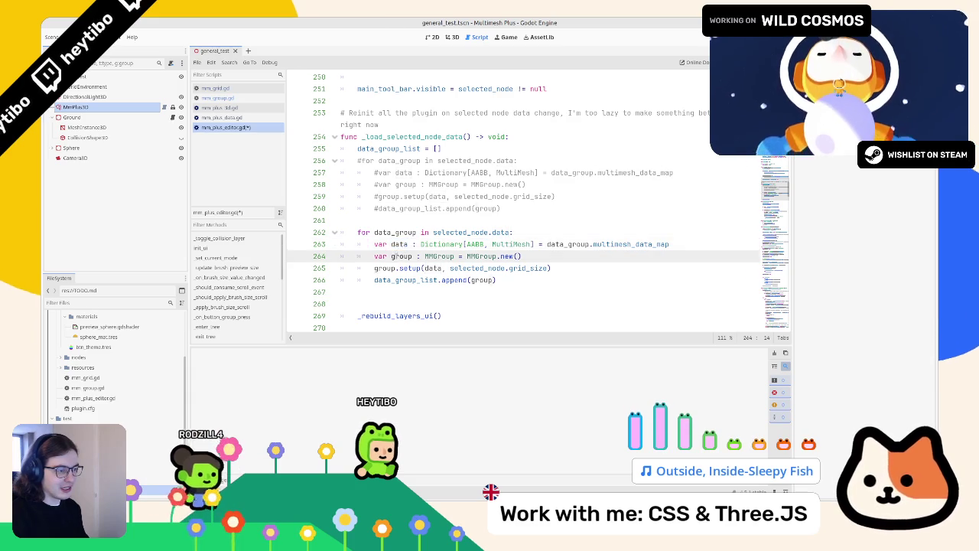
double_click(397, 255)
left_click_drag(395, 268, 612, 266)
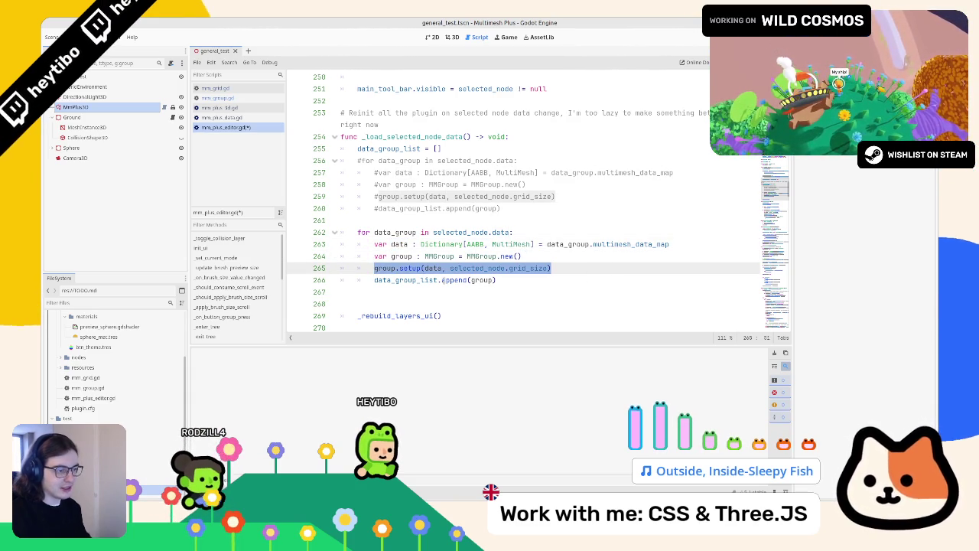
- Replace the call with a '# Force add transform' comment, then select the commented loop at lines 256–260
key("Return")
key("Return")
key("Up")
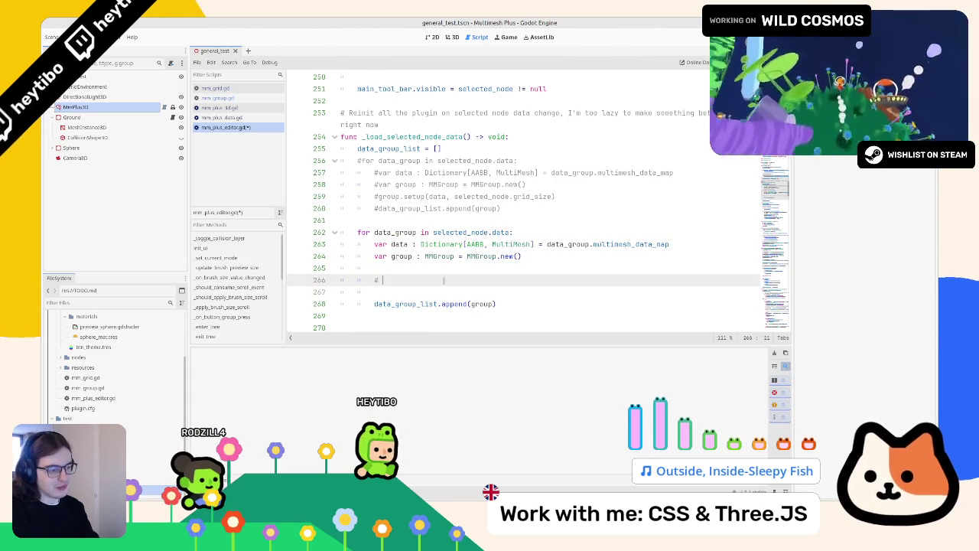
type("d ")
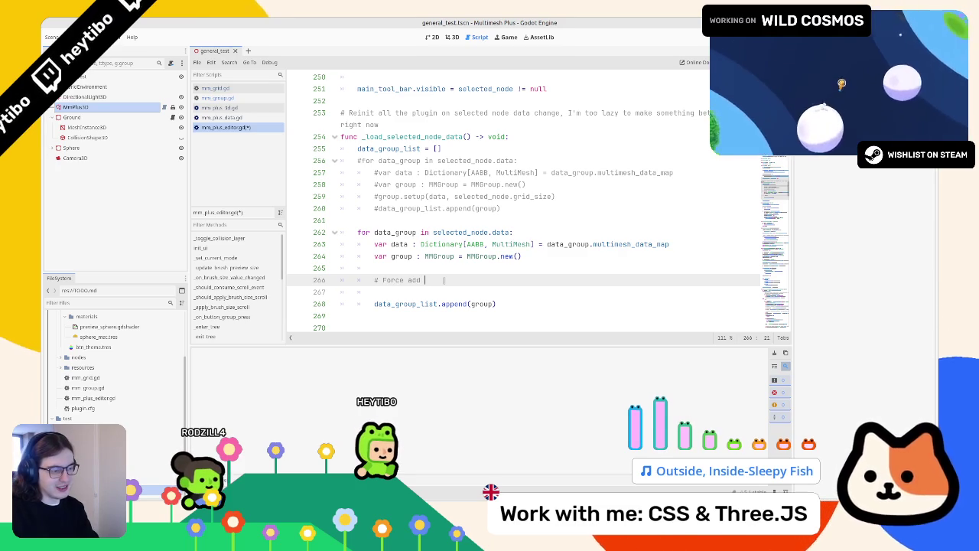
type("for")
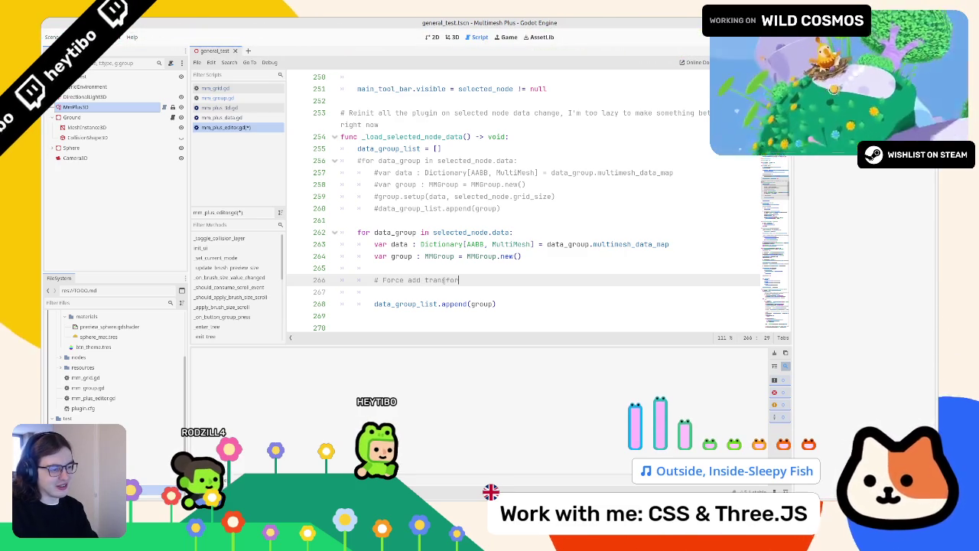
type("transfornsform")
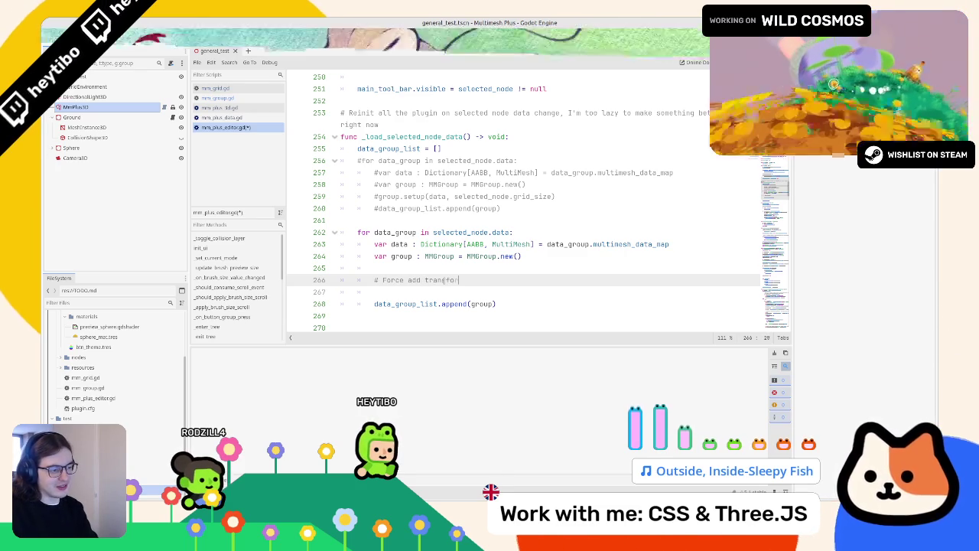
key("Return")
left_click(426, 272)
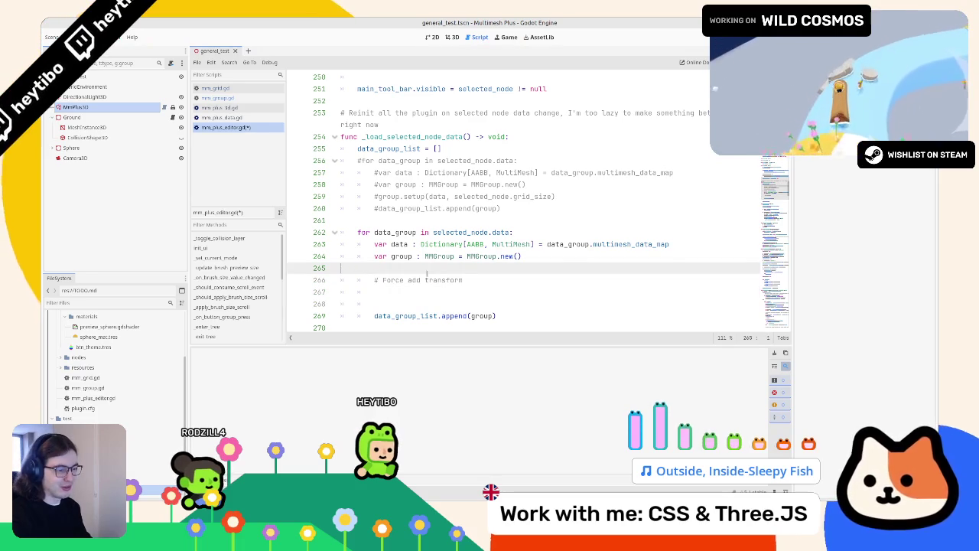
key("Delete")
left_click(433, 283)
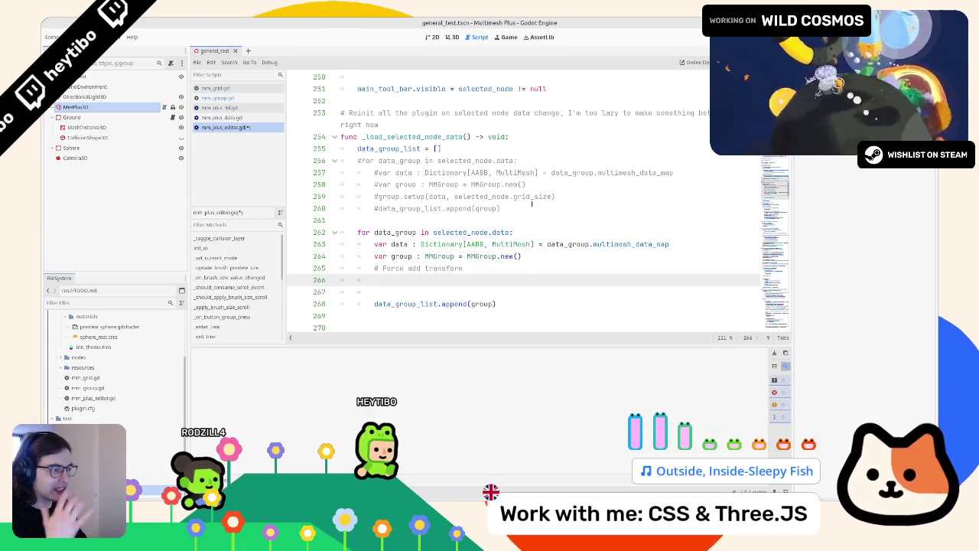
left_click_drag(532, 203, 340, 161)
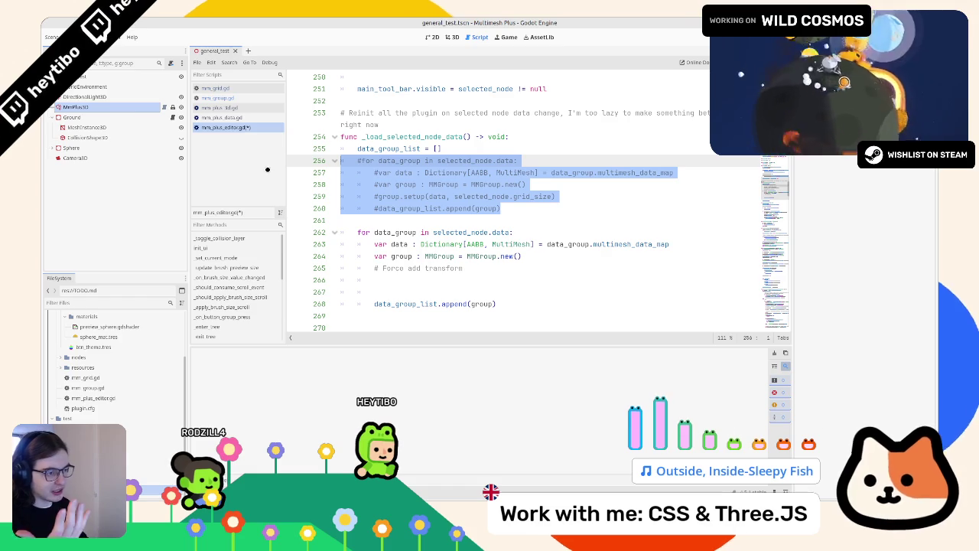
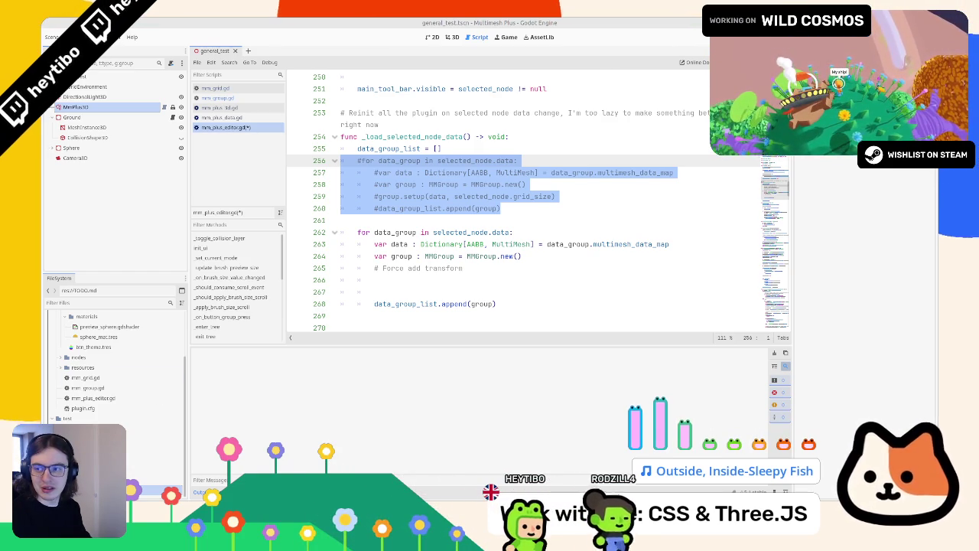
- Inspect the data variable on line 263 inside the editor script's new loop
left_click(402, 268)
key("Down")
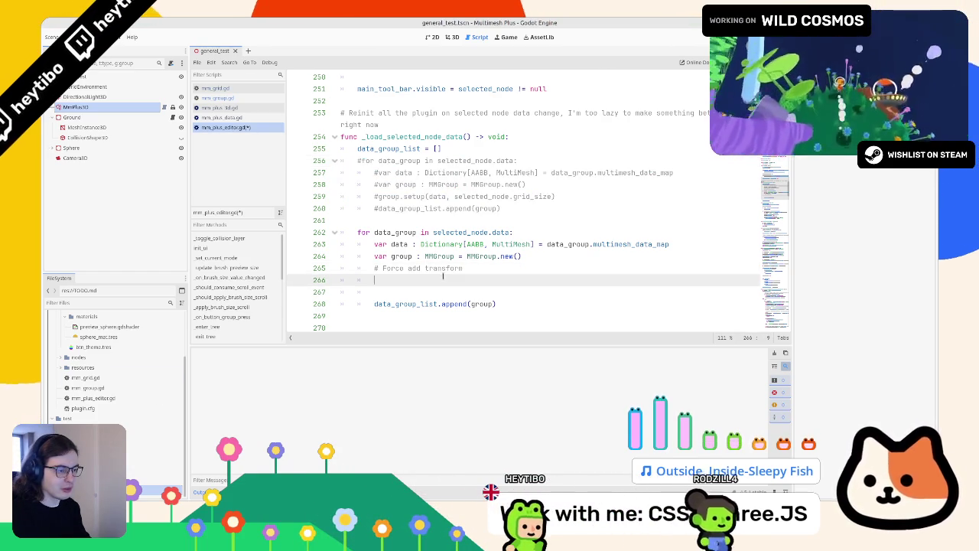
scroll(414, 230, "down", 2)
double_click(398, 173)
left_click(396, 208)
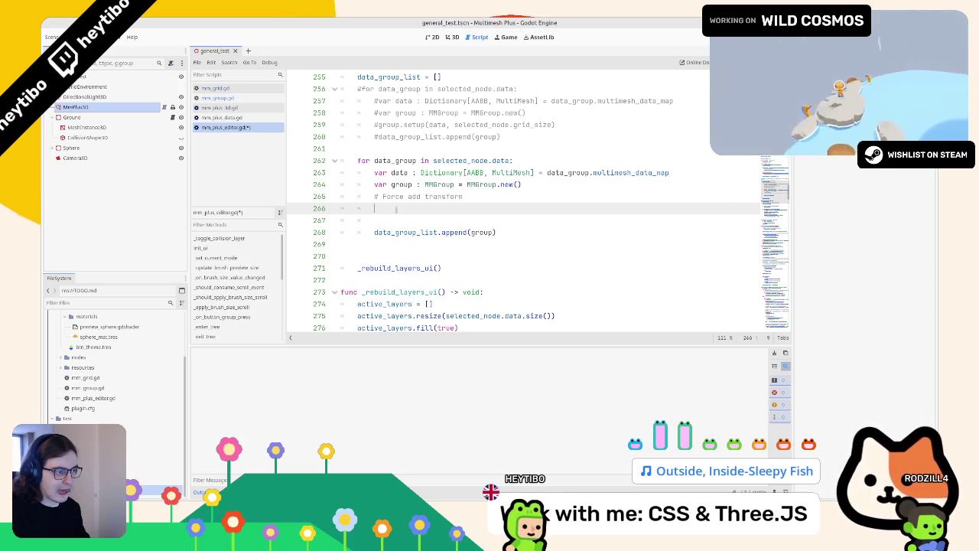
scroll(401, 198, "up", 1)
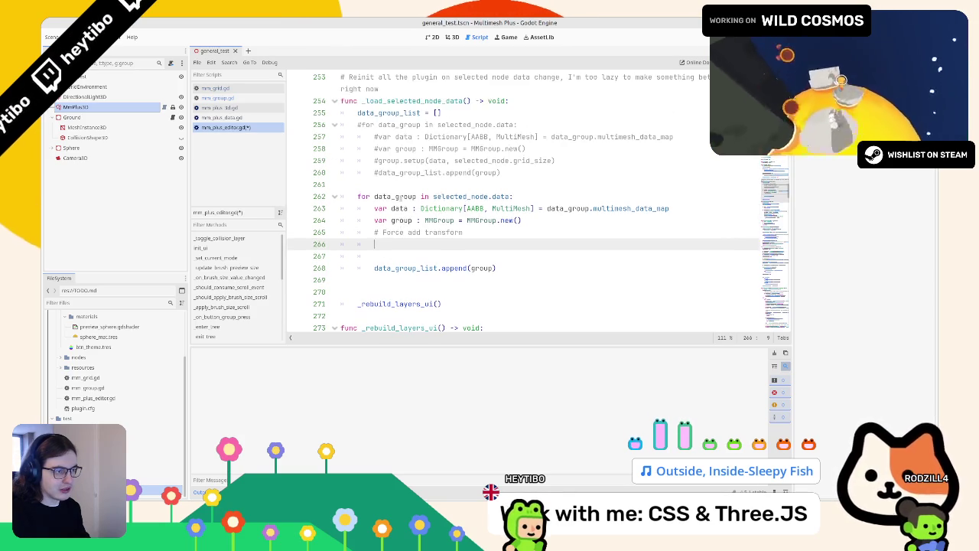
left_click(401, 197)
double_click(400, 208)
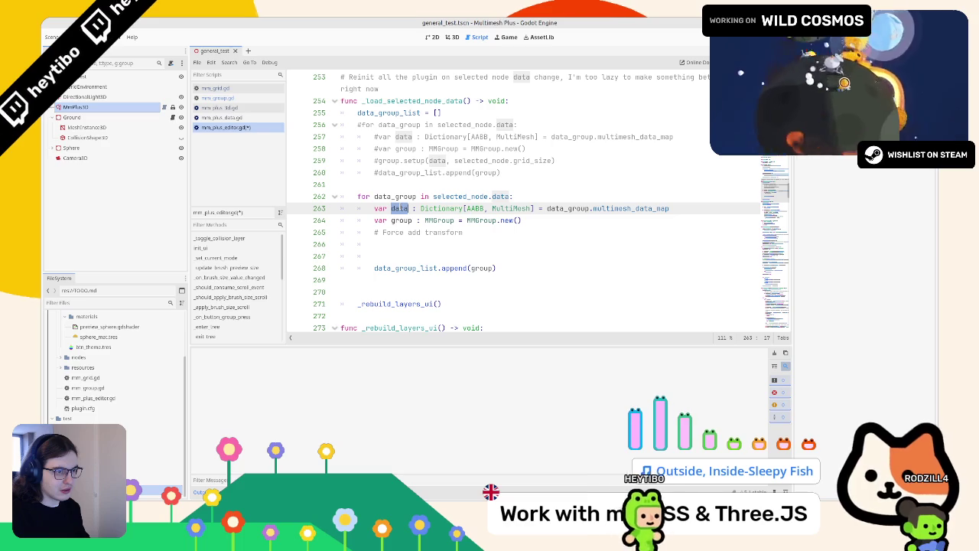
- Delete the grid_size export line from mm_plus_data.gd
left_click(207, 108)
left_click(214, 117)
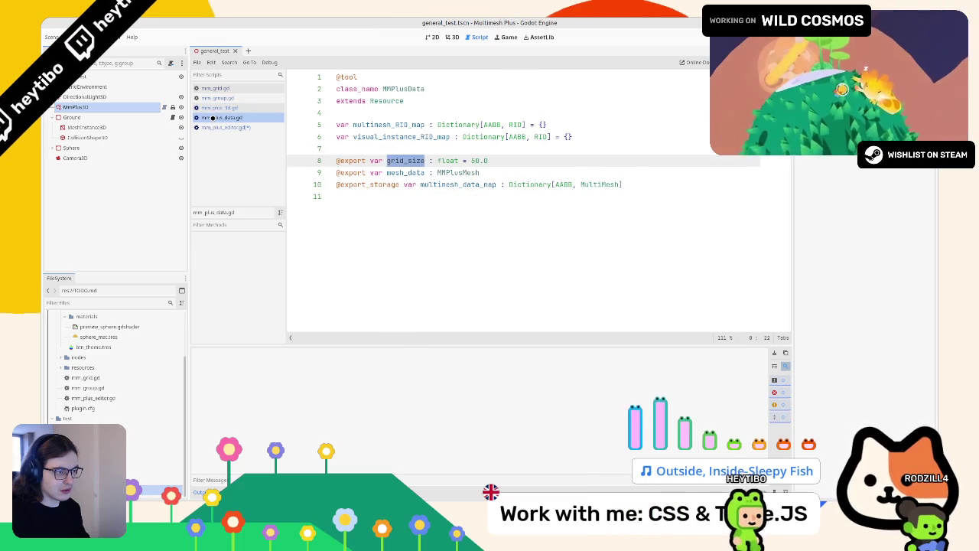
left_click(218, 108)
left_click(215, 98)
left_click(364, 192, "ctrl")
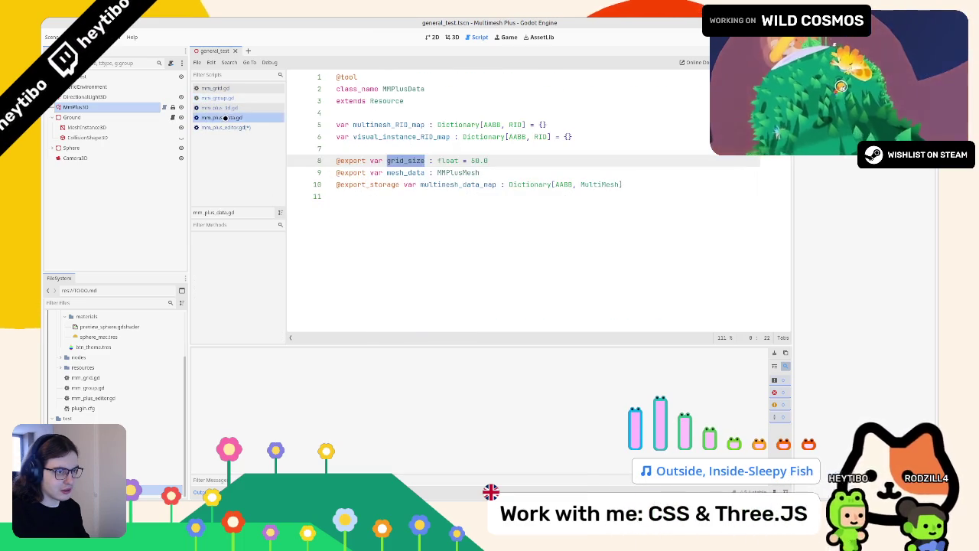
key("Home")
key("shift+Down")
key("BackSpace")
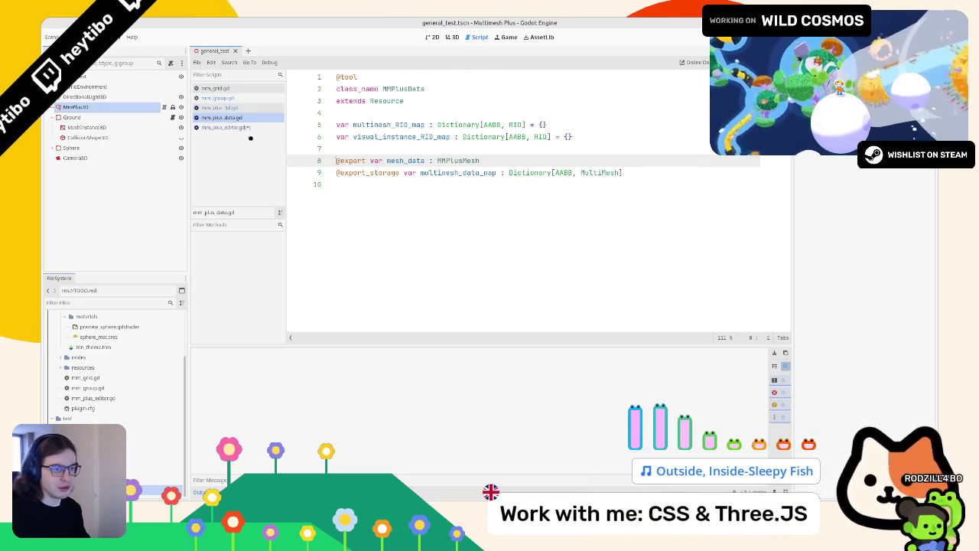
- In mm_plus_editor.gd, place the caret on line 266 below the Force add transform comment
left_click(247, 126)
left_click(427, 254)
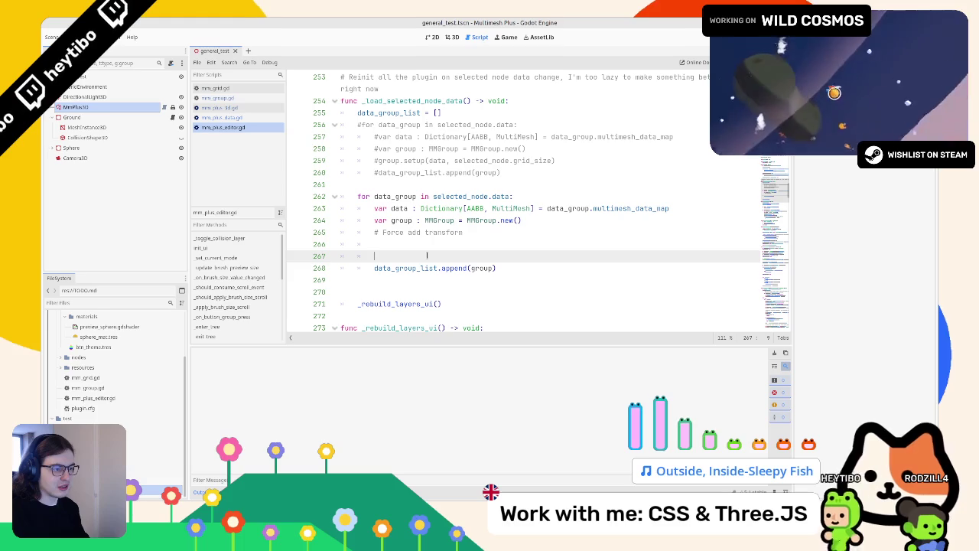
key("Up")
key("Up")
key("End")
key("ctrl+shift+Left")
key("ctrl+shift+Left")
key("ctrl+shift+Left")
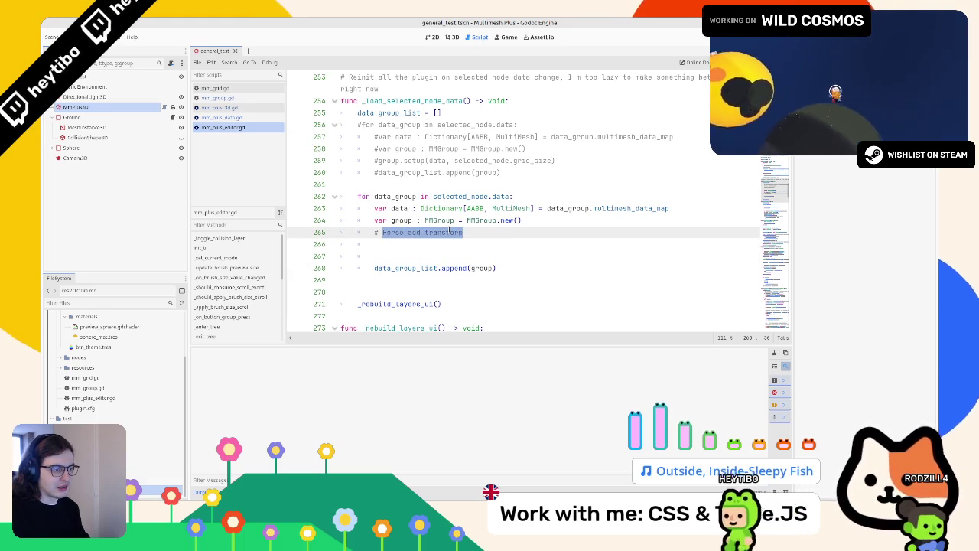
left_click_drag(375, 256, 343, 244)
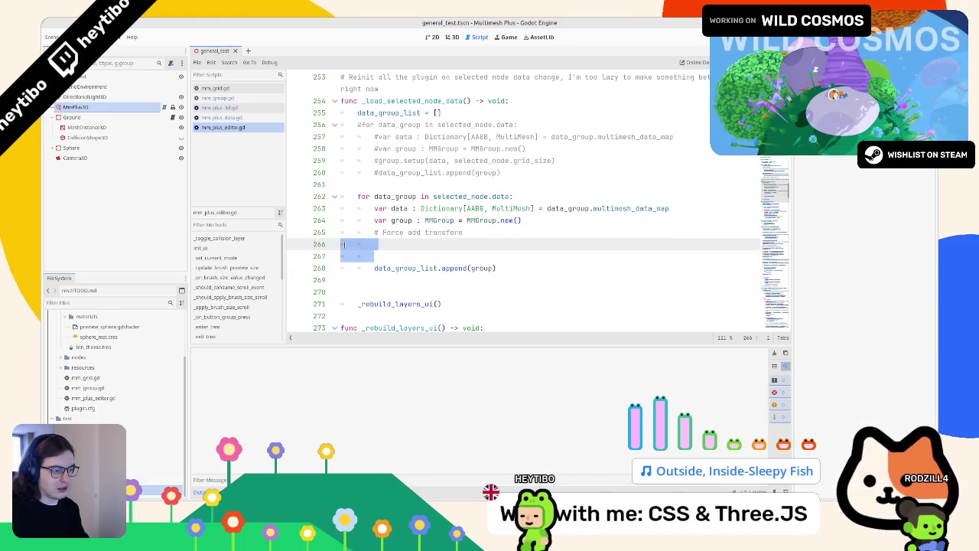
left_click(384, 243)
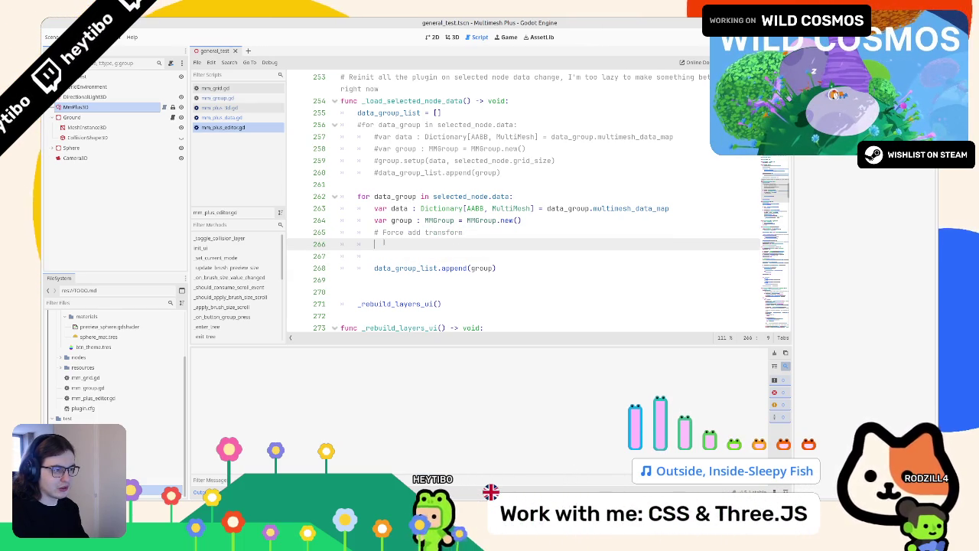
- Insert group.add_transform_to_buffer() and jump to its definition in mm_group.gd
type("grapi")
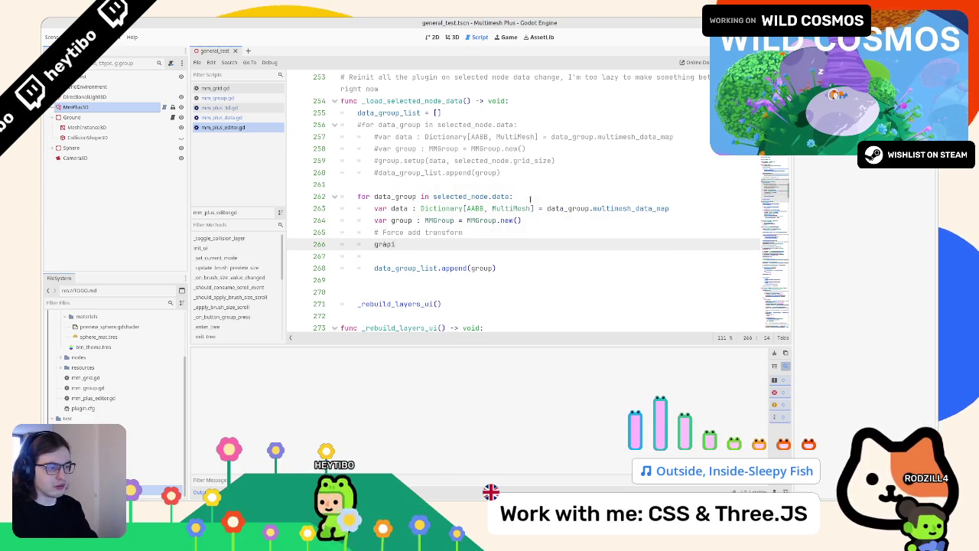
key("Return")
type(".a")
key("Return")
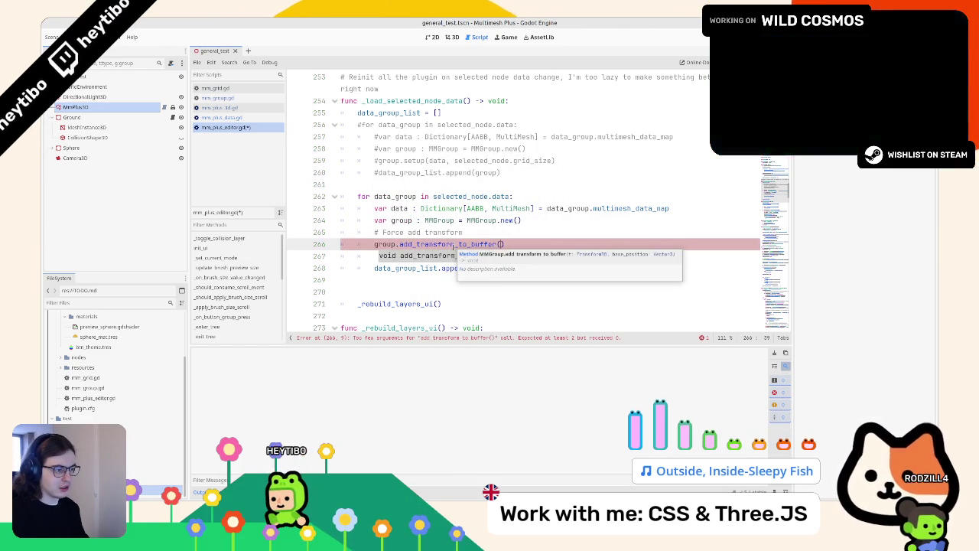
left_click(442, 244, "ctrl")
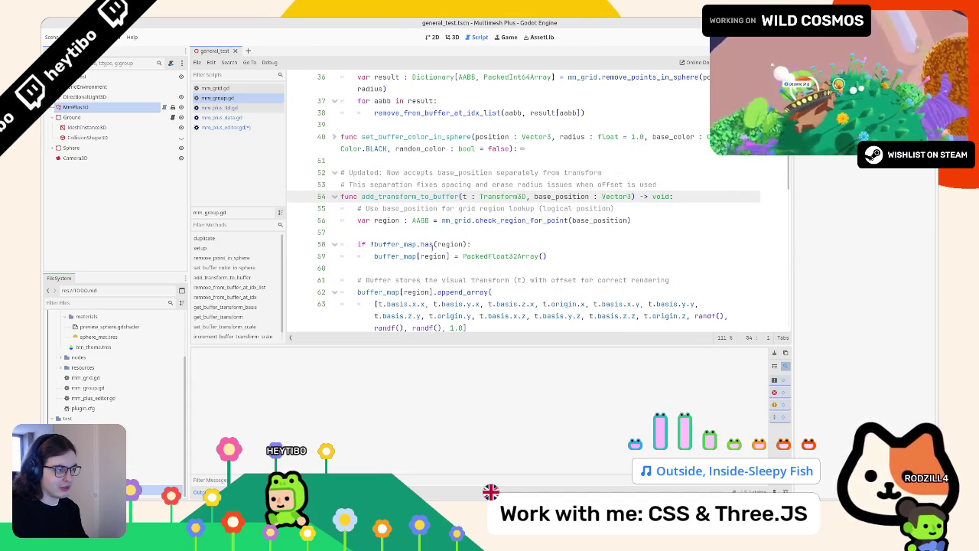
- Delete the unfinished group.add_transform_to_buffer() call from line 266 of mm_plus_editor.gd
left_click_drag(420, 220, 632, 220)
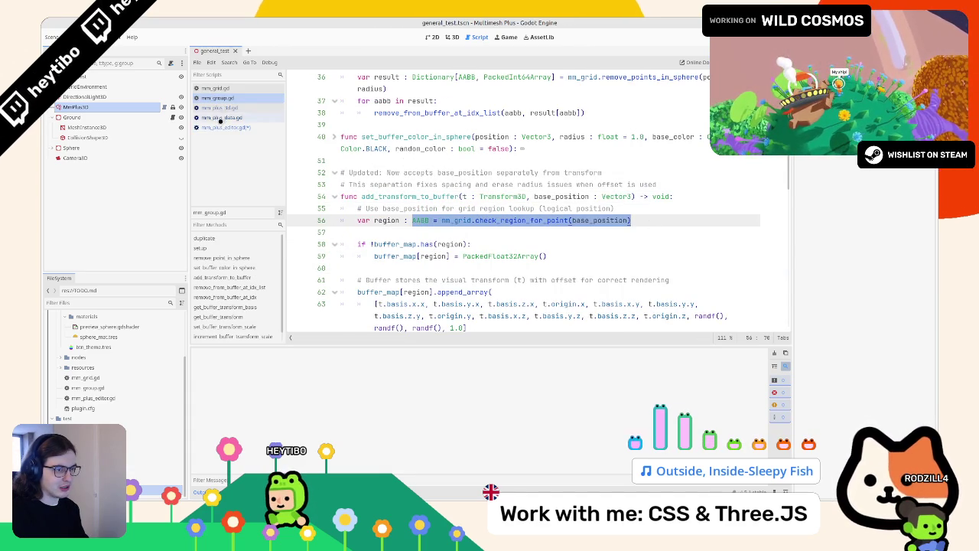
left_click(221, 128)
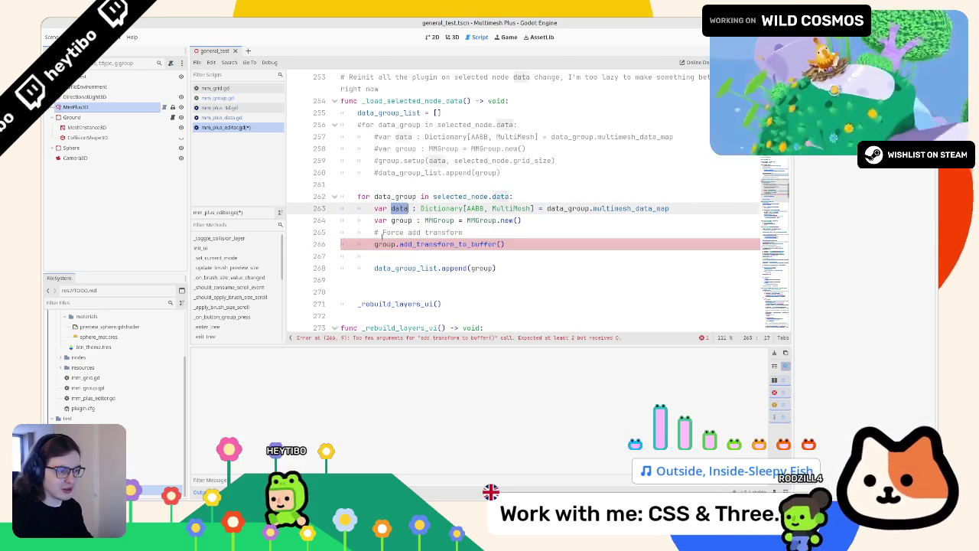
mouse_move(396, 244)
left_mouse_down()
mouse_move(556, 238)
mouse_move(535, 245)
left_mouse_up()
key("ctrl+c")
key("BackSpace")
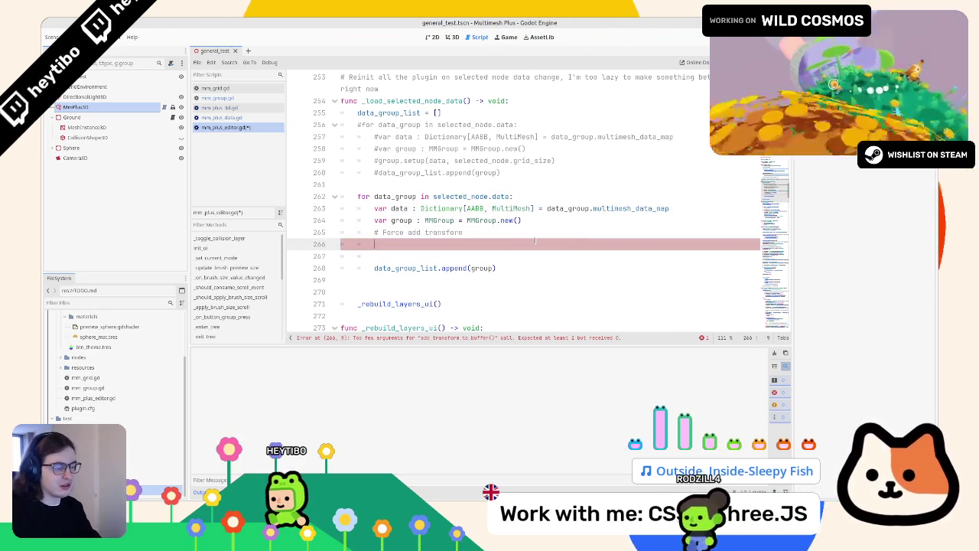
double_click(470, 196)
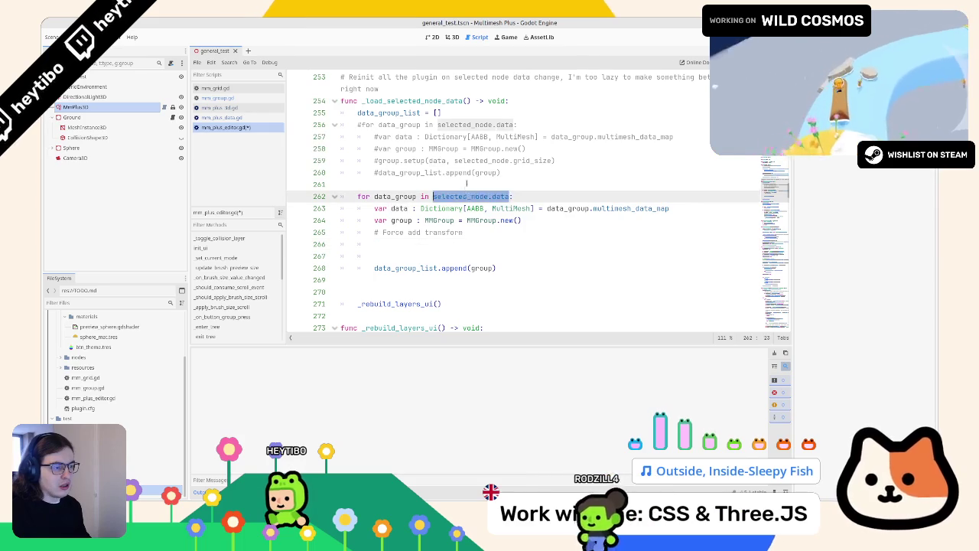
- Temporarily print selected_node.data on line 261 via MmPlus3D, then remove the print line
left_click(468, 183)
type("print(selected_node.data)")
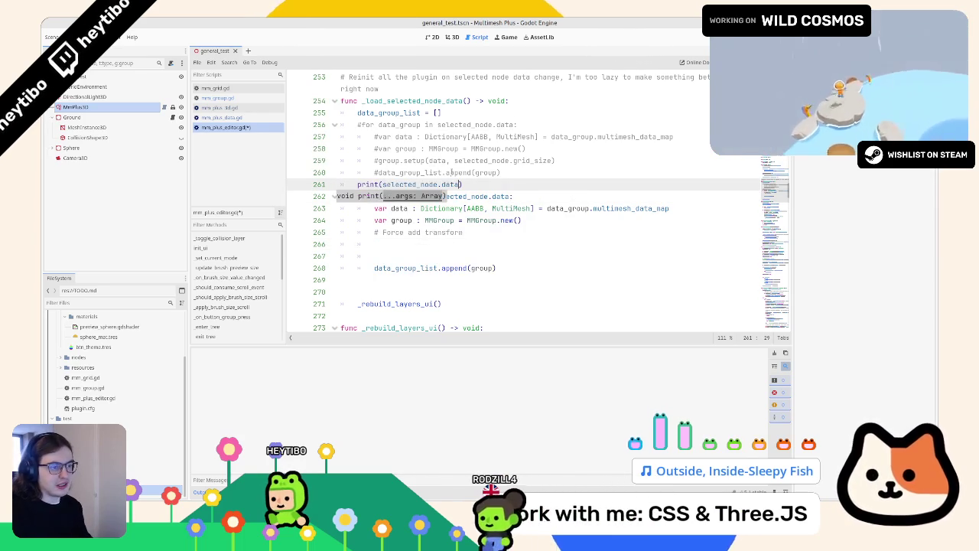
left_click(100, 109)
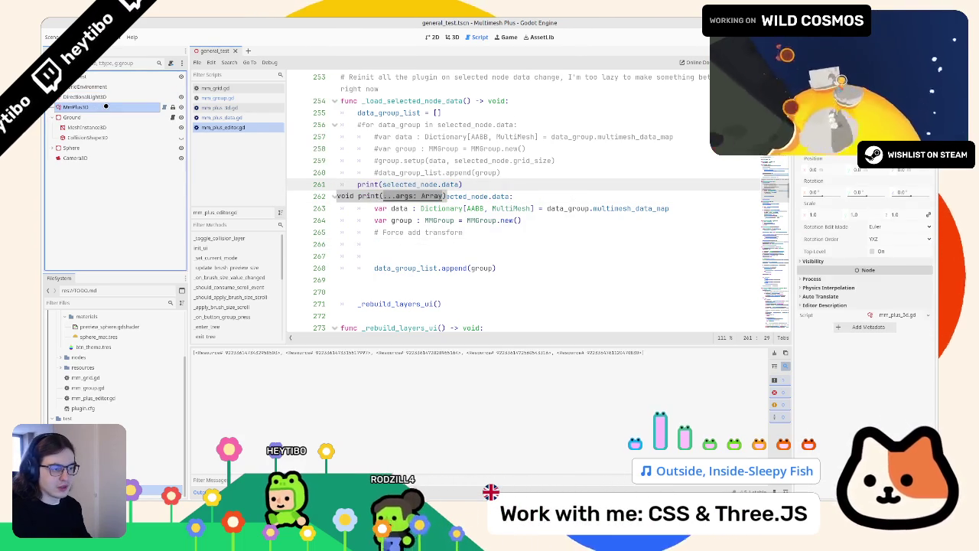
left_click(661, 246)
key("BackSpace")
key("BackSpace")
key("BackSpace")
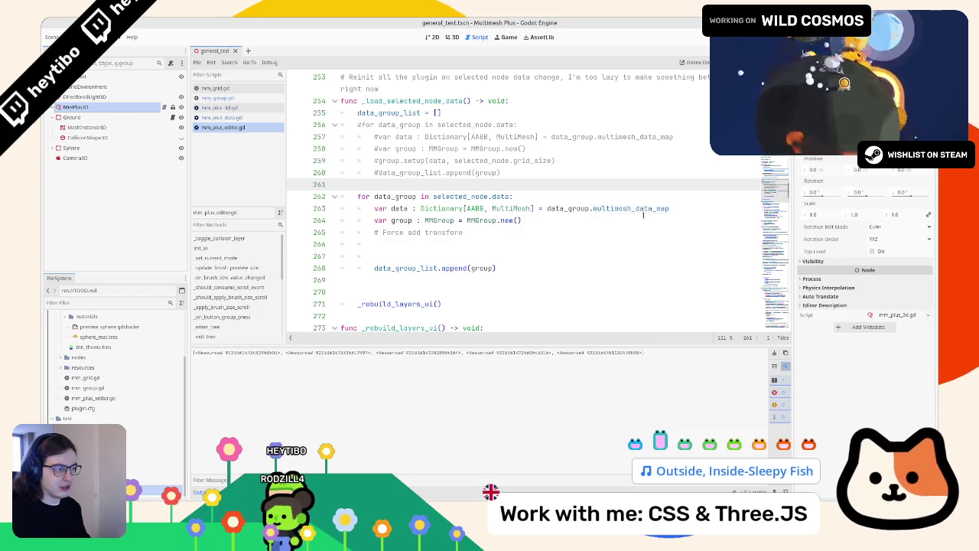
left_click(432, 244)
key("ctrl+v")
double_click(401, 208)
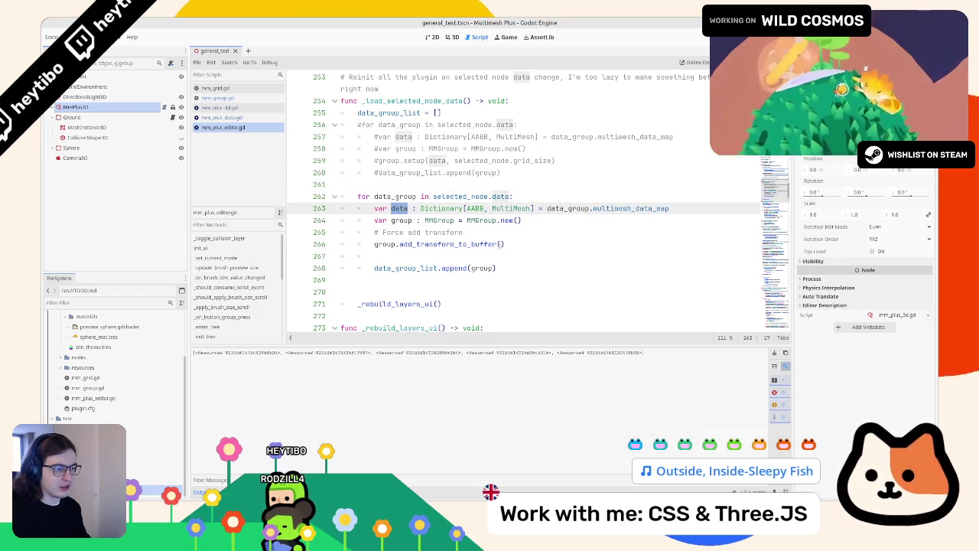
key("ctrl+z")
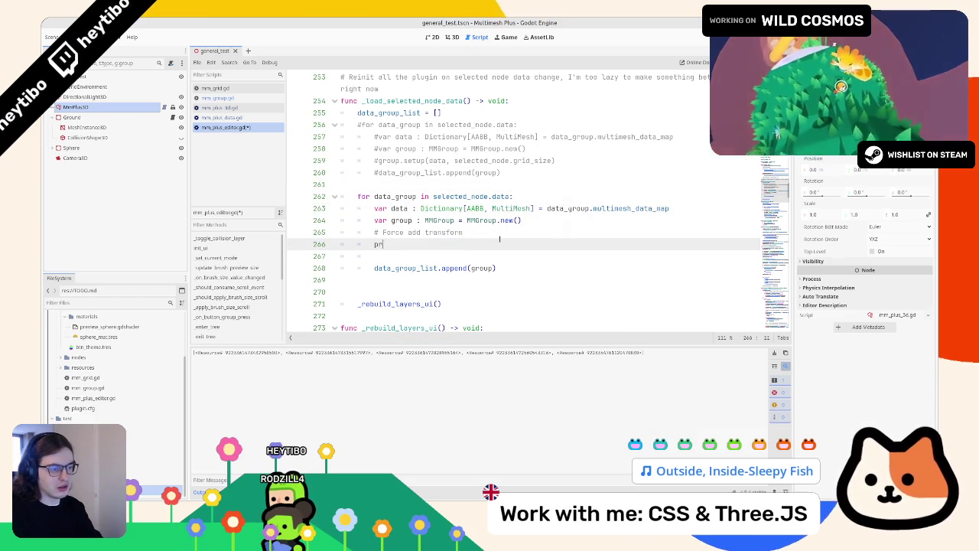
- Add print(data) in the loop, save, clear Output and reselect MmPlus3D to print the dictionaries
type("int(data")
key("ctrl+s")
left_click(96, 109)
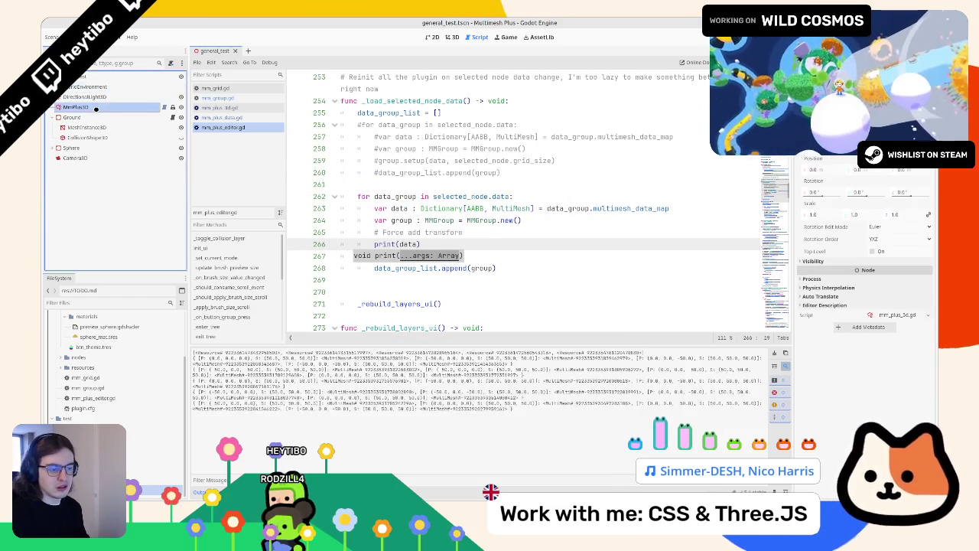
left_click(774, 351)
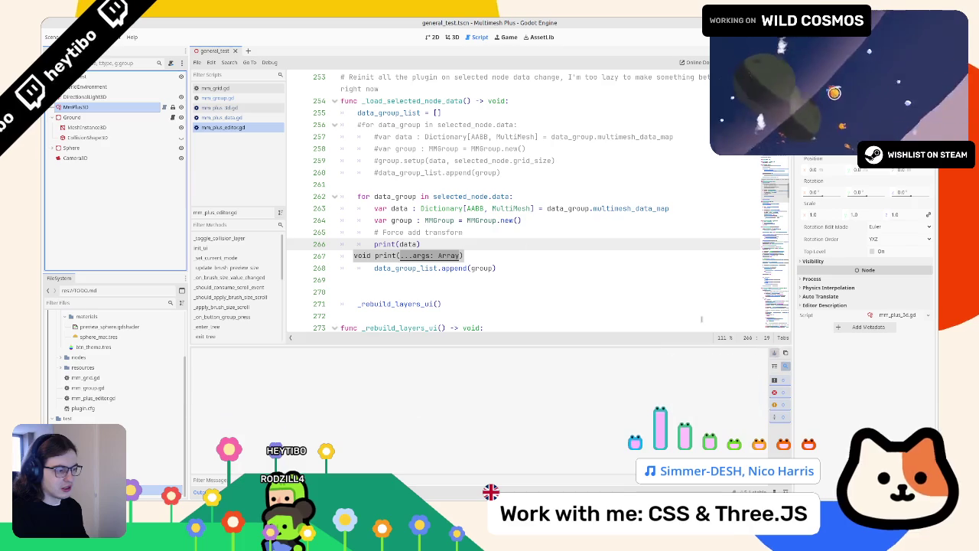
left_click(72, 108)
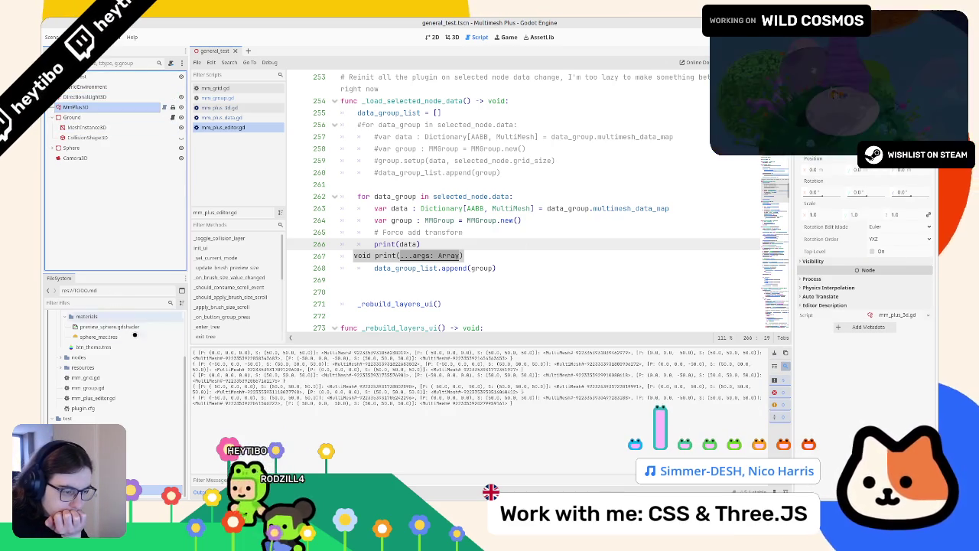
- Check the Dictionary[AABB, MultiMesh] types on line 263, then search mm_group.gd for 'set'
double_click(628, 208)
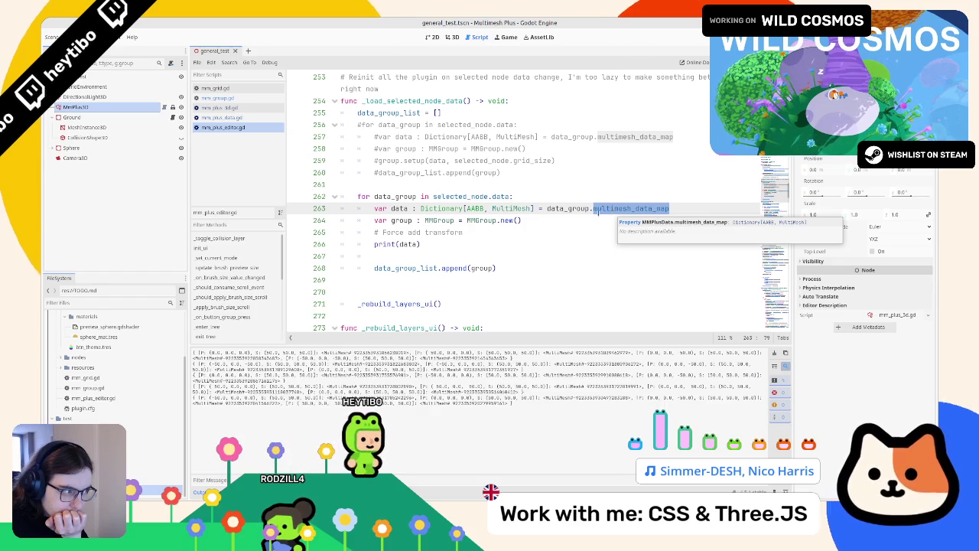
mouse_move(479, 210)
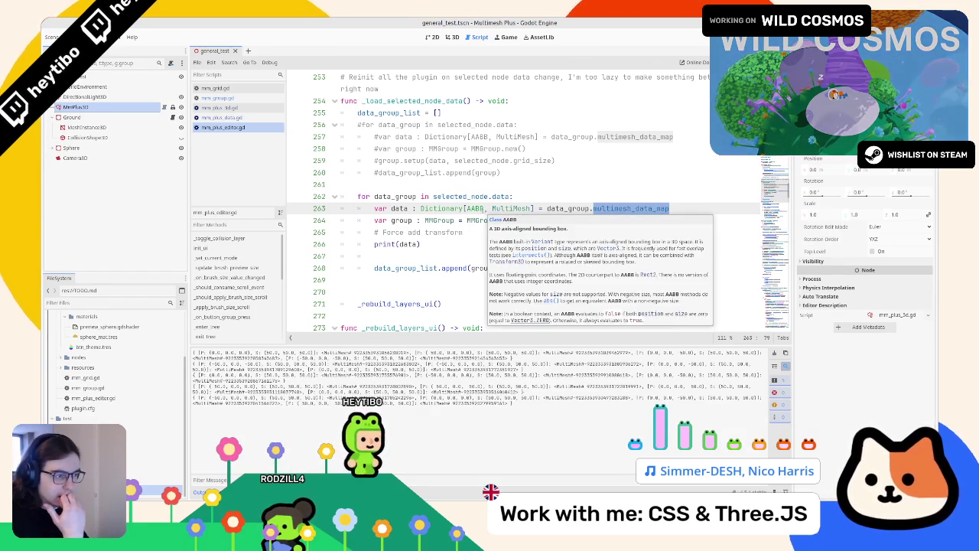
left_click_drag(466, 208, 531, 208)
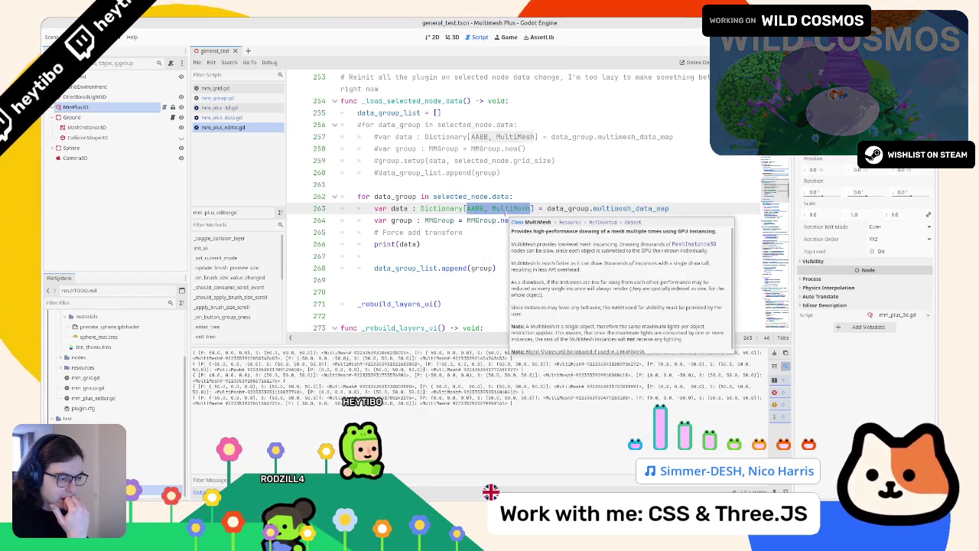
left_click(466, 245)
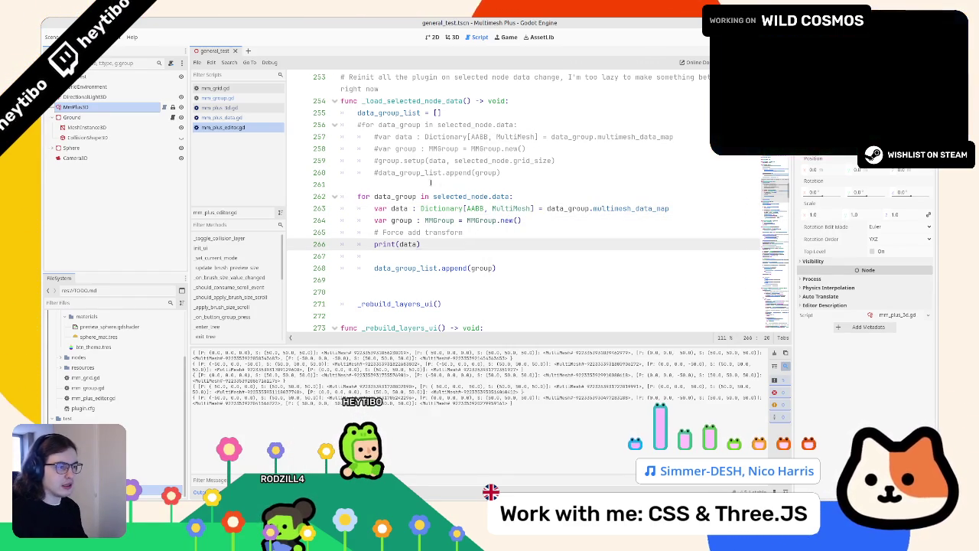
double_click(401, 219)
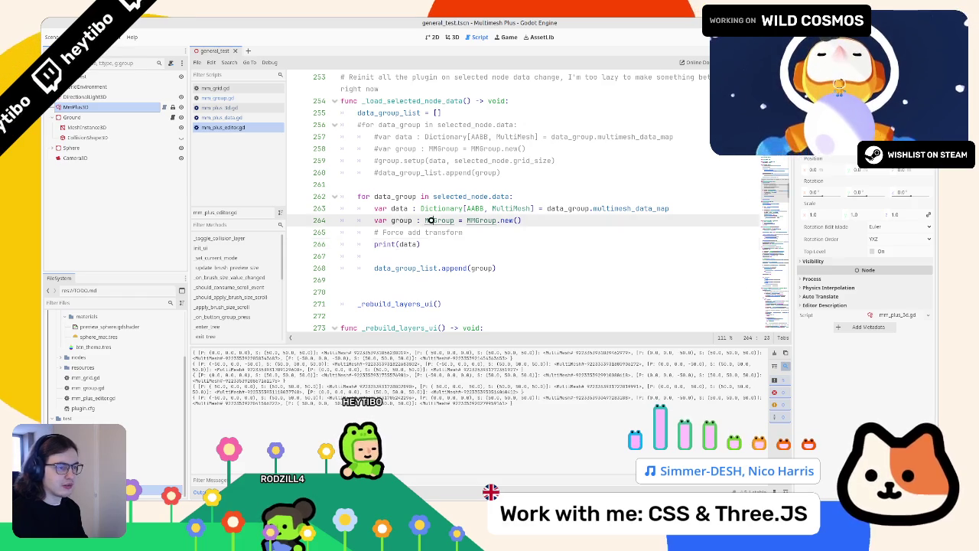
key("ctrl+f")
type("setu")
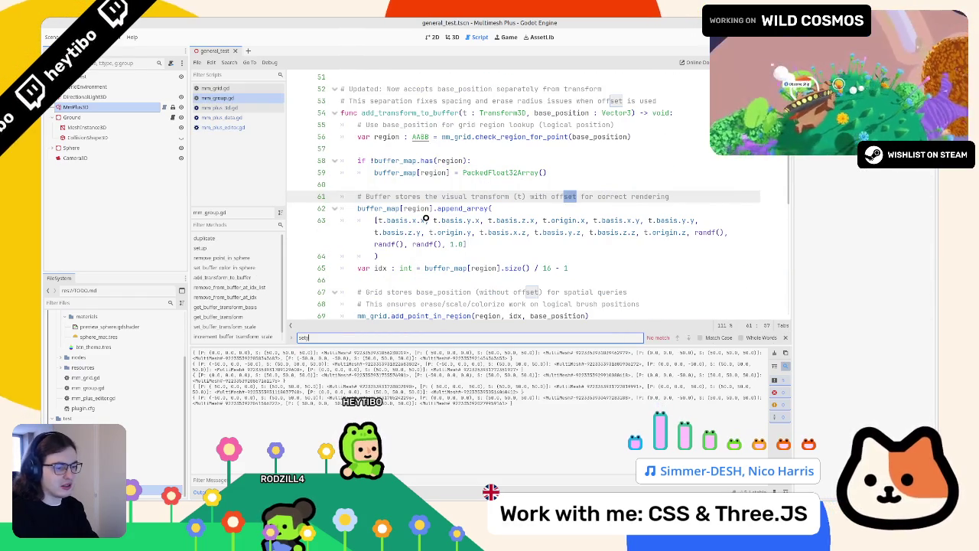
- Find setup in mm_group.gd and examine the data[aabb].buffer expression on line 21
key("BackSpace")
type("up")
key("Escape")
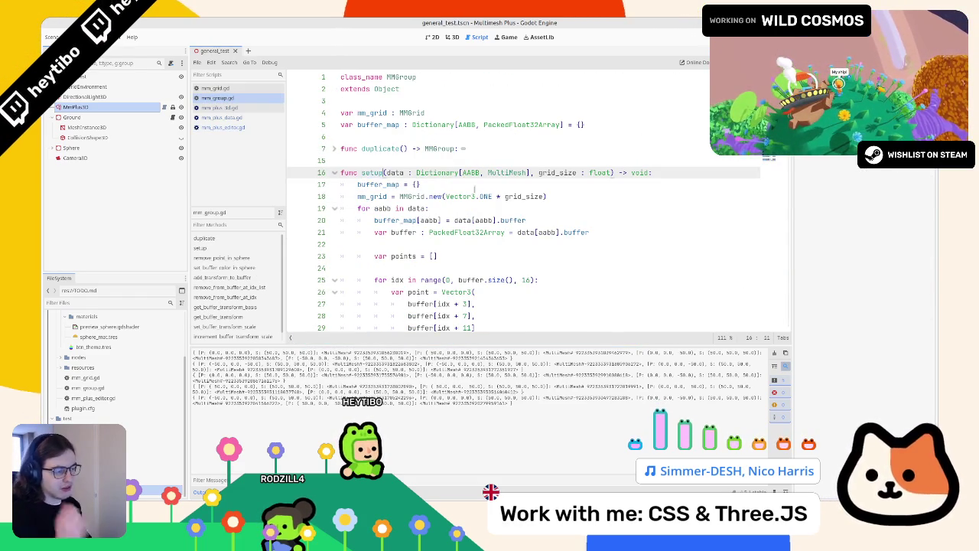
double_click(508, 173)
scroll(507, 173, "down", 7)
scroll(459, 192, "up", 6)
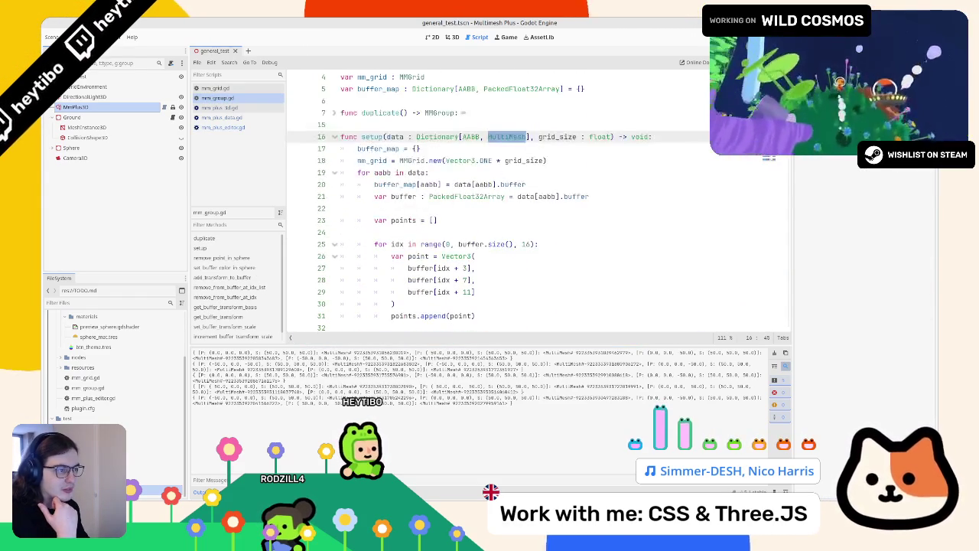
left_click(388, 137)
left_click_drag(589, 196, 517, 197)
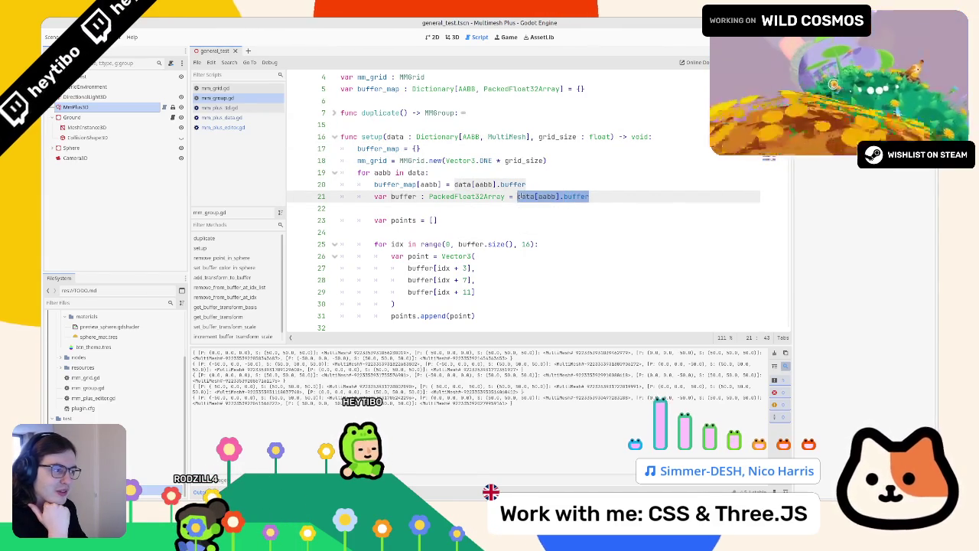
left_click_drag(517, 196, 589, 197)
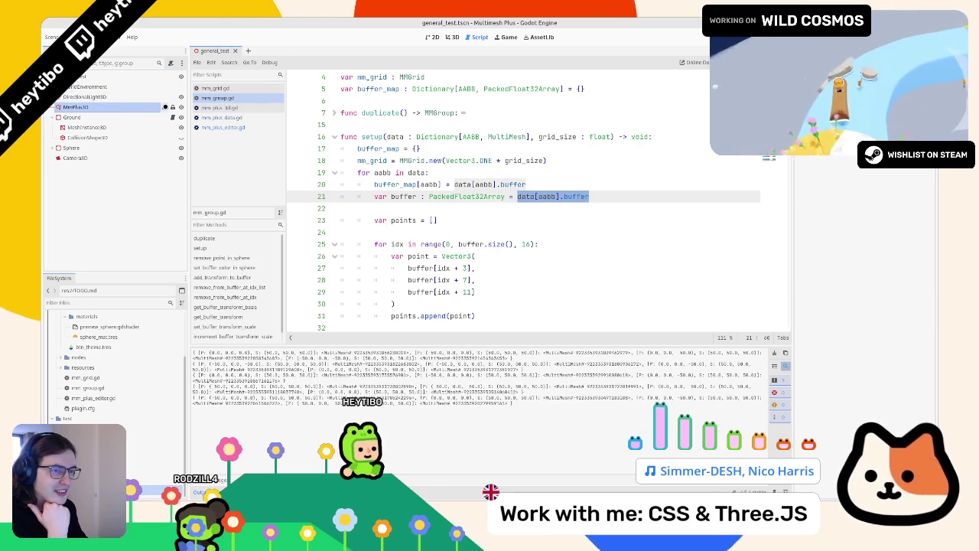
- Return to mm_plus_editor.gd and begin a '# If mismatch' comment on line 261
left_click(219, 108)
left_click(223, 98)
left_click(219, 107)
left_click(223, 127)
left_click(479, 184)
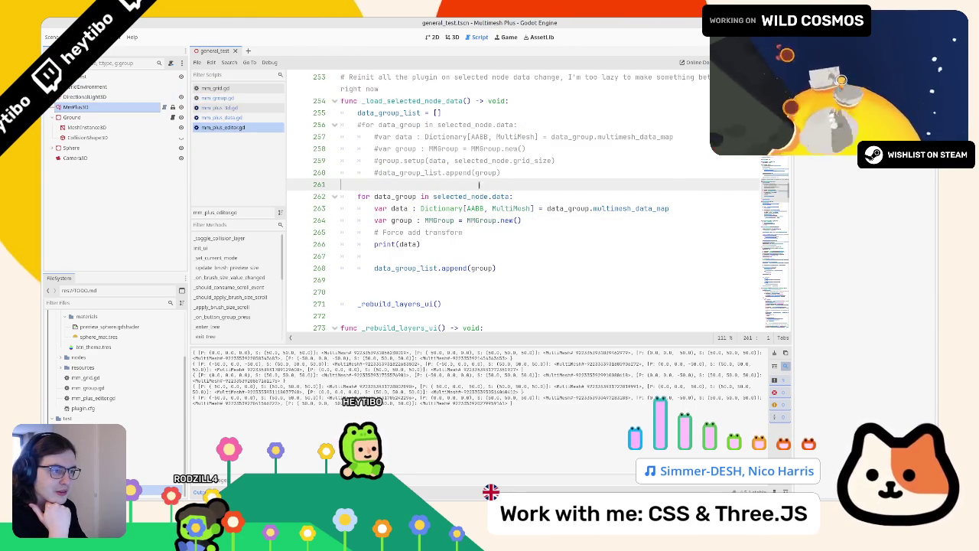
type("# If mismatch")
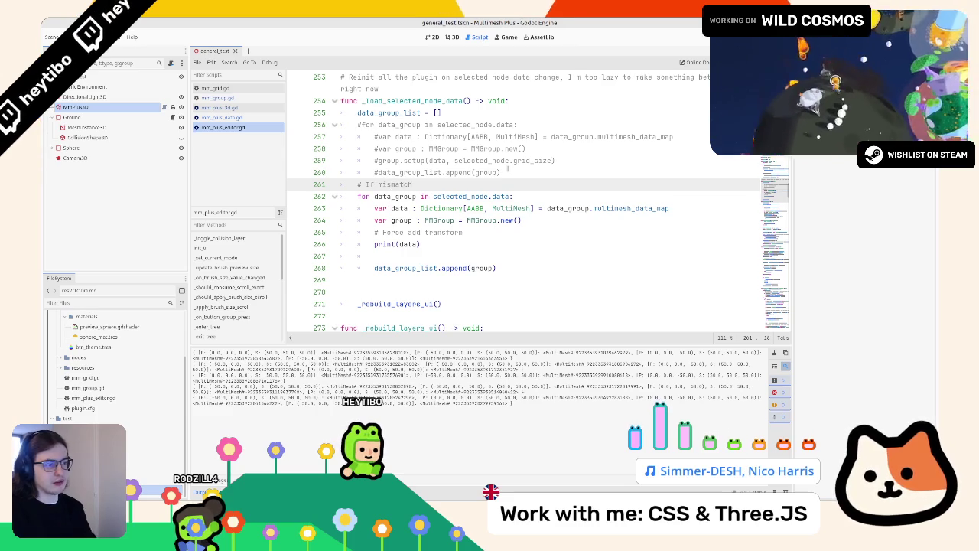
- Finish line 261's comment as '# If mismatch flatten all buffers into one' and start a new line
double_click(395, 184)
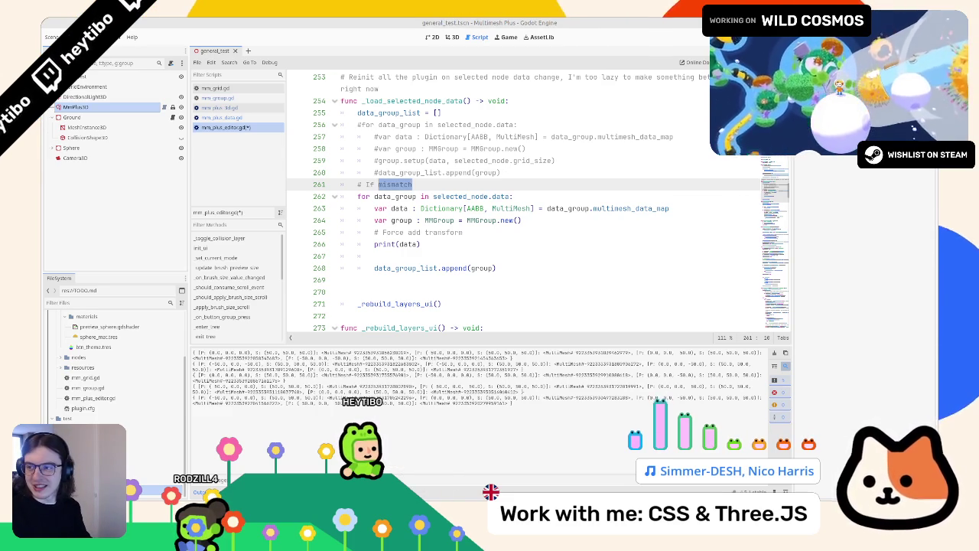
left_click(450, 185)
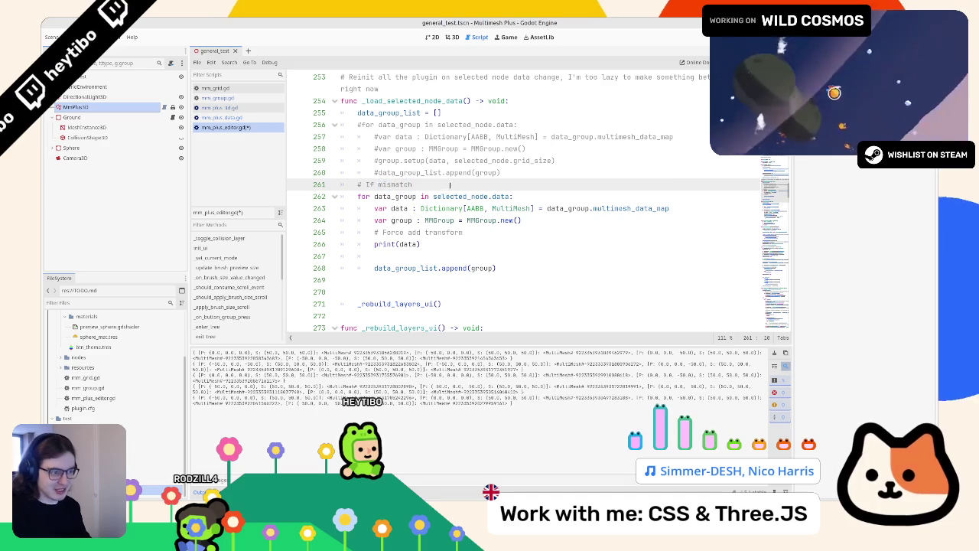
type("rebuild all the group")
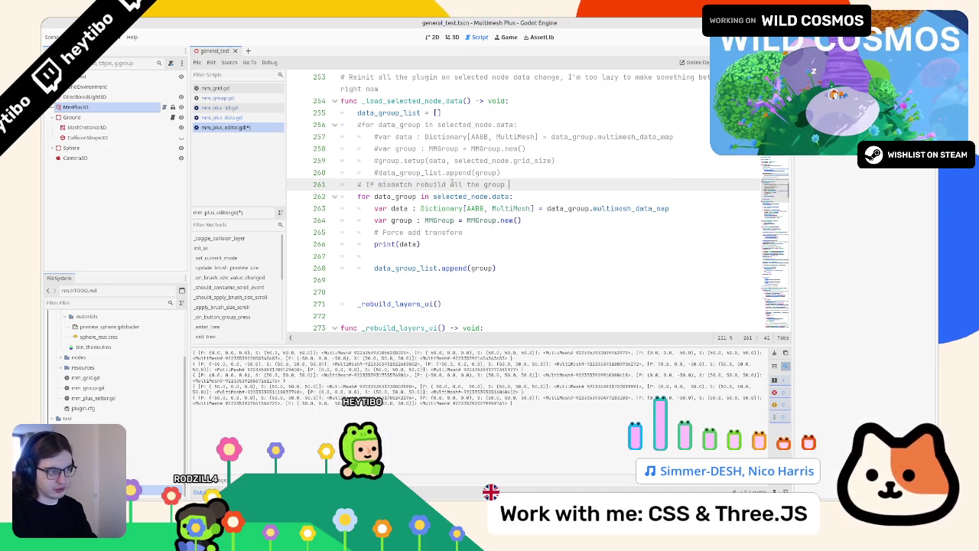
type("squash")
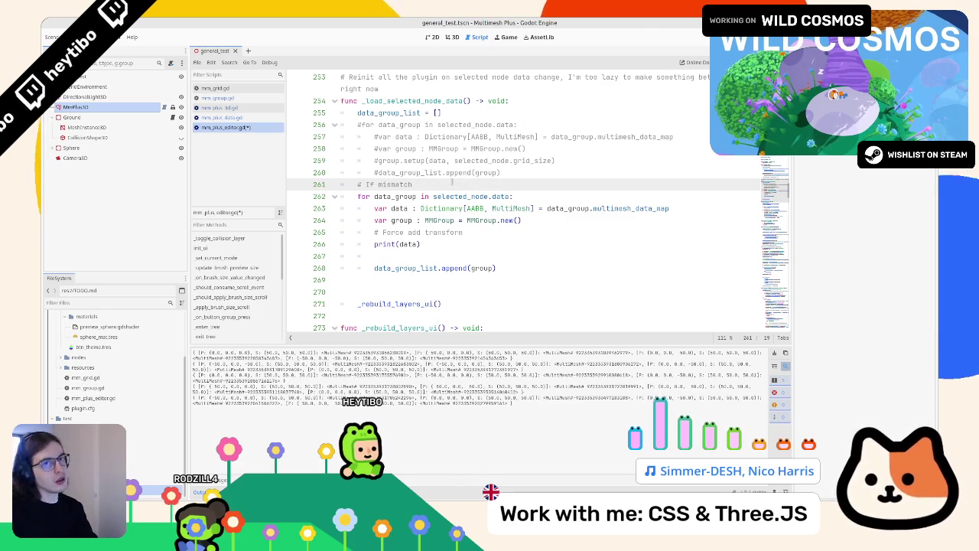
key("BackSpace")
key("BackSpace")
key("BackSpace")
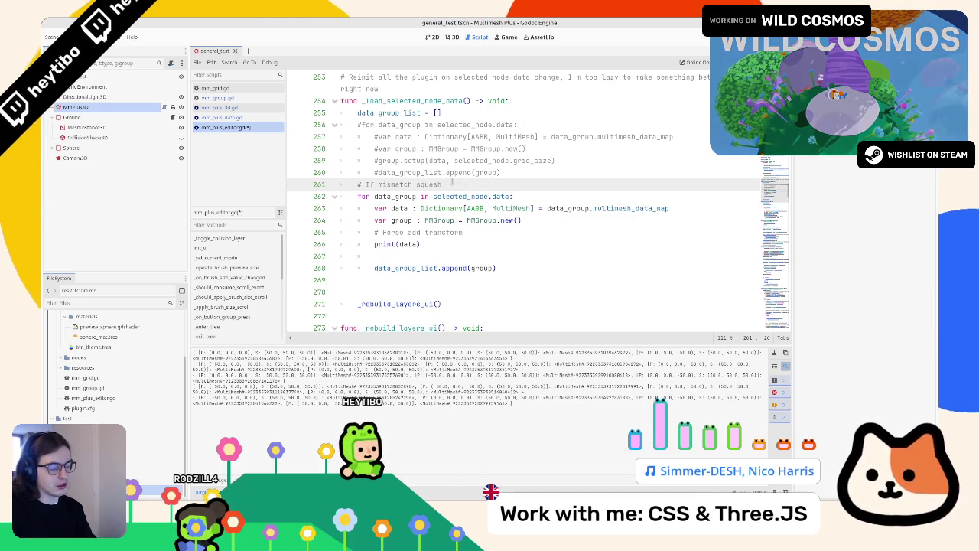
type("flatten ")
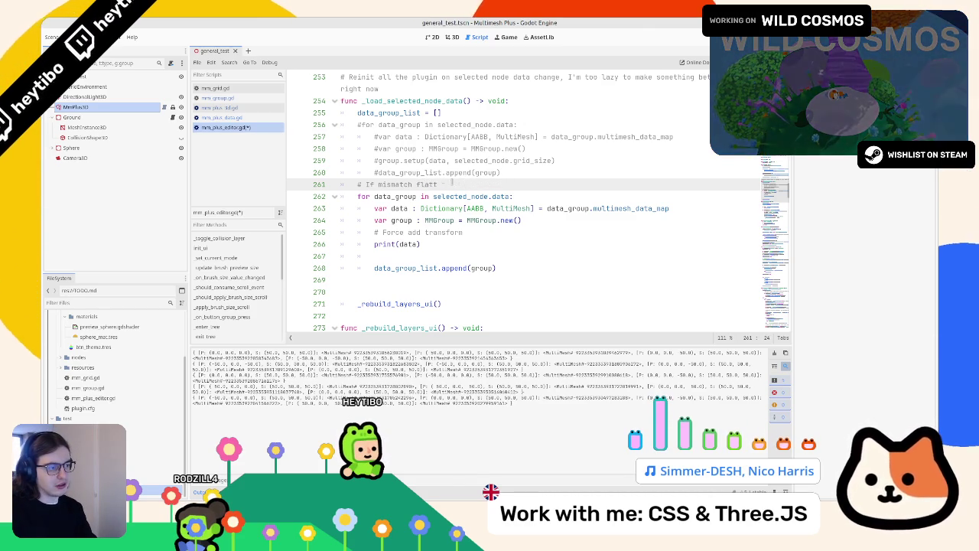
type("all buffer")
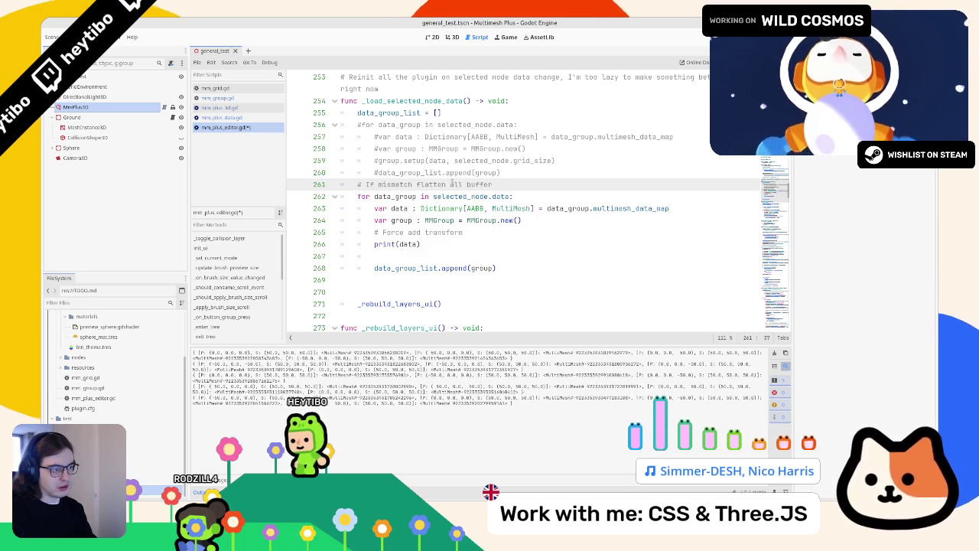
key("BackSpace")
type("one")
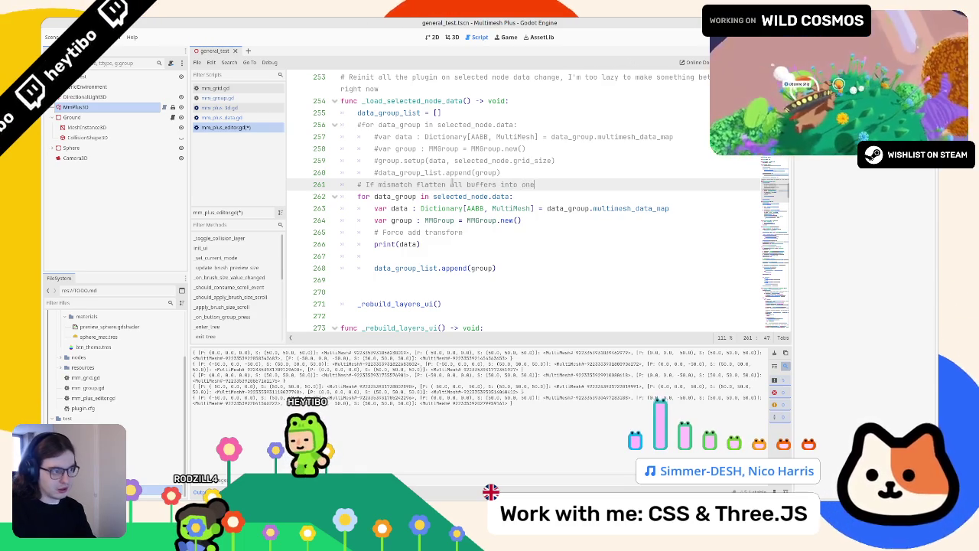
key("Return")
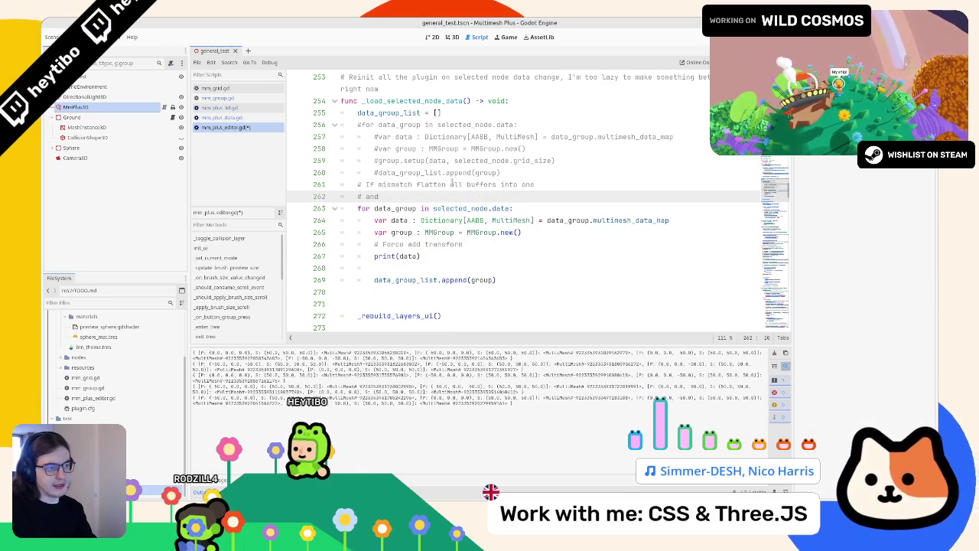
- Add a blank line after the commented-out loop block and open a new line under data_group_list
left_click(537, 179)
key("Return")
left_click(501, 124)
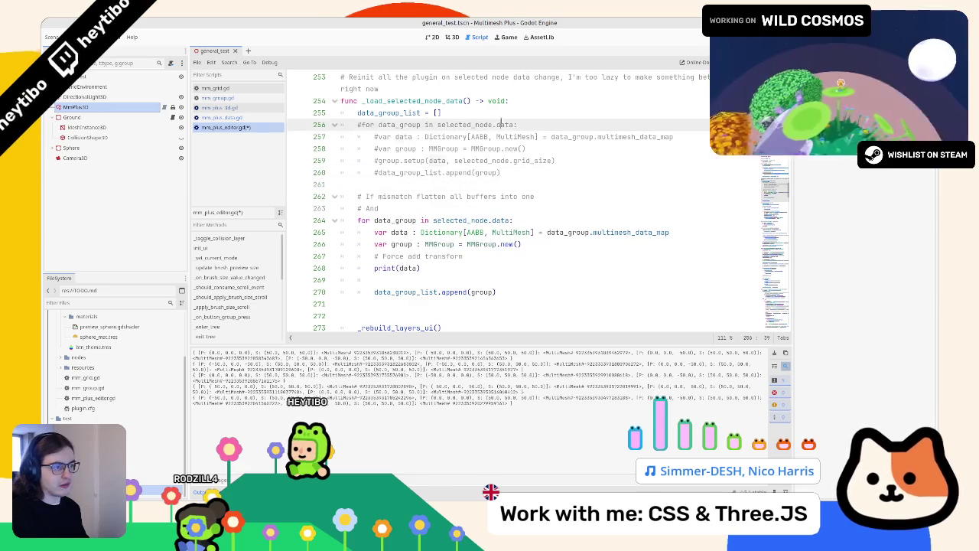
left_click_drag(501, 124, 507, 172)
left_click(477, 114)
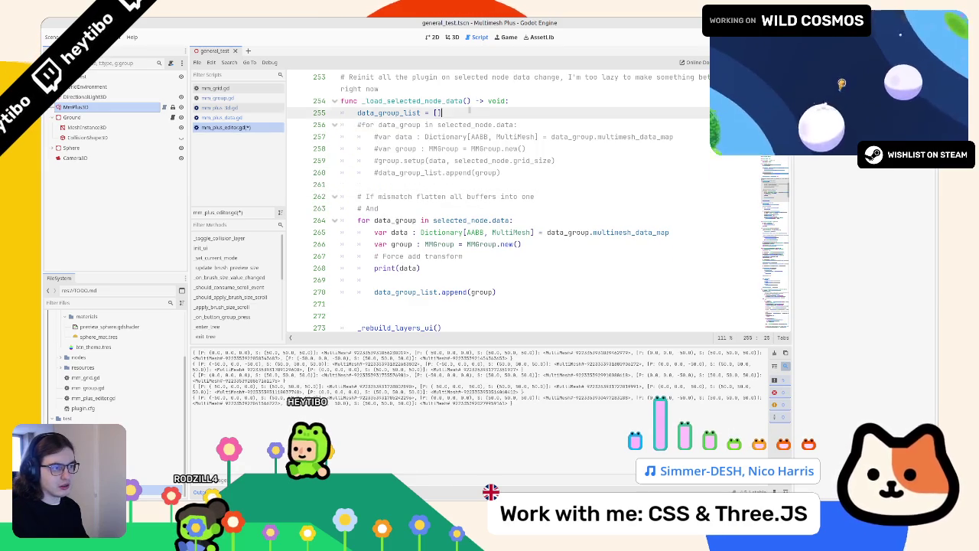
key("Return")
type("# If m")
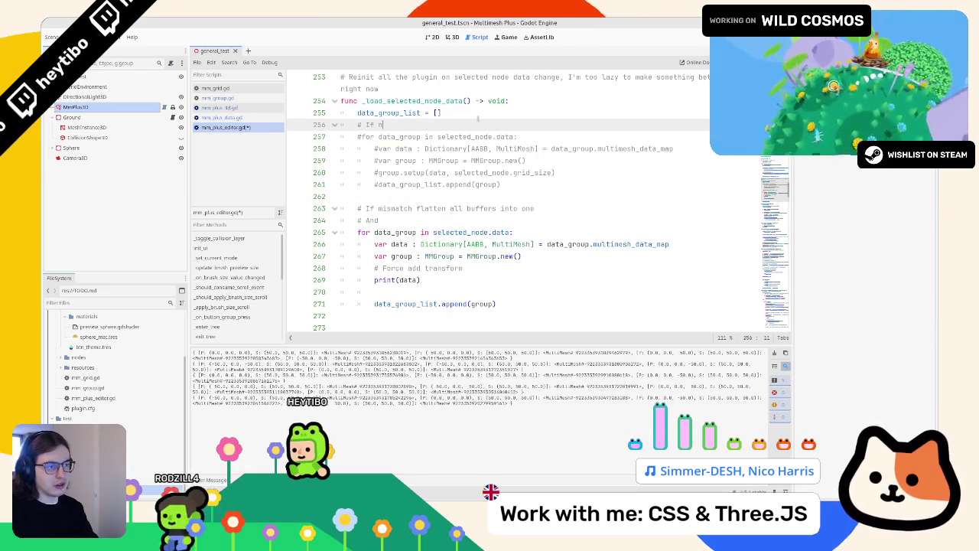
- Write the comments '# If no mismatch between grid size' and '# Feed the saved data as is'
type("o mismatch between")
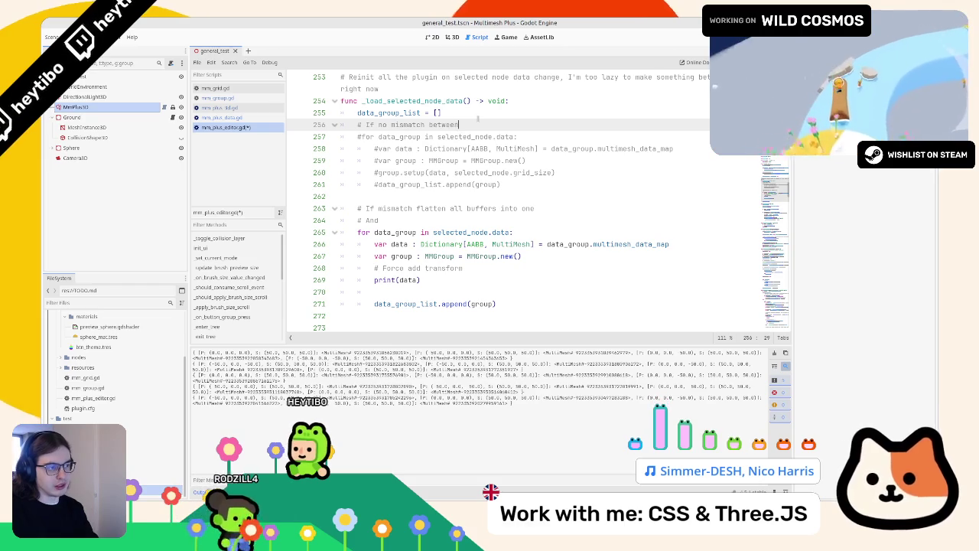
type(" grid size")
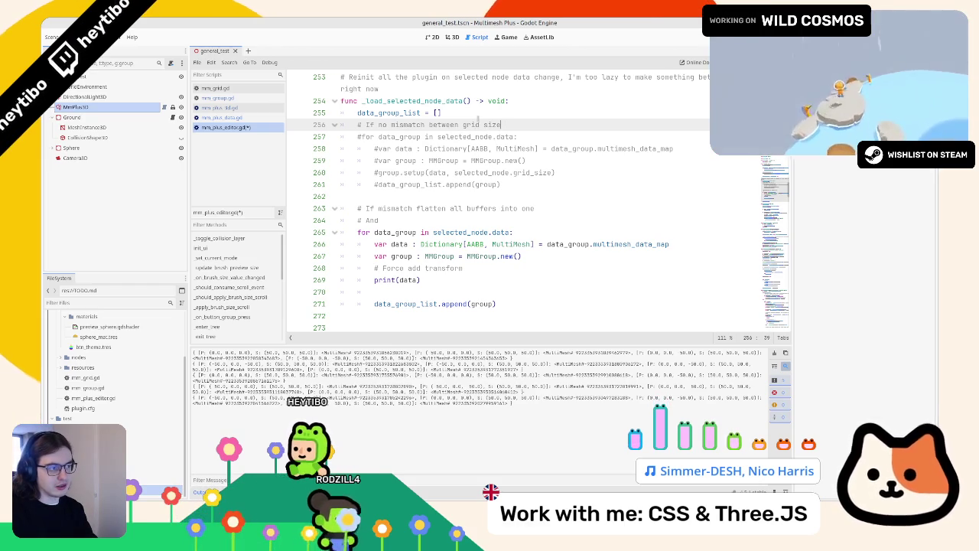
key("Return")
type("# Fe")
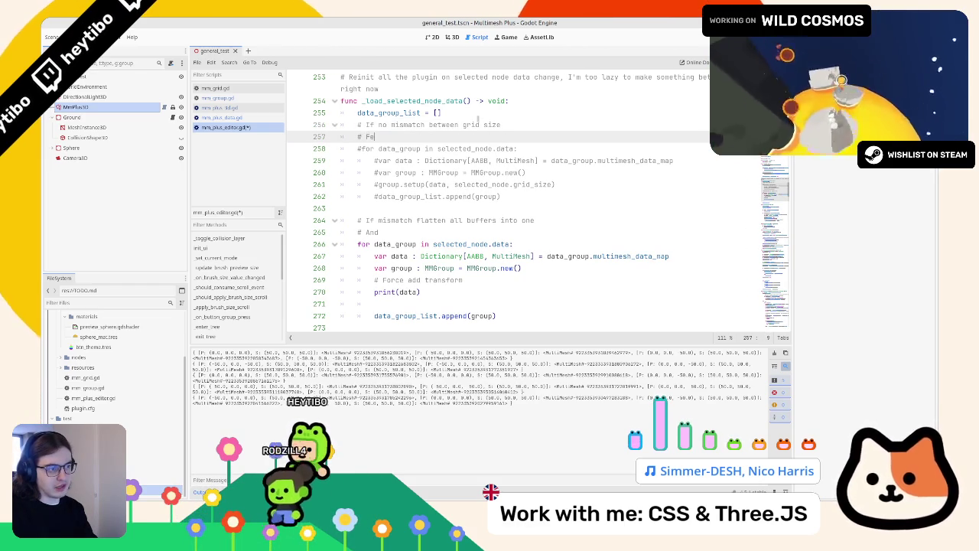
type("ed th")
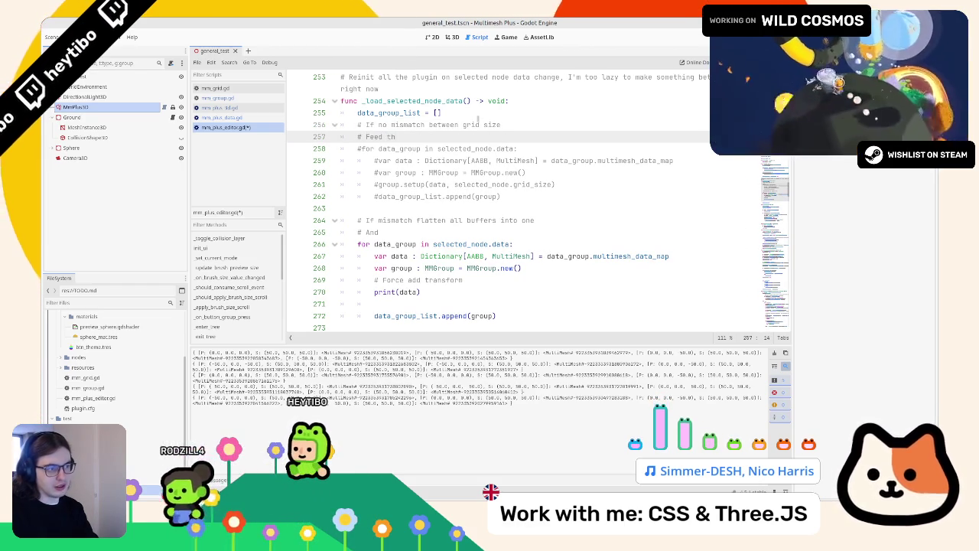
type("e saved data as is")
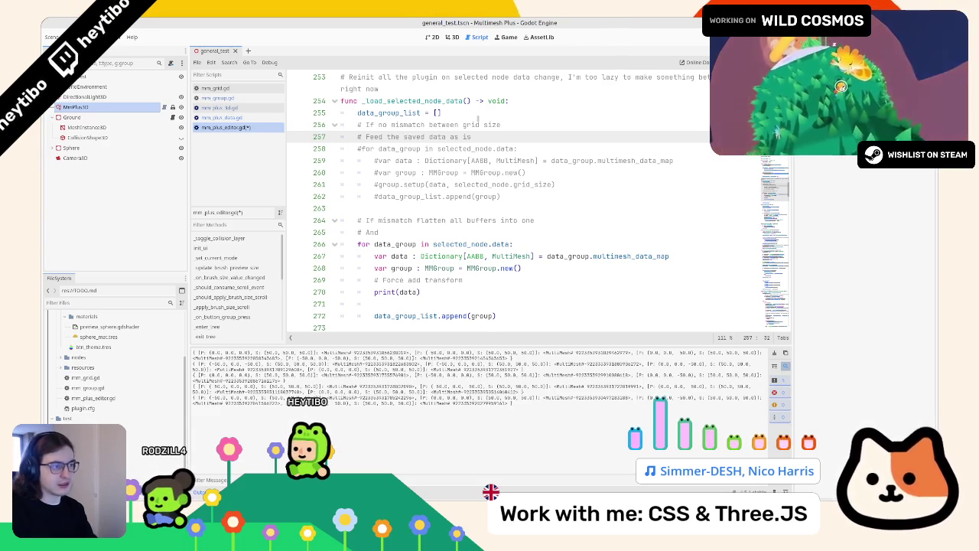
key("Return")
left_click(501, 208)
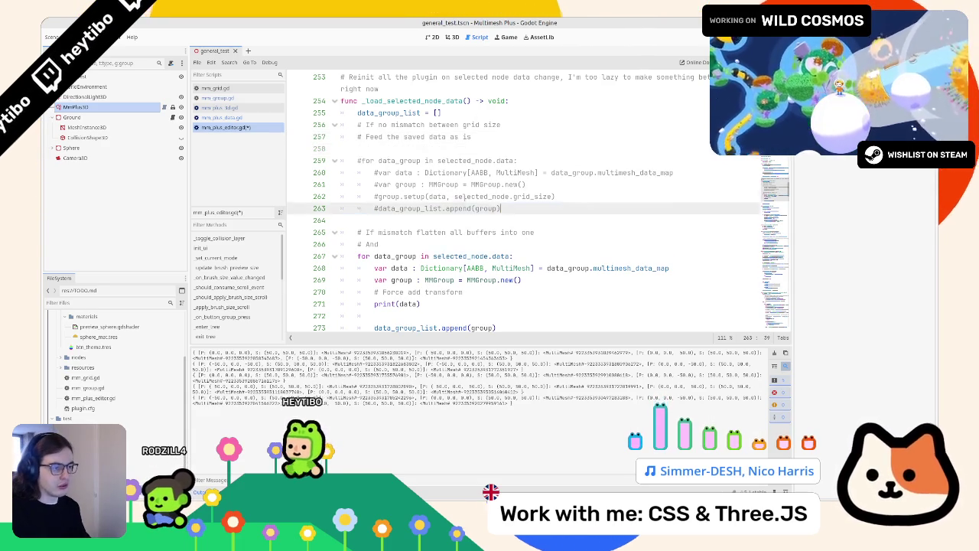
key("shift+Up")
key("shift+Up")
key("shift+Up")
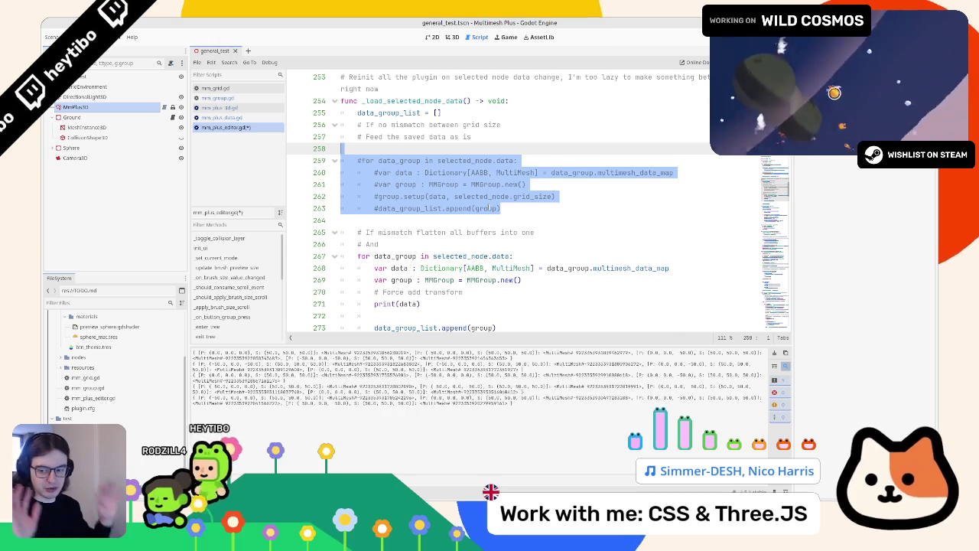
left_click(548, 245)
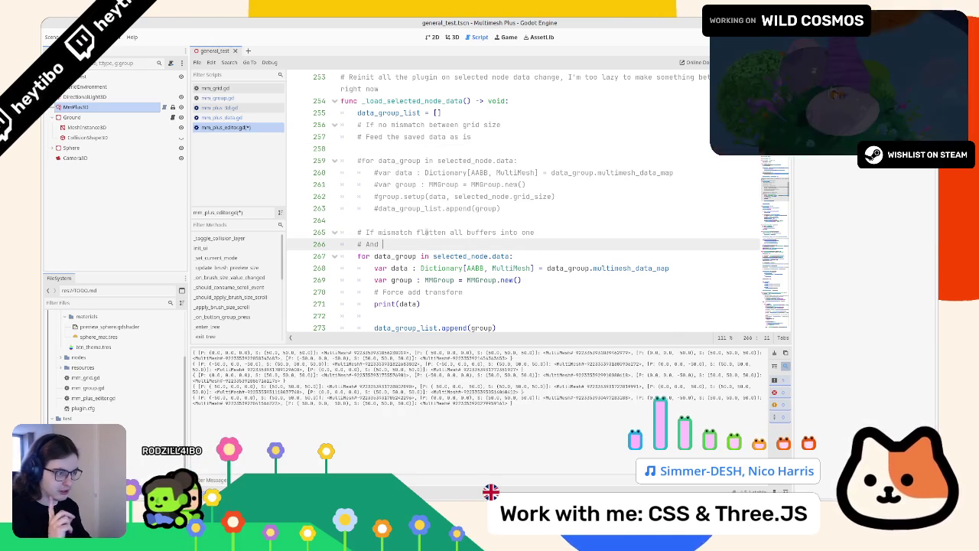
- Inspect data_group.multimesh_data_map, then delete the old MMGroup-building for loop on lines 267–273
scroll(512, 243, "down", 5)
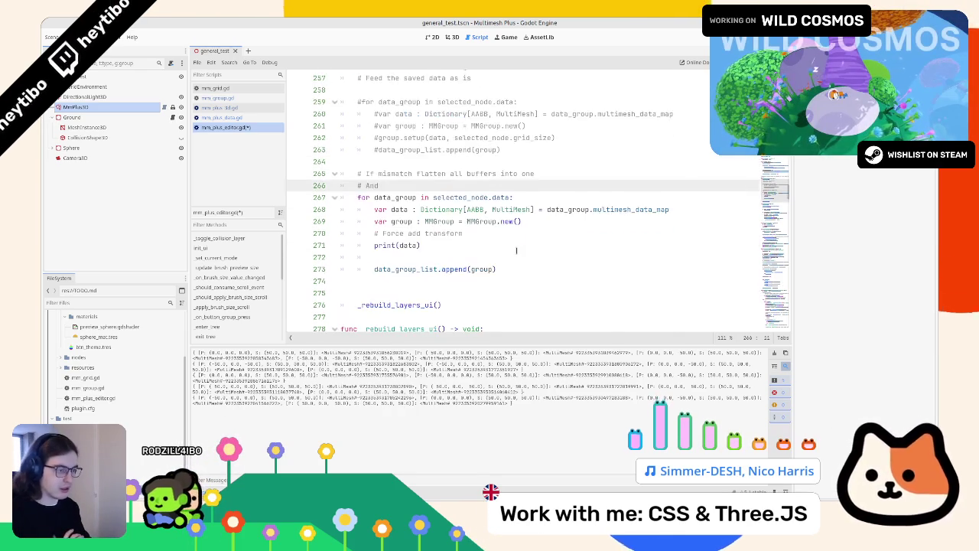
scroll(493, 221, "up", 4)
scroll(493, 221, "up", 1)
type("rebuild the groups")
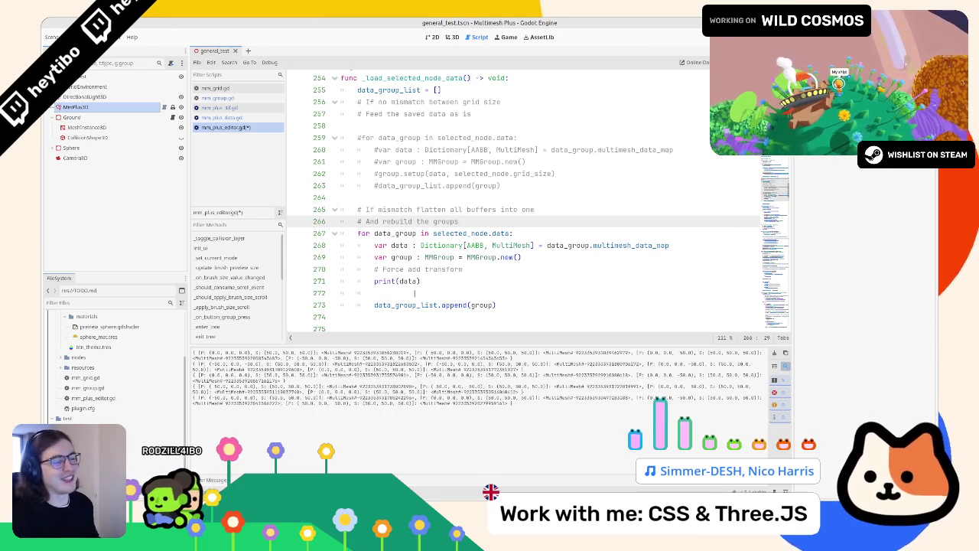
mouse_move(684, 246)
left_mouse_down()
mouse_move(529, 245)
mouse_move(594, 246)
left_mouse_up()
double_click(657, 245)
left_click_drag(656, 245, 563, 245)
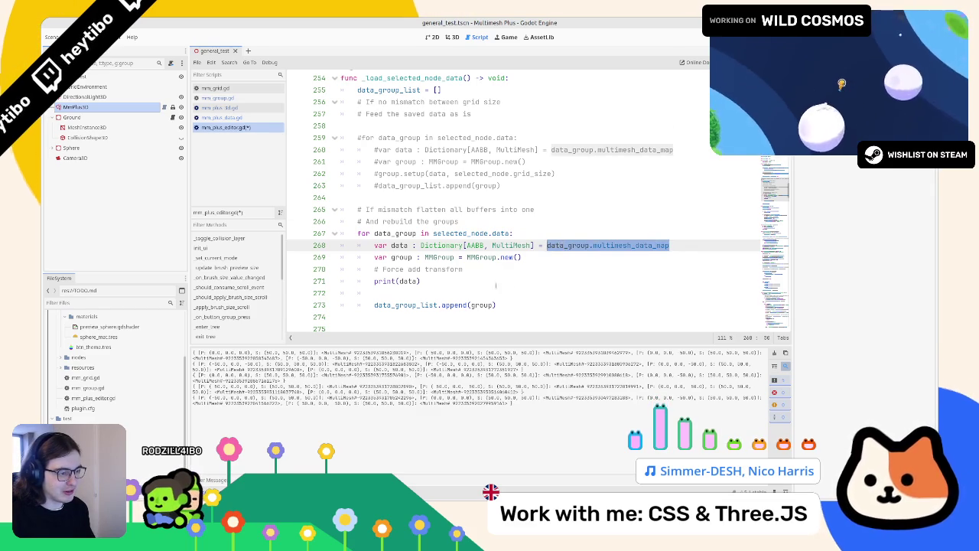
scroll(495, 285, "down", 2)
scroll(496, 285, "up", 2)
mouse_move(498, 306)
left_mouse_down()
mouse_move(428, 304)
mouse_move(306, 234)
left_mouse_up()
key("BackSpace")
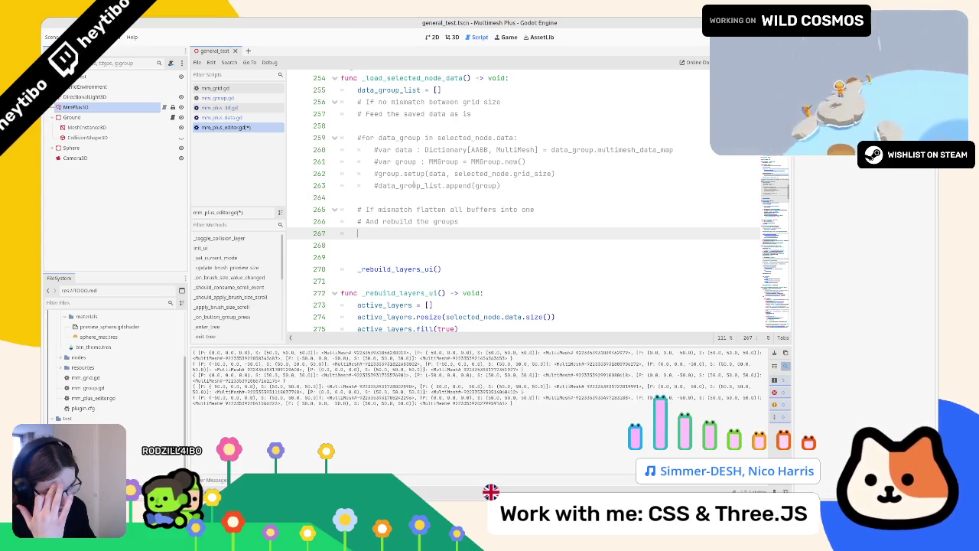
- Temporarily print selected_node.data on line 267, view the Resource entries, then undo the print
left_click_drag(437, 137, 513, 138)
key("ctrl+c")
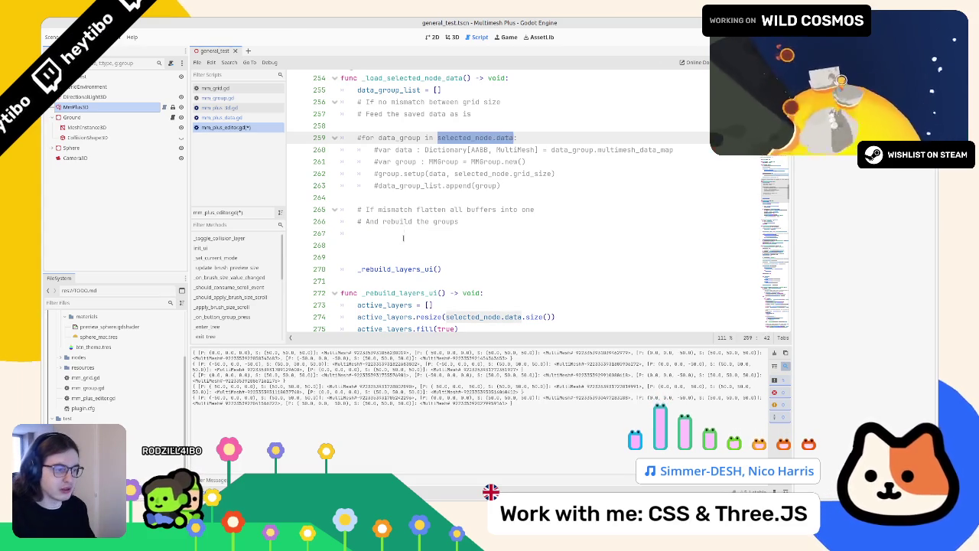
left_click(405, 234)
type("(")
key("ctrl+v")
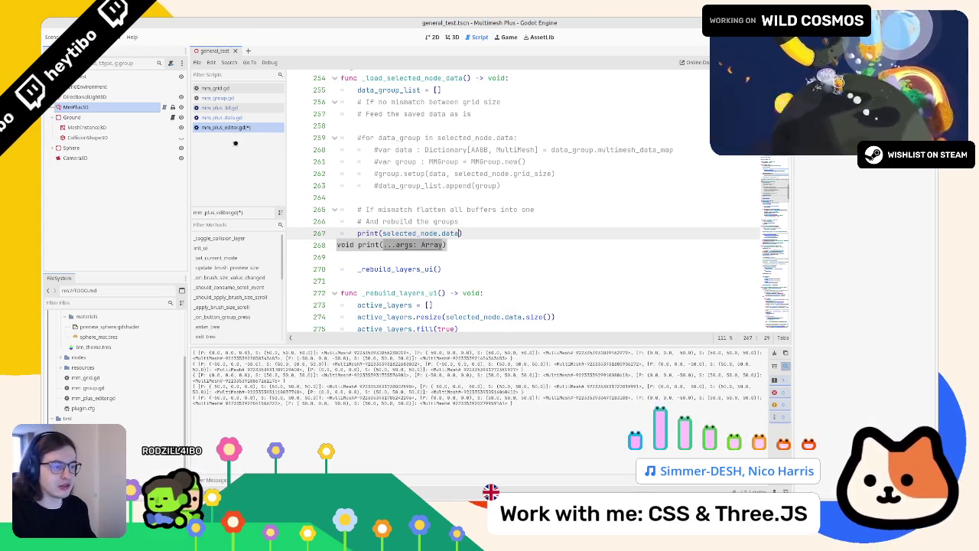
left_click(83, 107)
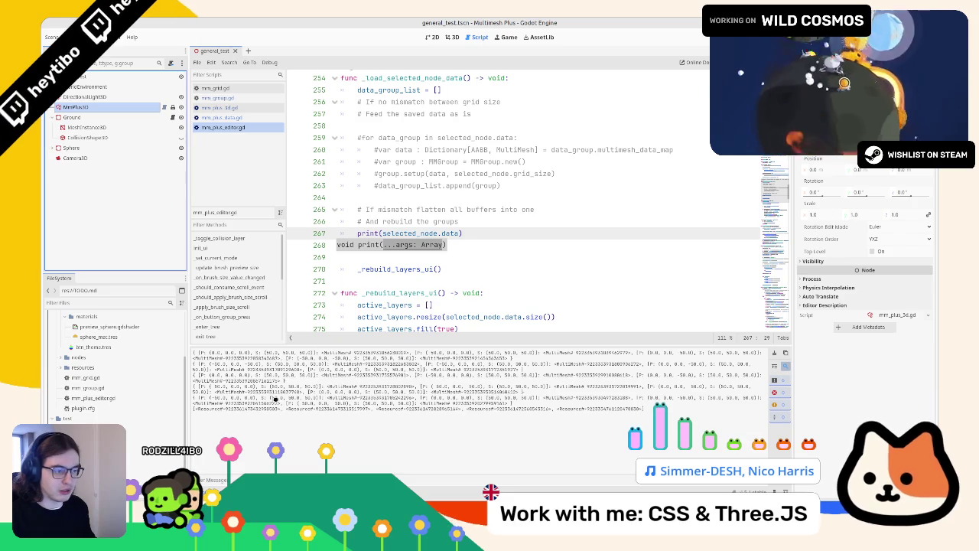
left_click(470, 248)
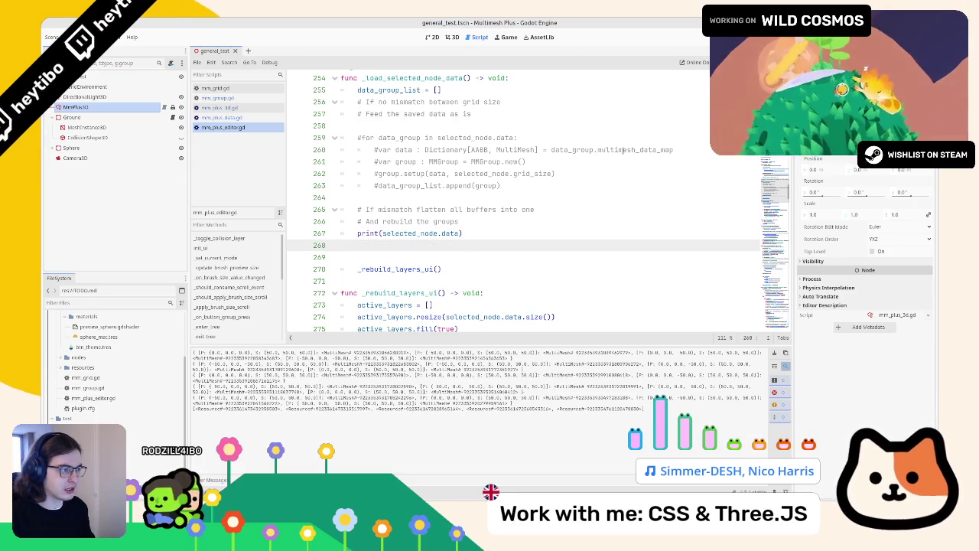
key("ctrl+z")
key("ctrl+z")
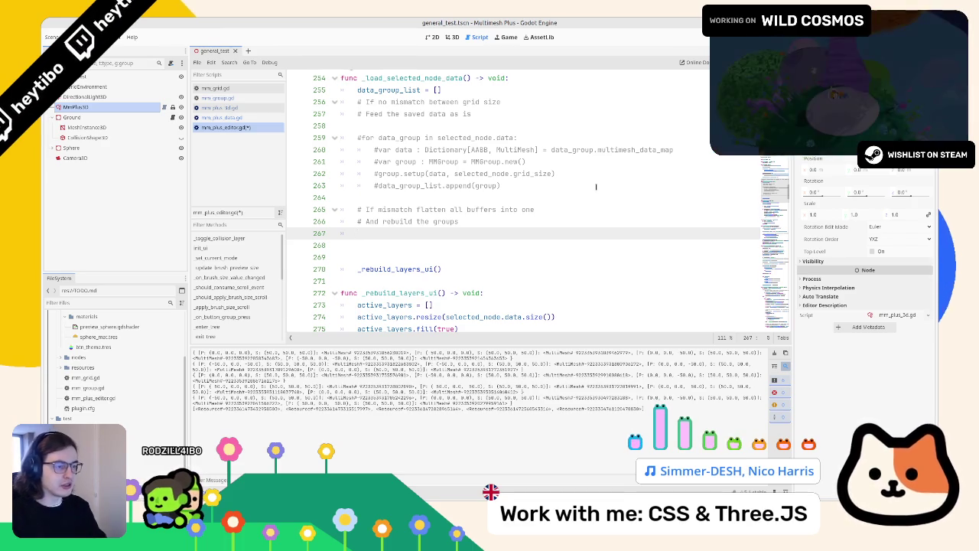
- Declare a PackedFloat32Array buffer variable on line 267 under the rebuild comment
type("var buf")
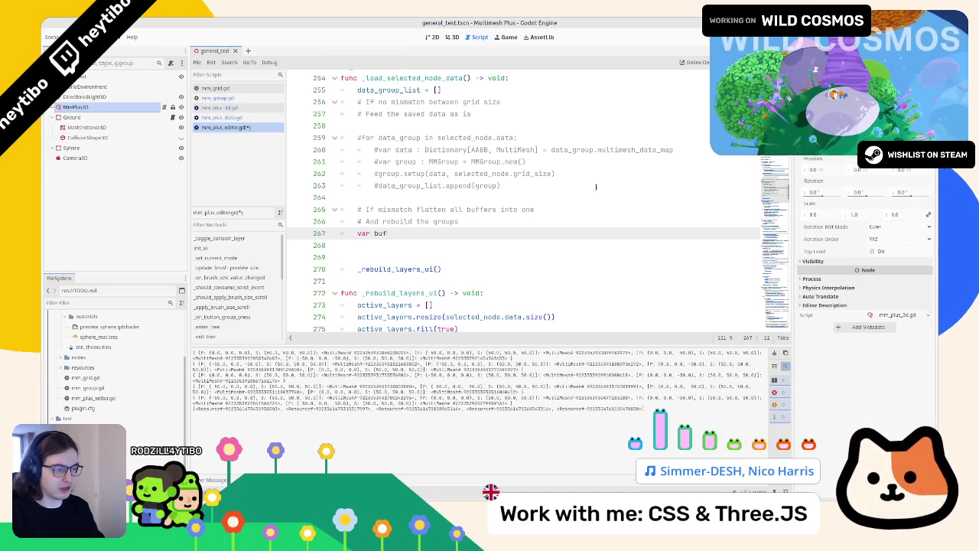
type("fer = []")
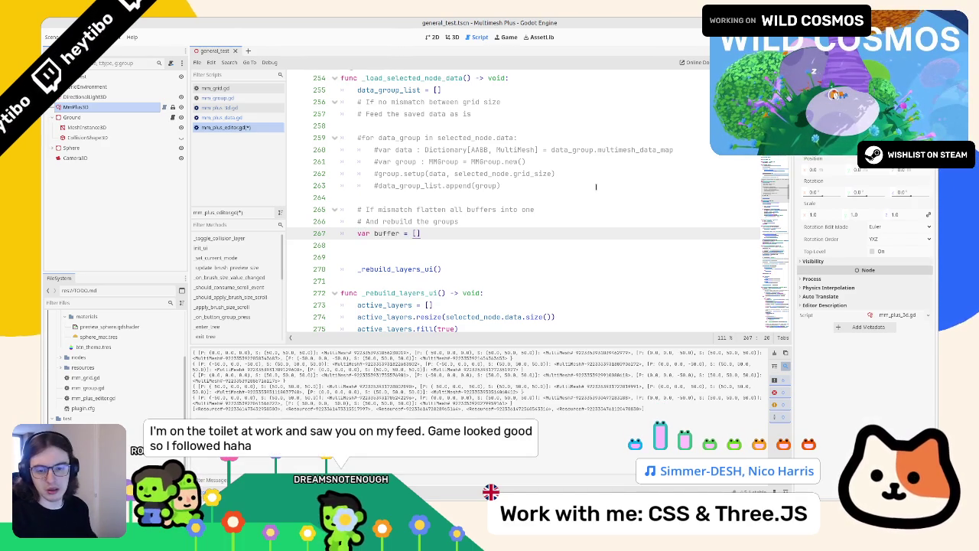
left_click(230, 98)
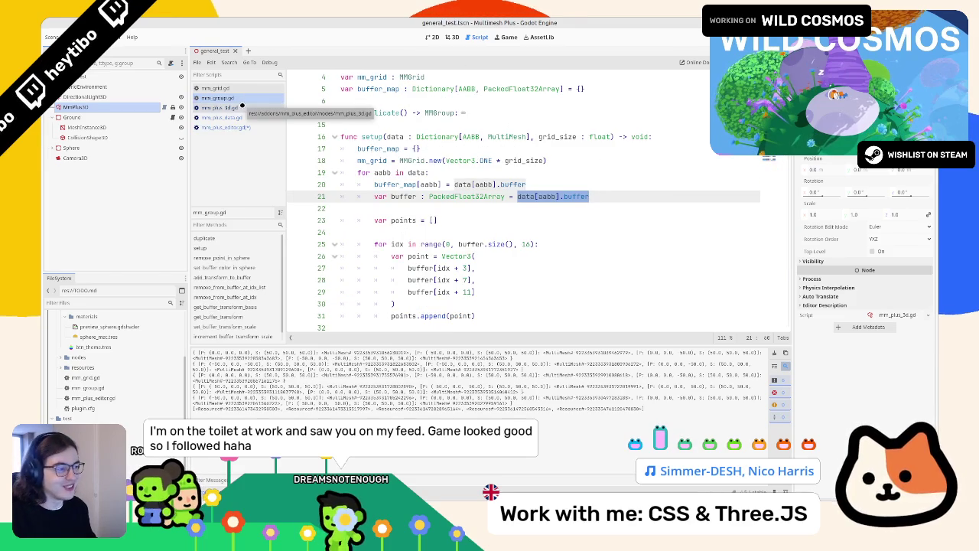
mouse_move(505, 197)
left_mouse_down()
mouse_move(374, 197)
mouse_move(514, 197)
left_mouse_up()
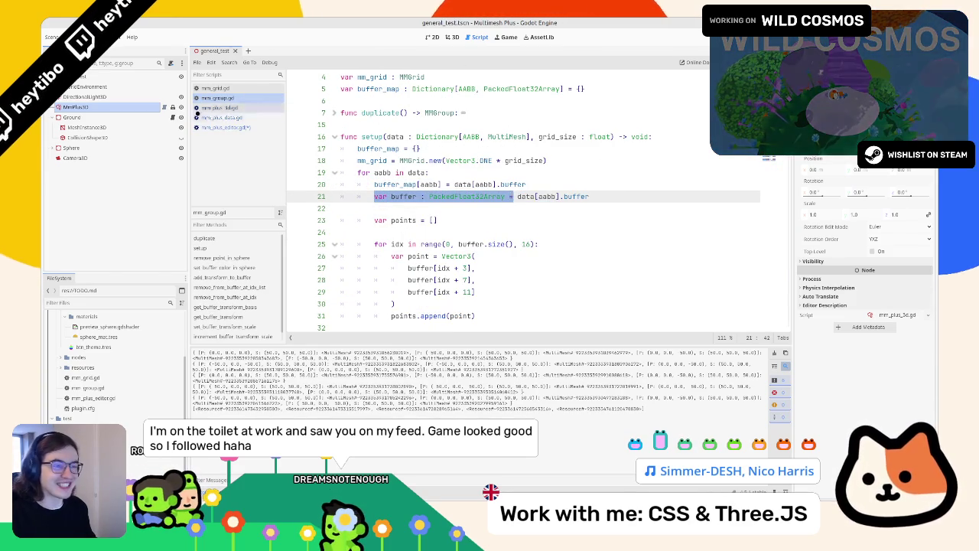
left_click(205, 128)
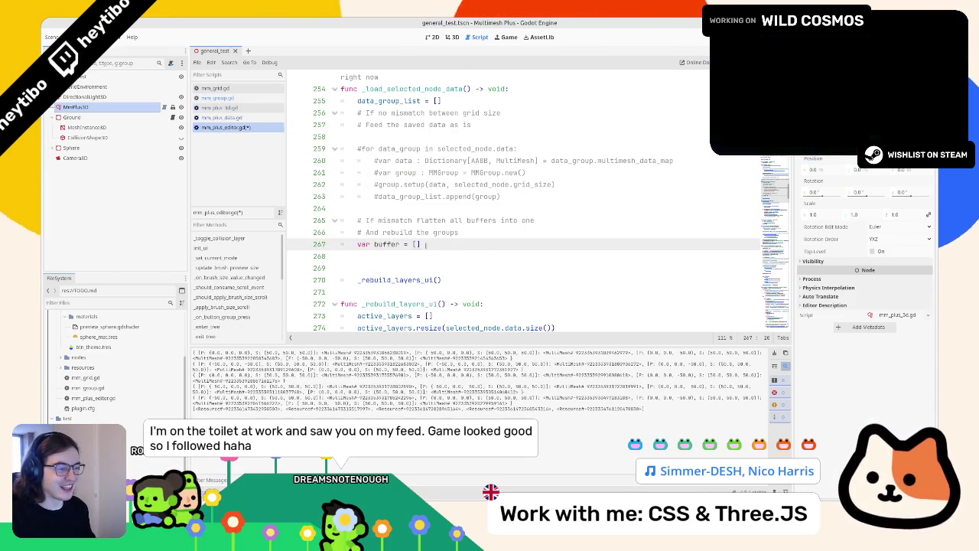
type("var buffer : PackedFloat32Array =")
key("ctrl+z")
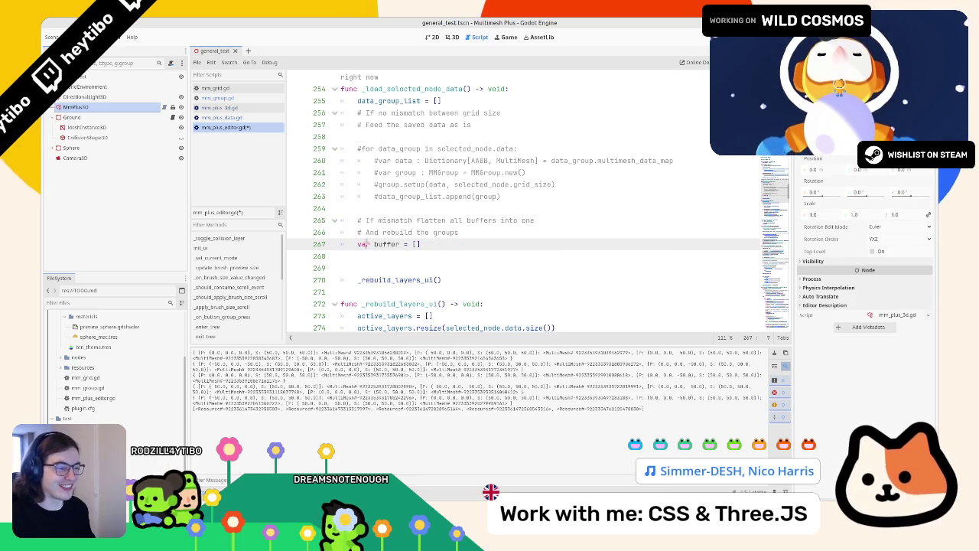
left_click_drag(357, 244, 386, 243)
type("var buffer : PackedFloat32Array =")
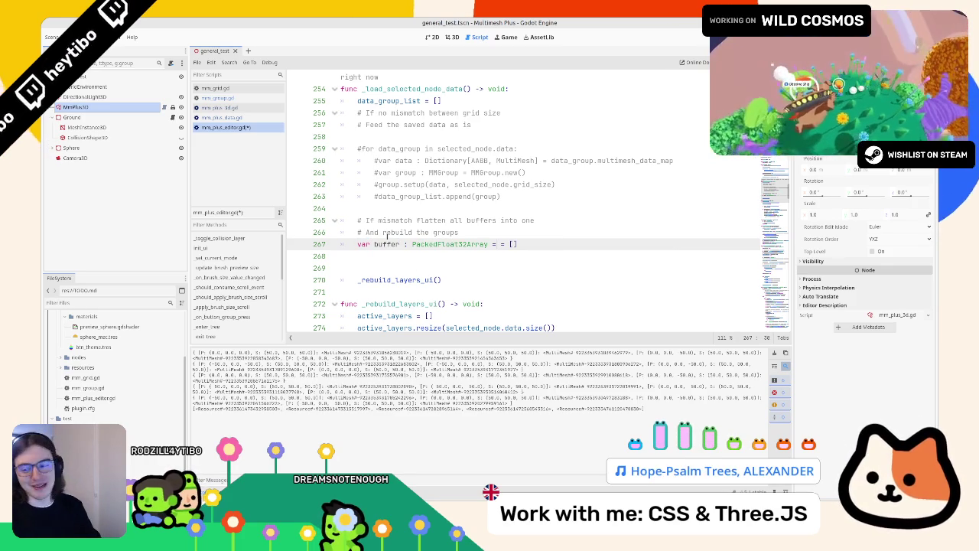
key("BackSpace")
key("BackSpace")
key("Down")
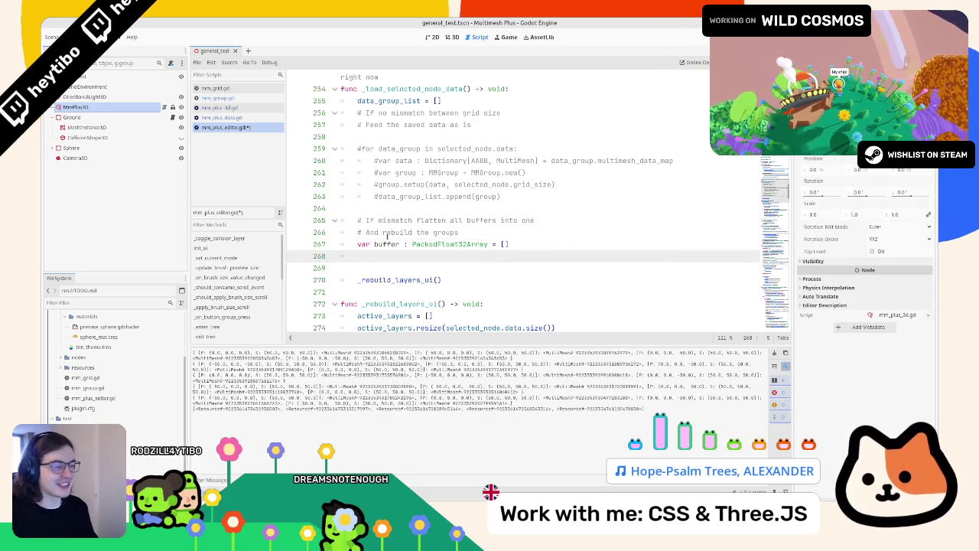
key("Return")
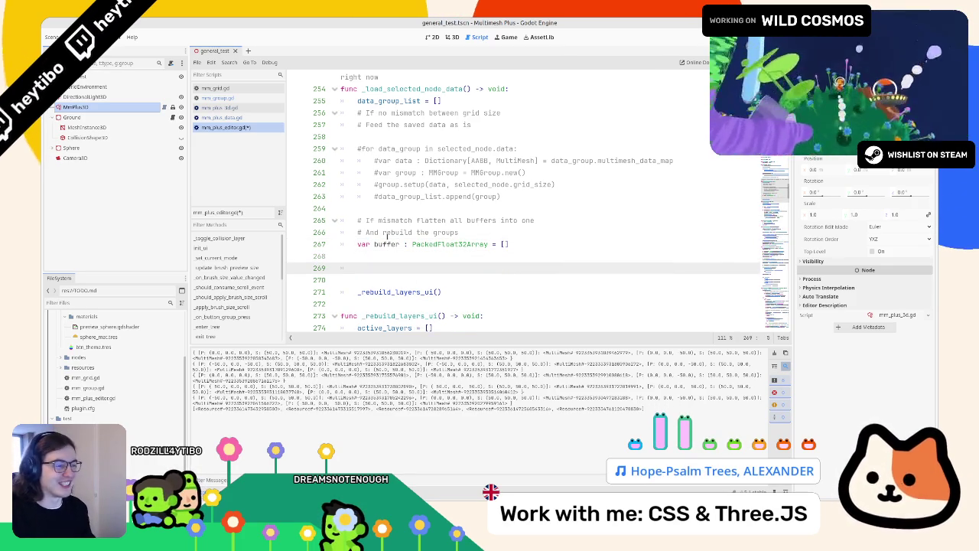
- Add a 'for data_group in selected_node.data:' loop containing the copied data dictionary declaration
left_click(446, 256)
type("for data_group in selected_node.data:")
key("Return")
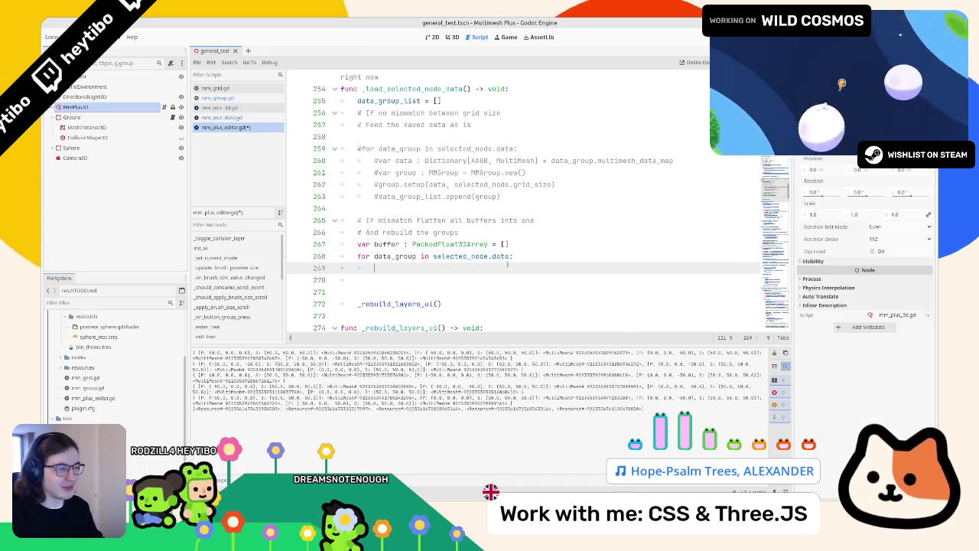
left_click_drag(377, 161, 724, 167)
double_click(635, 160)
right_click(710, 164)
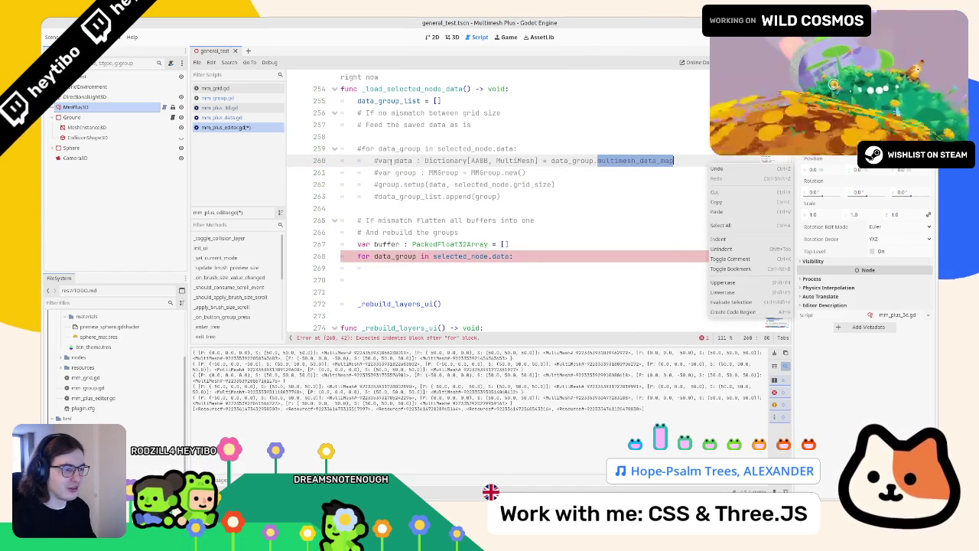
left_click(377, 160)
left_click_drag(377, 160, 675, 161)
key("ctrl+c")
left_click(524, 269)
key("ctrl+v")
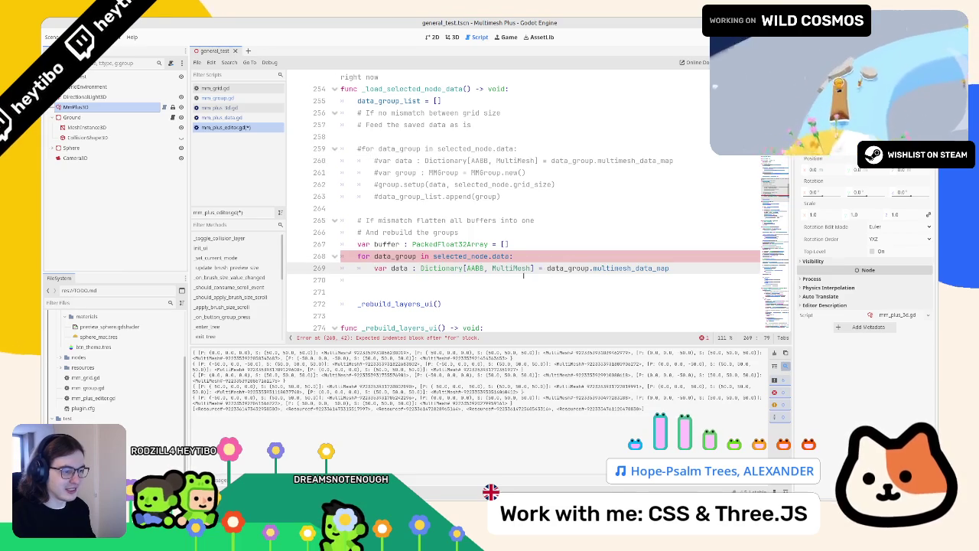
- Start a print(data) line inside the loop and clear the Output log
double_click(400, 268)
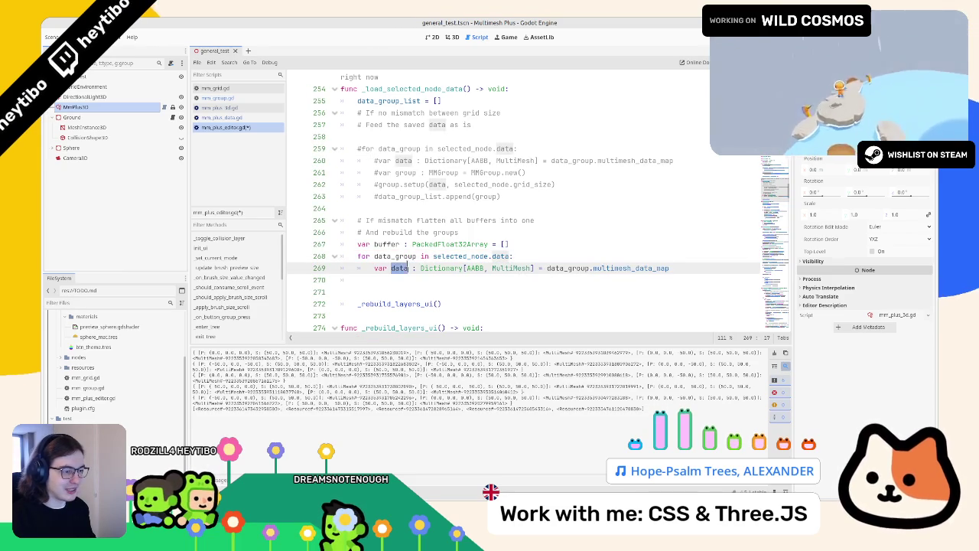
left_click(666, 263)
key("Return")
type("data.")
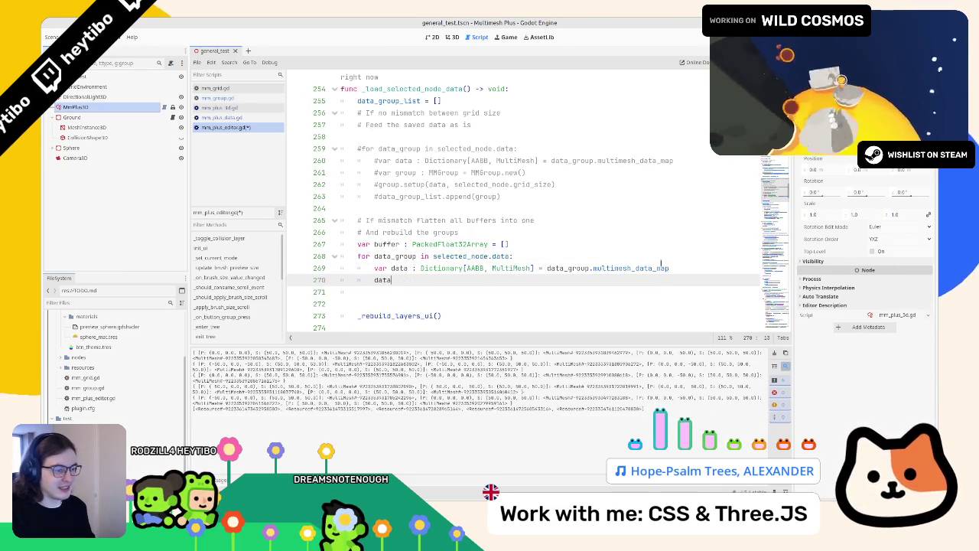
key("BackSpace")
type("nt(data")
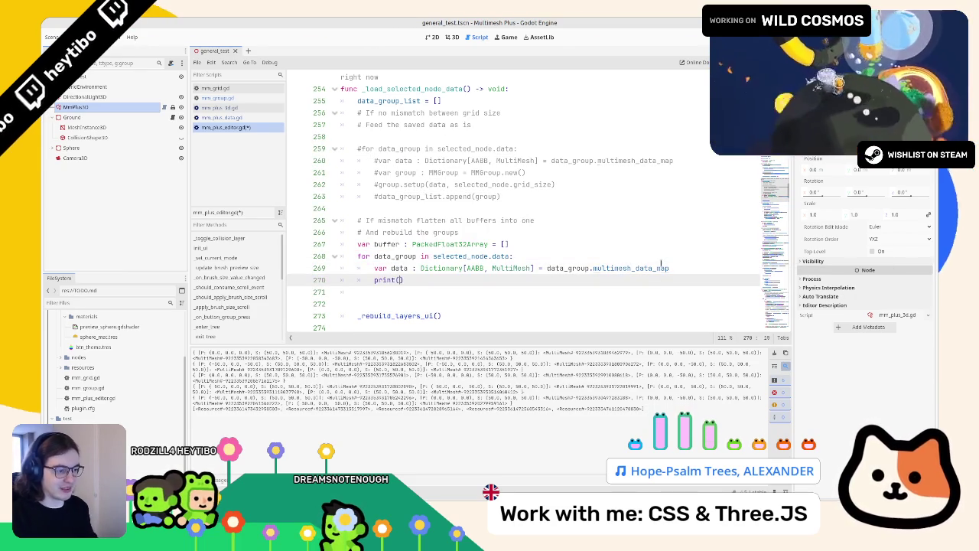
left_click(774, 353)
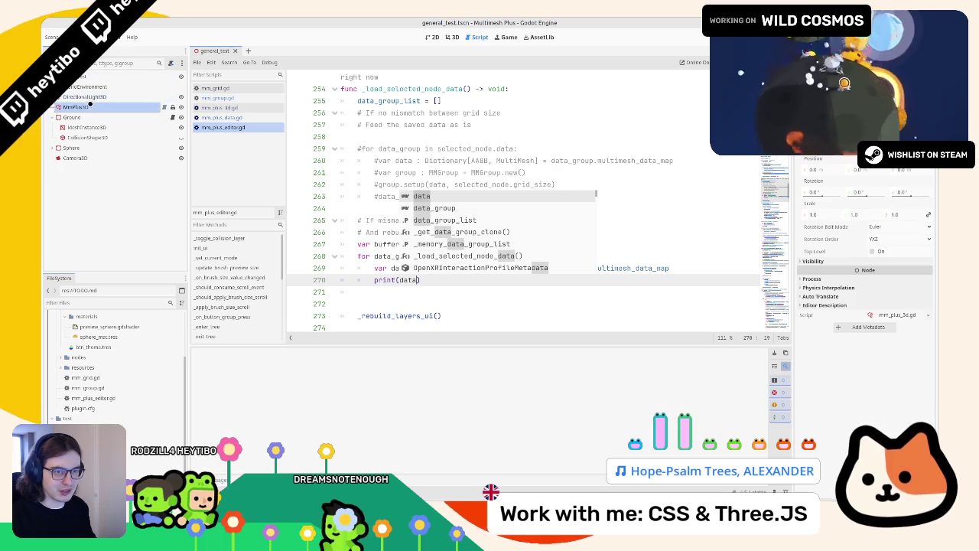
- Reselect MmPlus3D to print the data, then rewrite line 270 as data.keys()
left_click(76, 107)
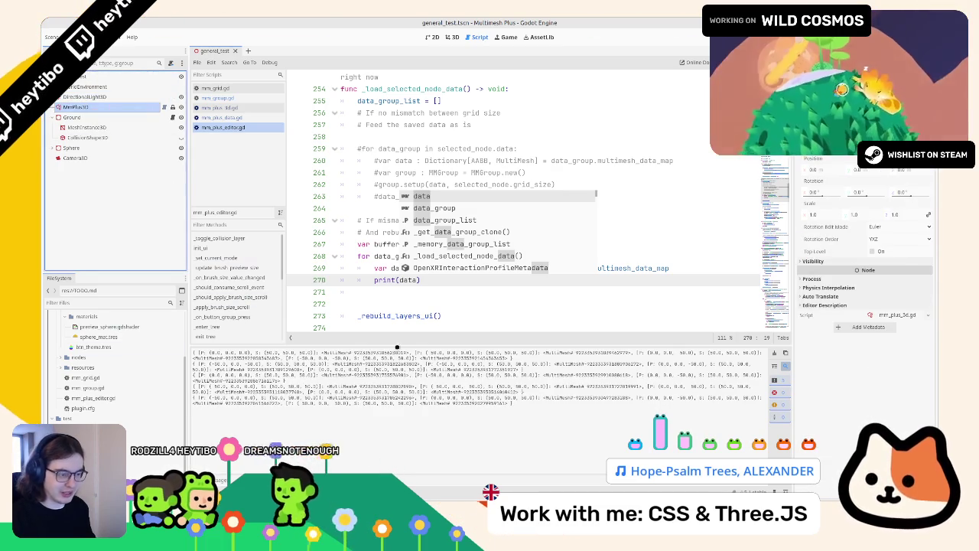
left_click(462, 281)
key("BackSpace")
key("BackSpace")
key("BackSpace")
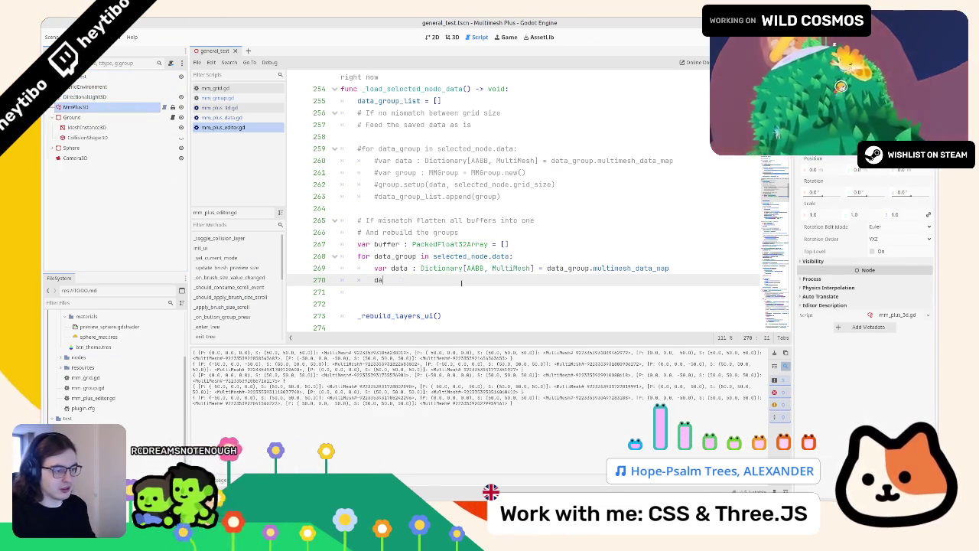
type("ta.")
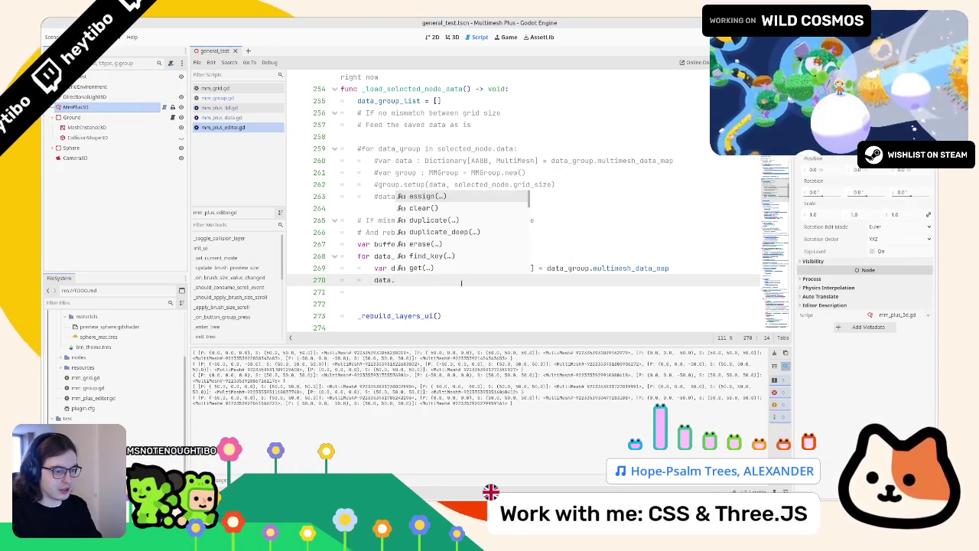
key("Escape")
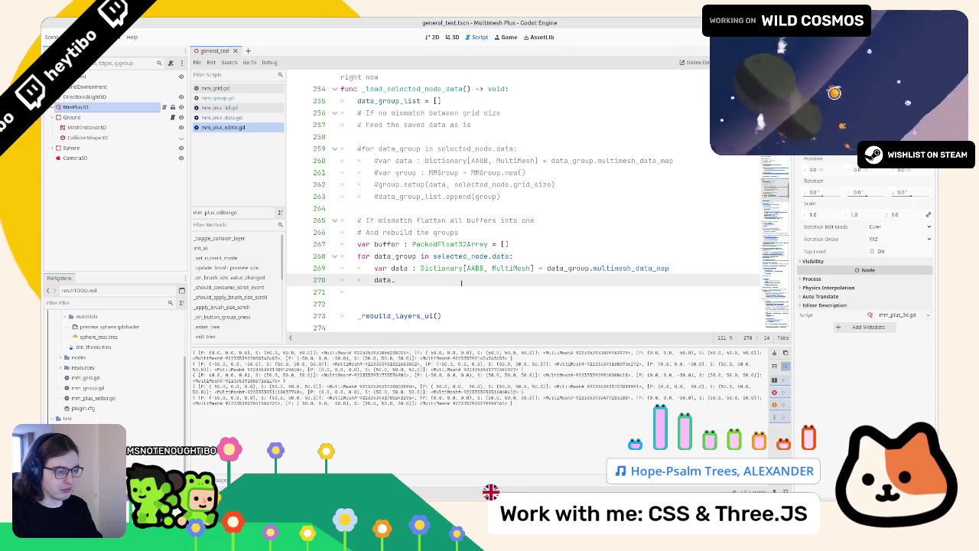
key("BackSpace")
key("BackSpace")
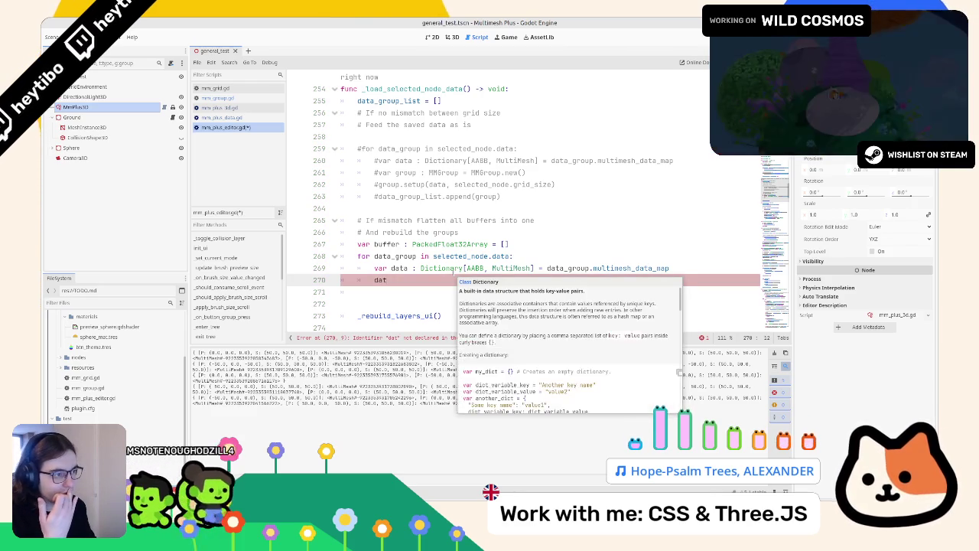
double_click(492, 269)
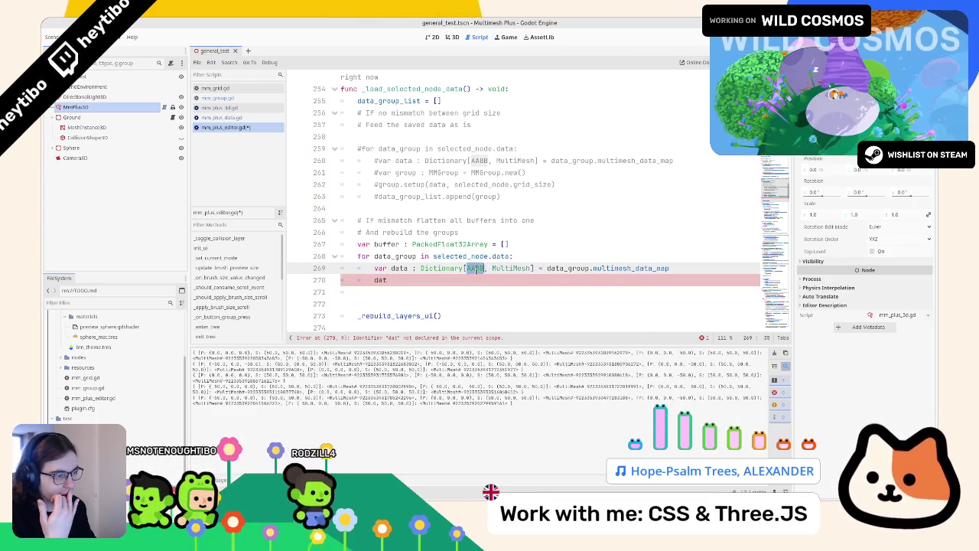
left_click(460, 278)
key("BackSpace")
key("BackSpace")
type("ata.key")
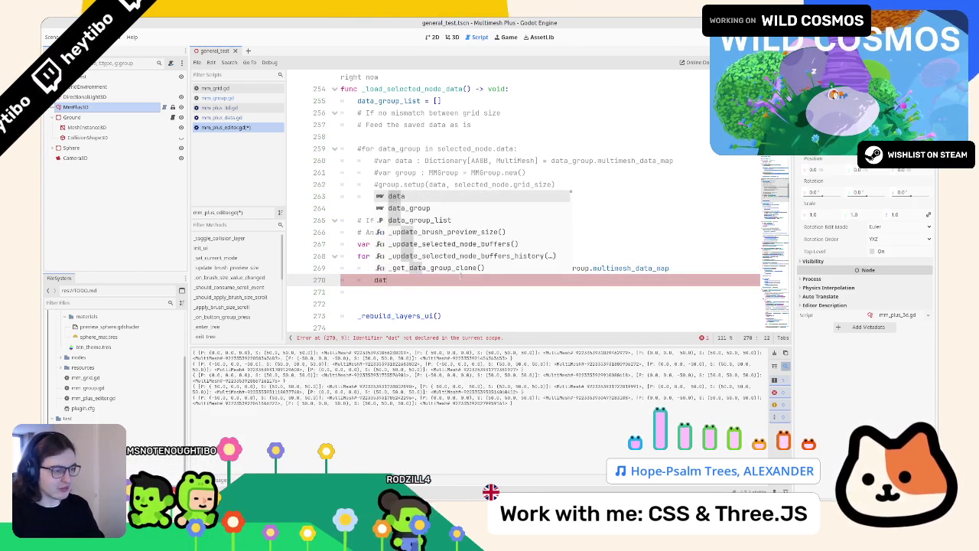
key("Return")
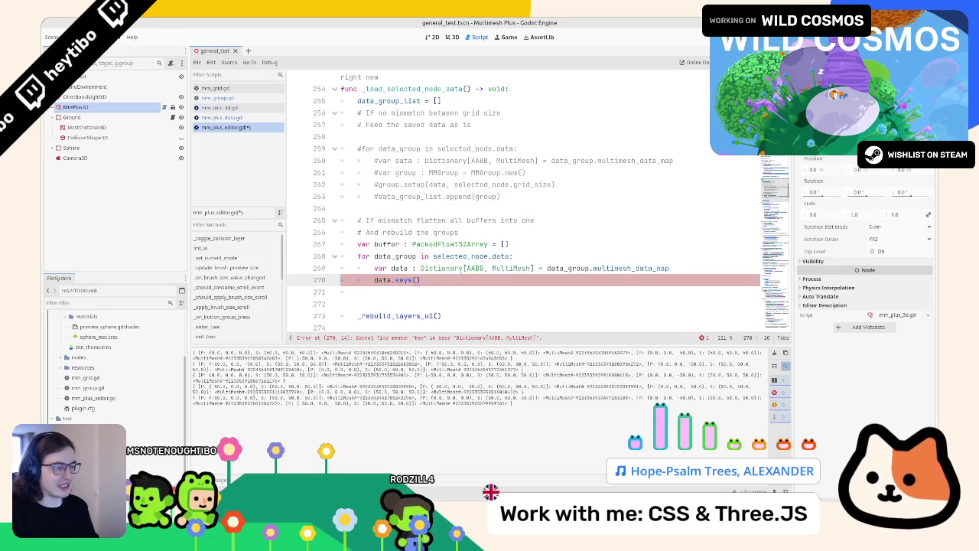
- Change line 270 to print(data.values())
key("Left")
key("Left")
key("Left")
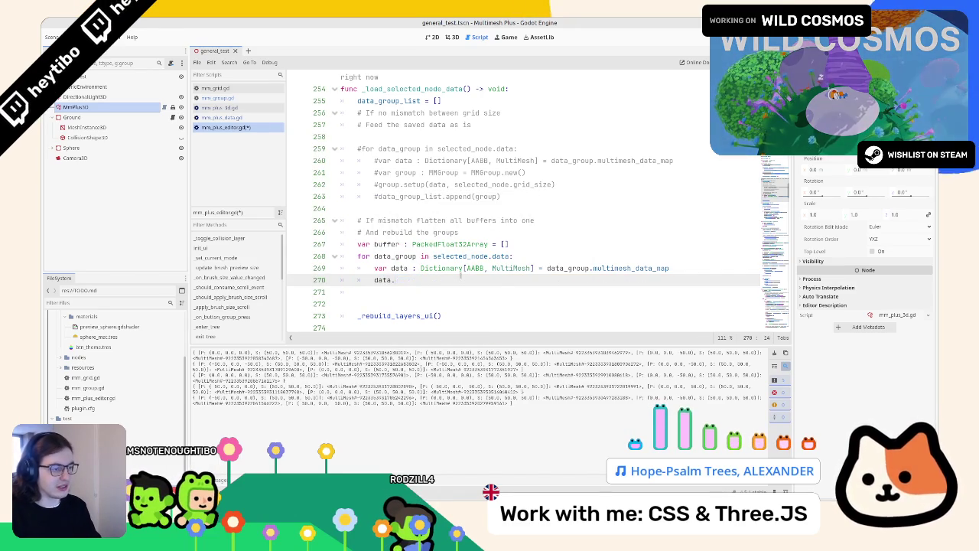
type("v")
key("Return")
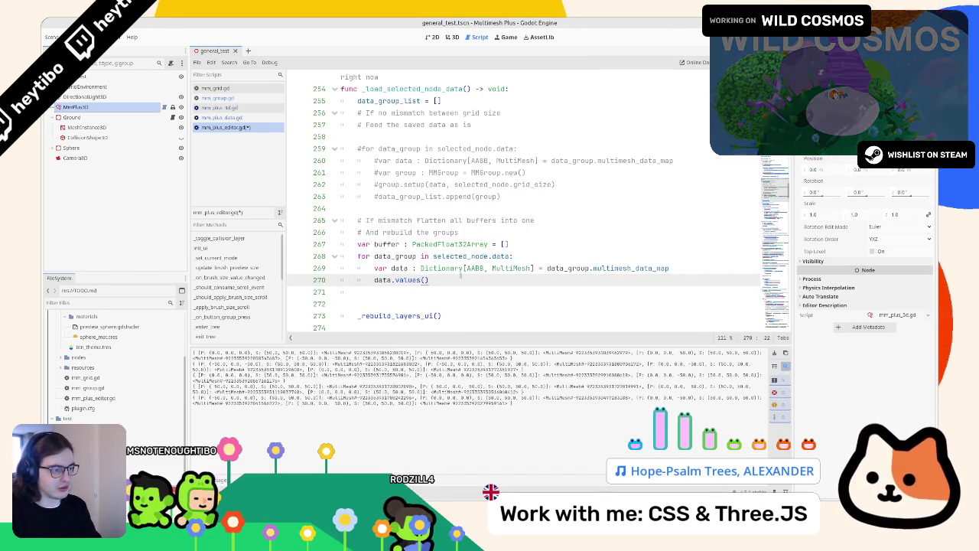
key("shift+Home")
key("ctrl+x")
type("print(")
key("ctrl+v")
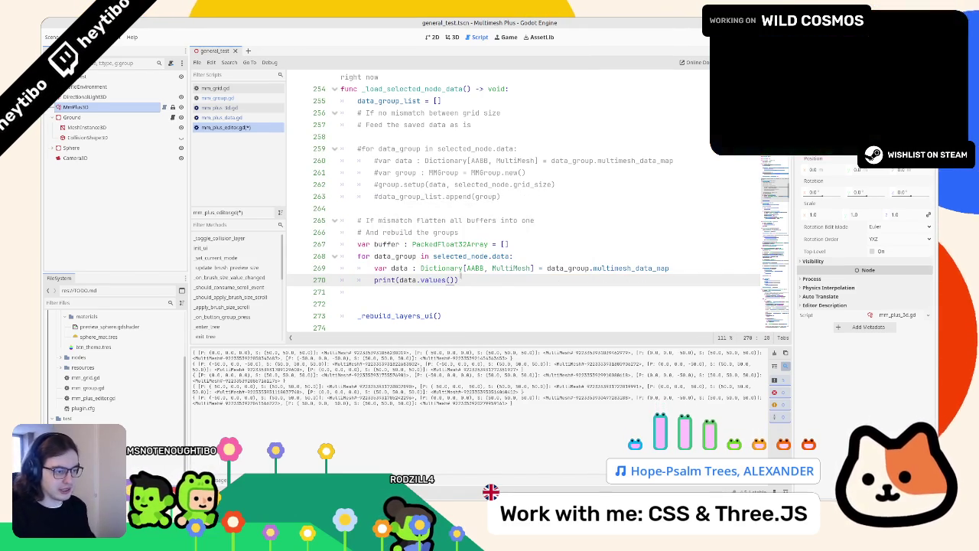
- Reselect MmPlus3D, inspect the printed MultiMesh resources, clear the Output log, and select the print line
left_click(92, 86)
left_click(120, 108)
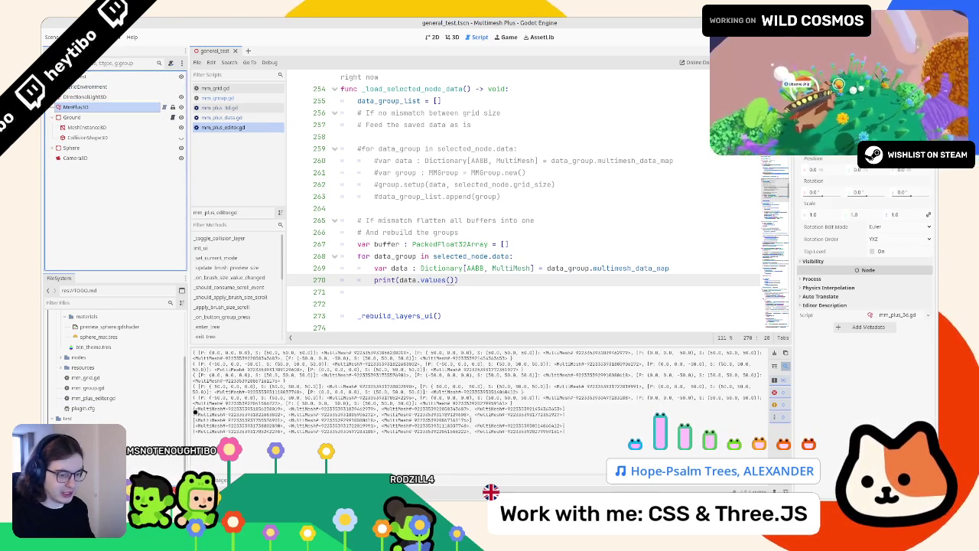
left_click_drag(475, 403, 211, 409)
left_click(774, 352)
left_click_drag(398, 280, 458, 280)
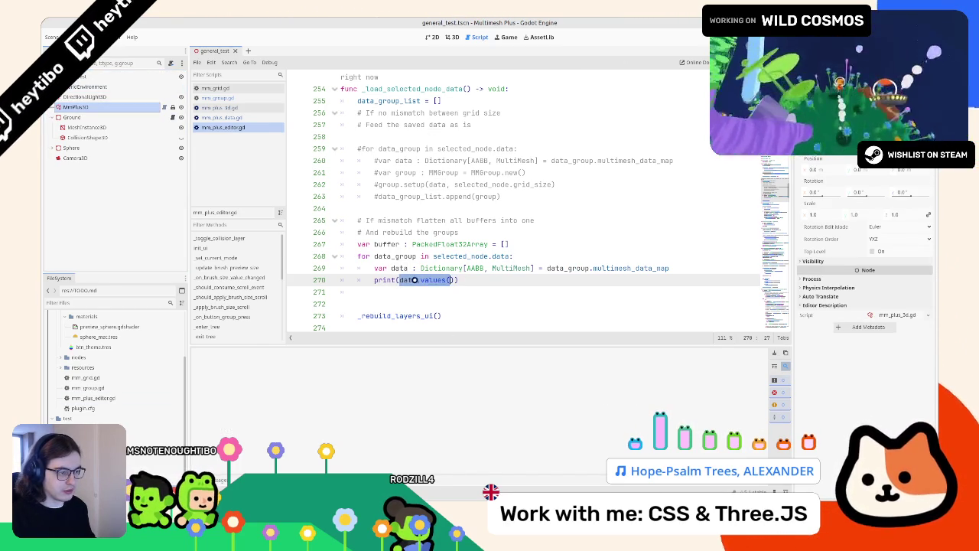
left_click_drag(375, 280, 515, 286)
- Add a 'for multimesh in data.values():' loop printing multimesh.buffer, and check the Output
type("for mu")
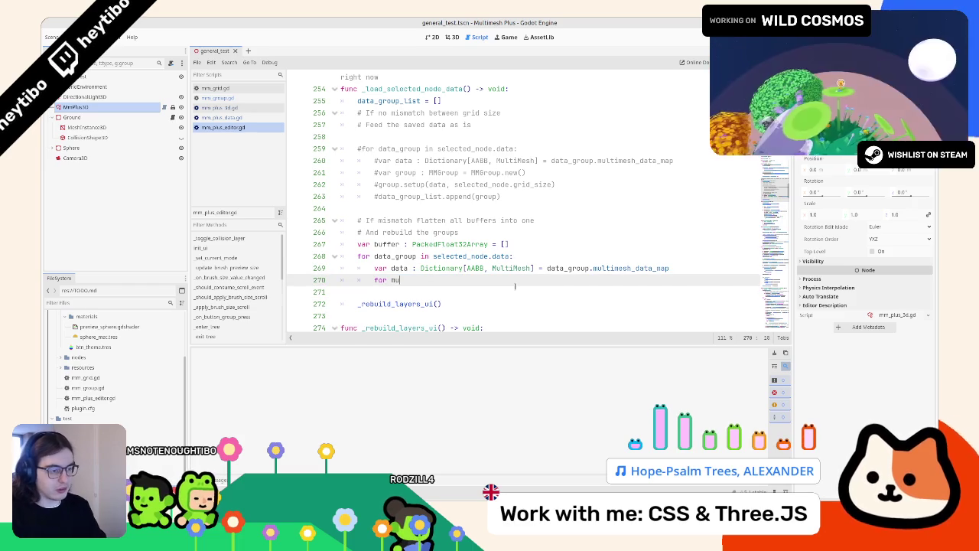
type("ltimesh in data.values():")
key("Return")
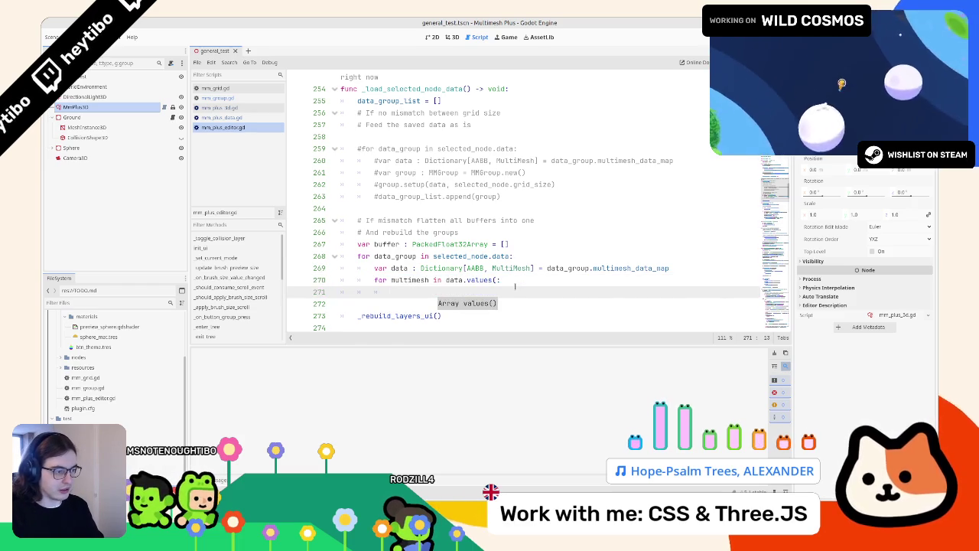
type("pass")
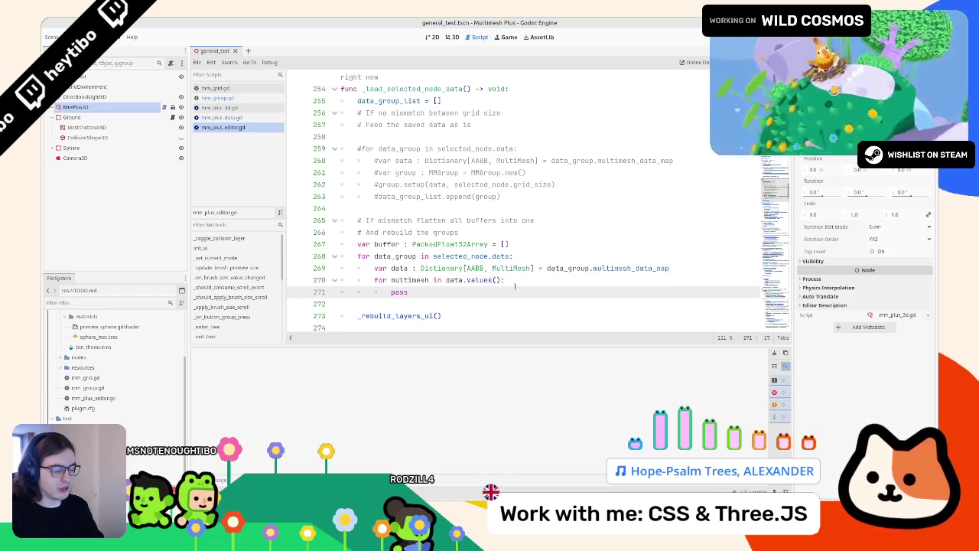
type("multimesh.buffer")
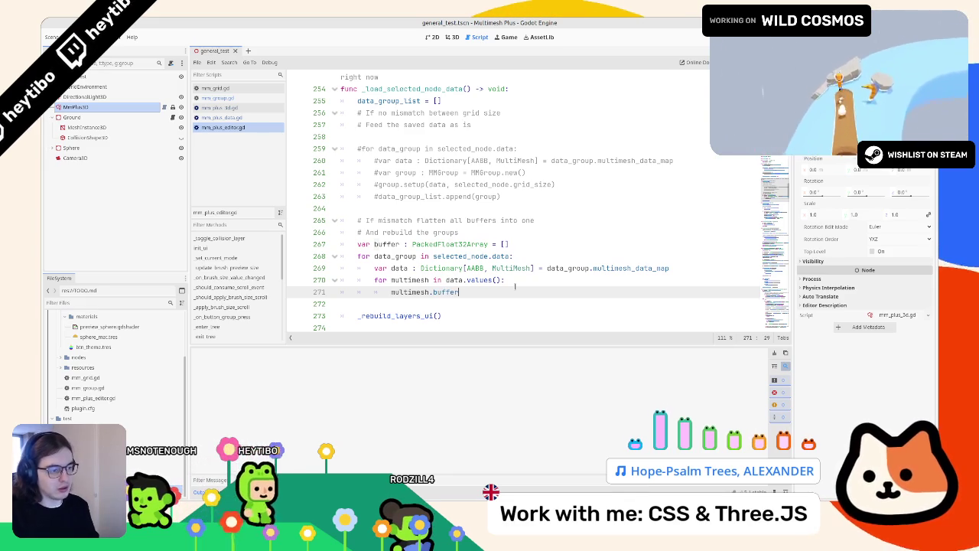
key("shift+Home")
type("print")
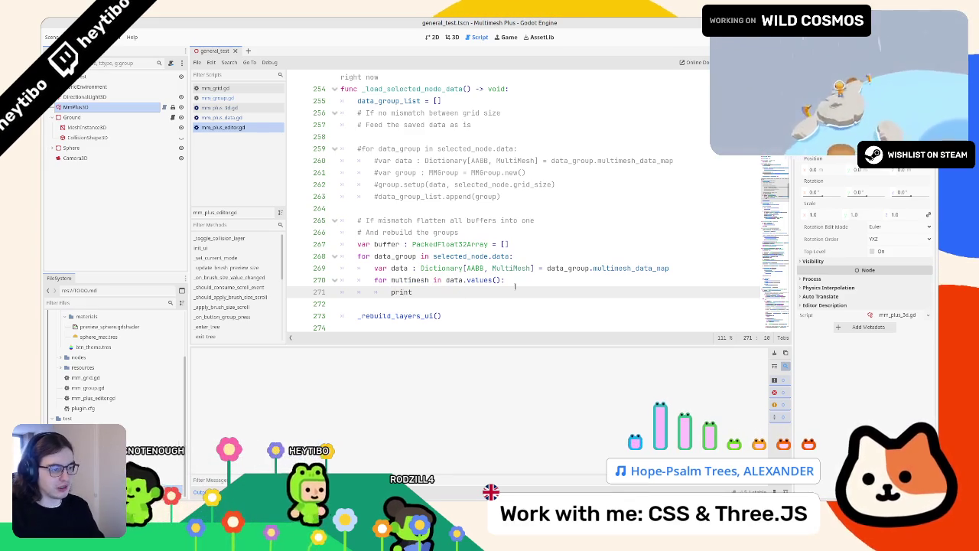
type("(multimesh.buffer)")
left_click(107, 107)
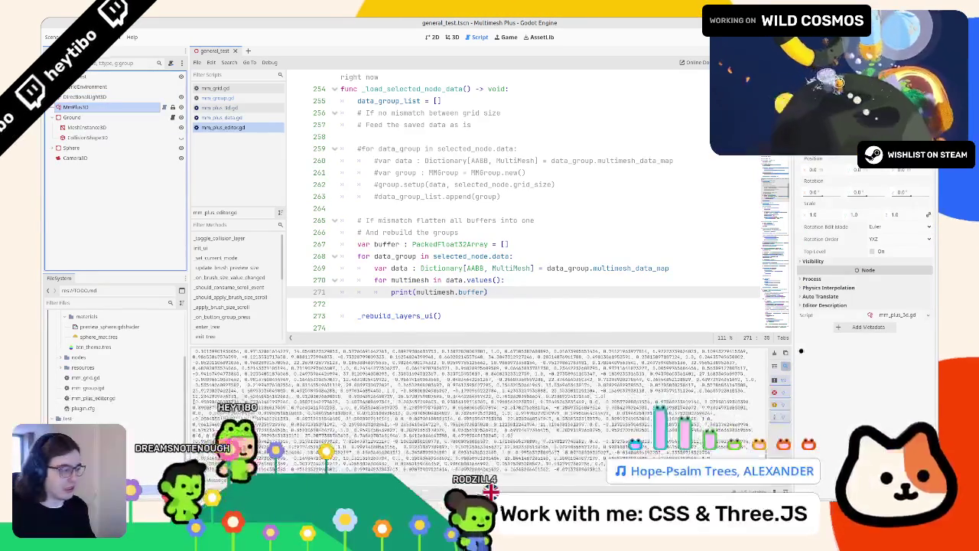
left_click(774, 353)
- Append each multimesh buffer to buffer with append_array inside the loop, removing the print line
double_click(387, 245)
left_click(565, 280)
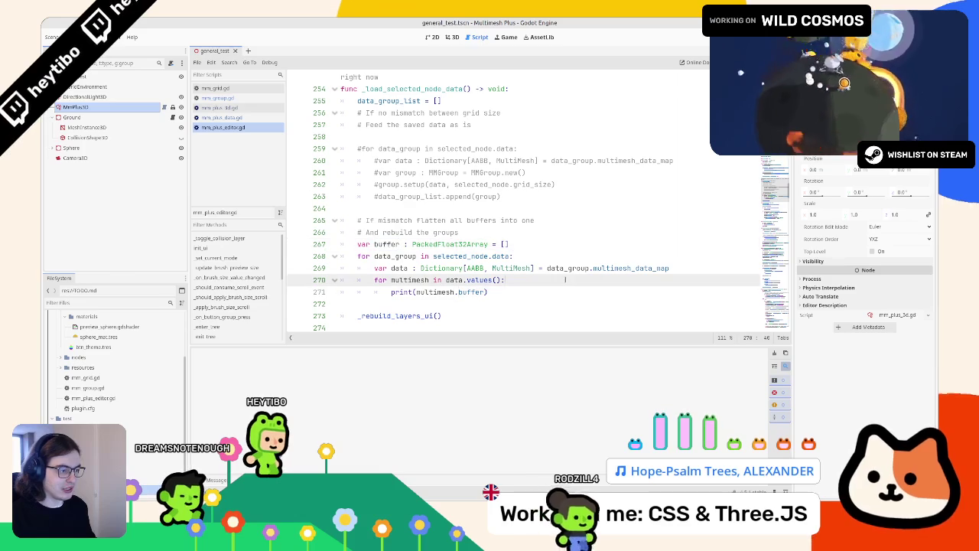
key("Return")
type("buffer.")
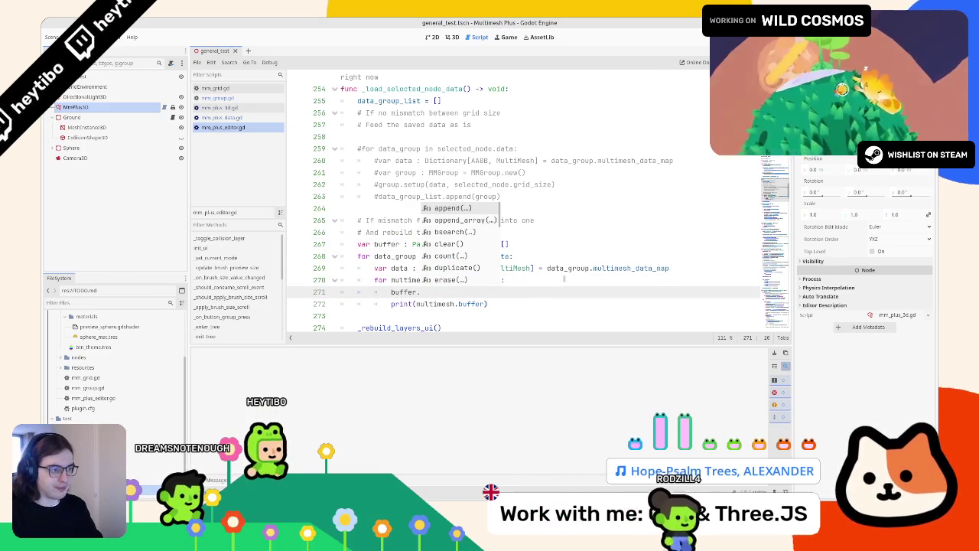
key("Down")
key("Return")
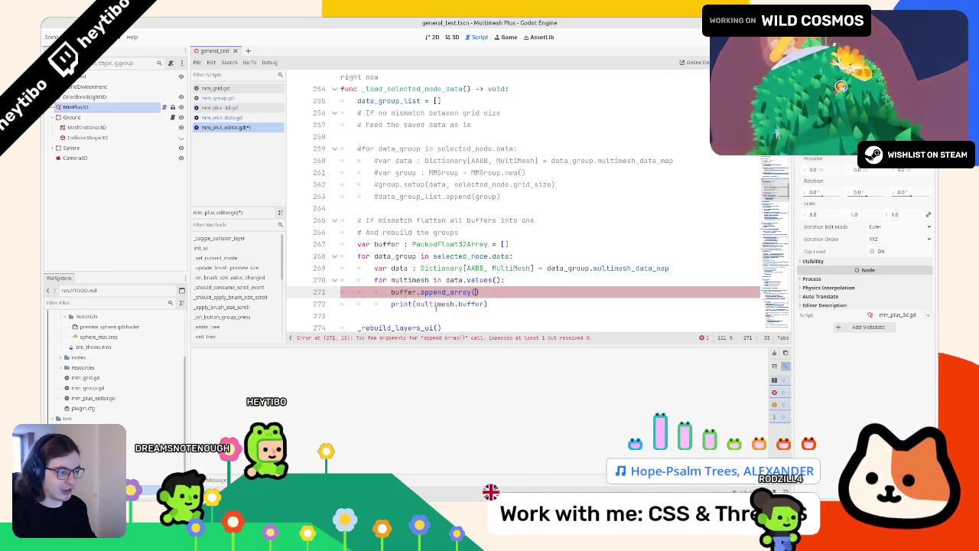
left_click(474, 292)
type("multimesh.buffer")
key("ctrl+shift+k")
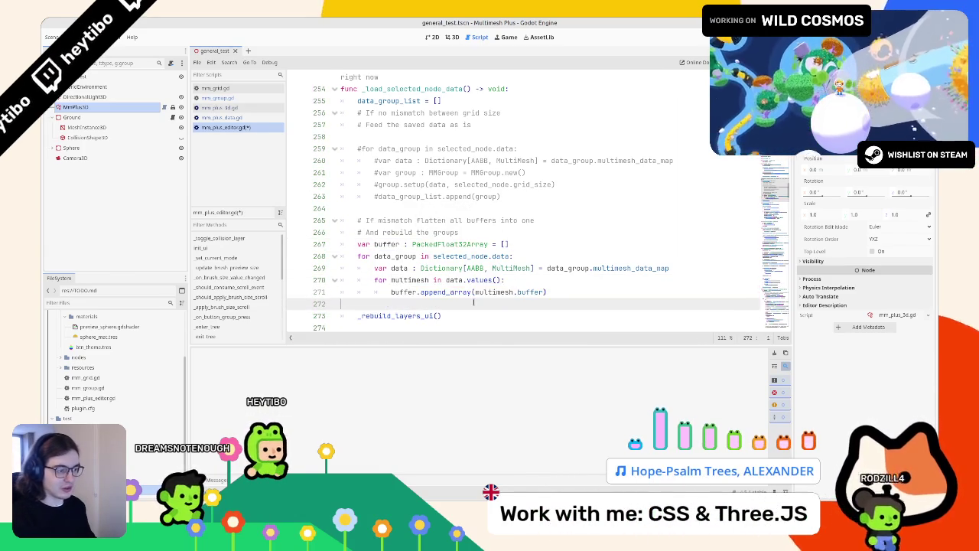
scroll(482, 229, "down", 2)
left_click(115, 107)
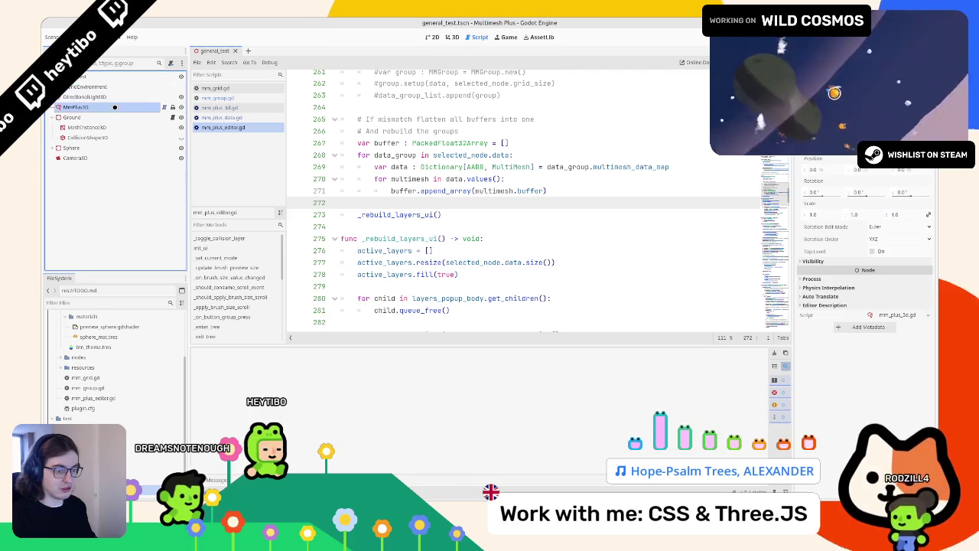
- Temporarily print(buffer) after the loop and save to check it, then delete it and save
left_click(389, 145)
double_click(388, 143)
left_click(390, 192)
key("Down")
type("print")
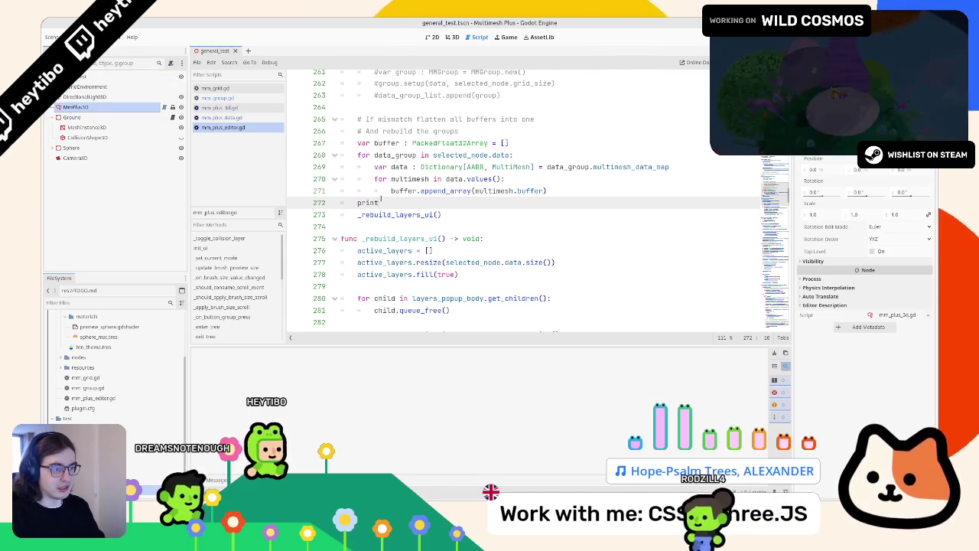
type("(buffer)")
key("Return")
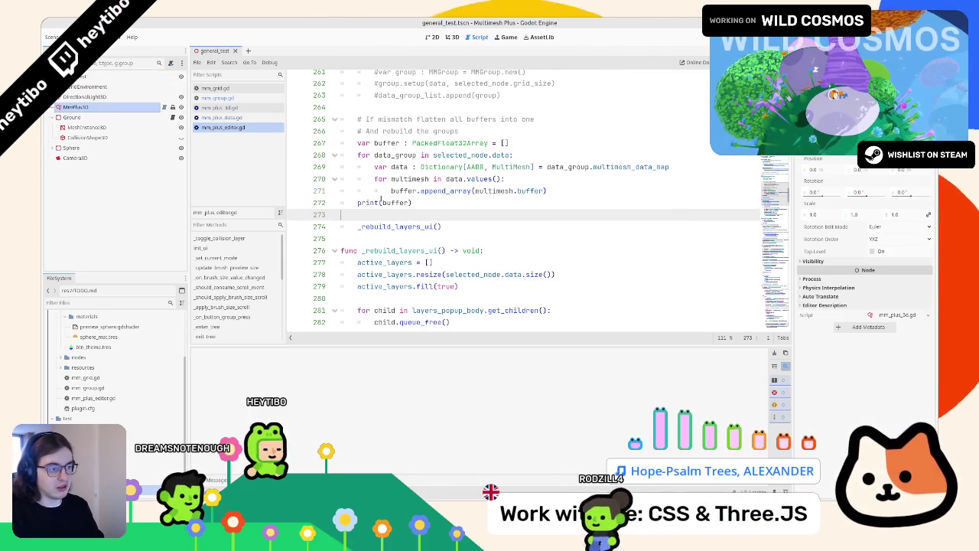
key("ctrl+s")
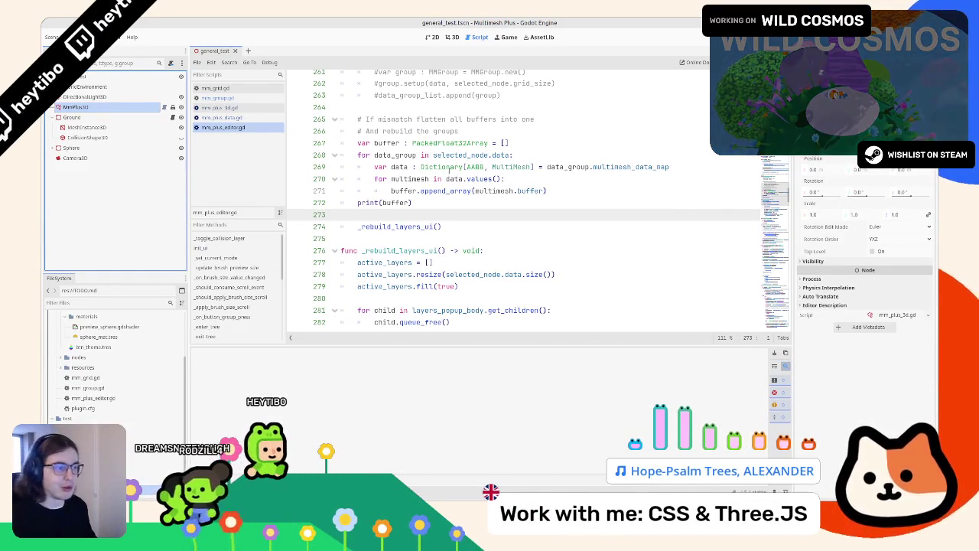
scroll(435, 178, "up", 1)
scroll(435, 179, "up", 3)
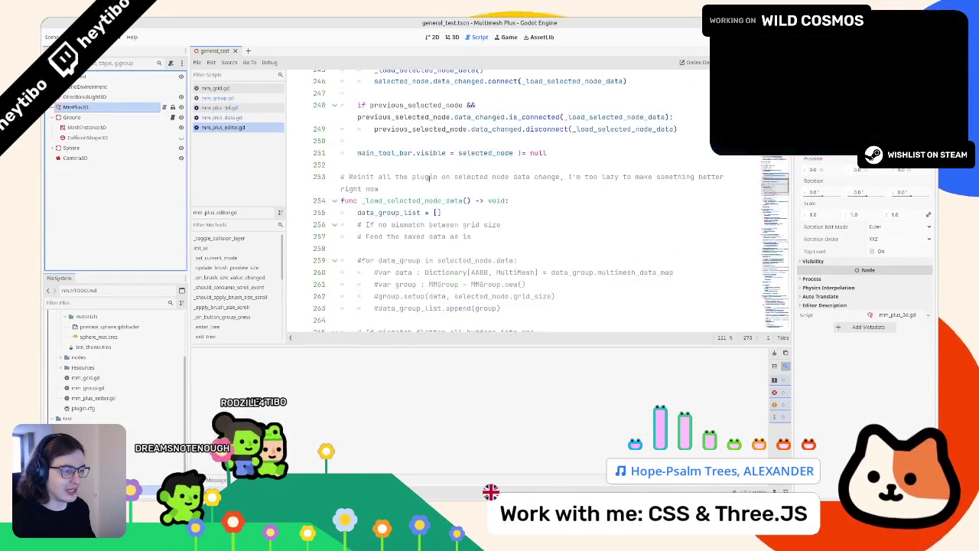
scroll(427, 178, "down", 2)
triple_click(408, 272)
key("BackSpace")
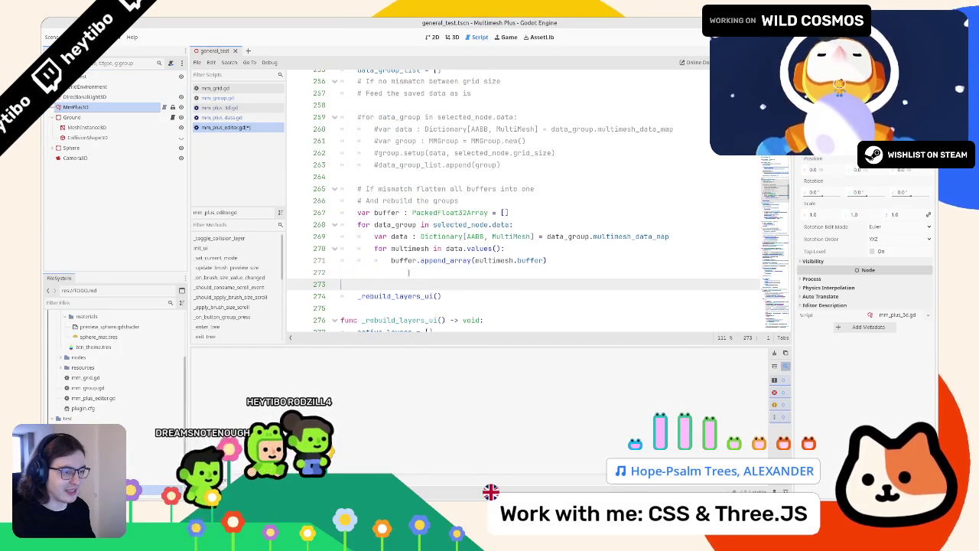
key("ctrl+s")
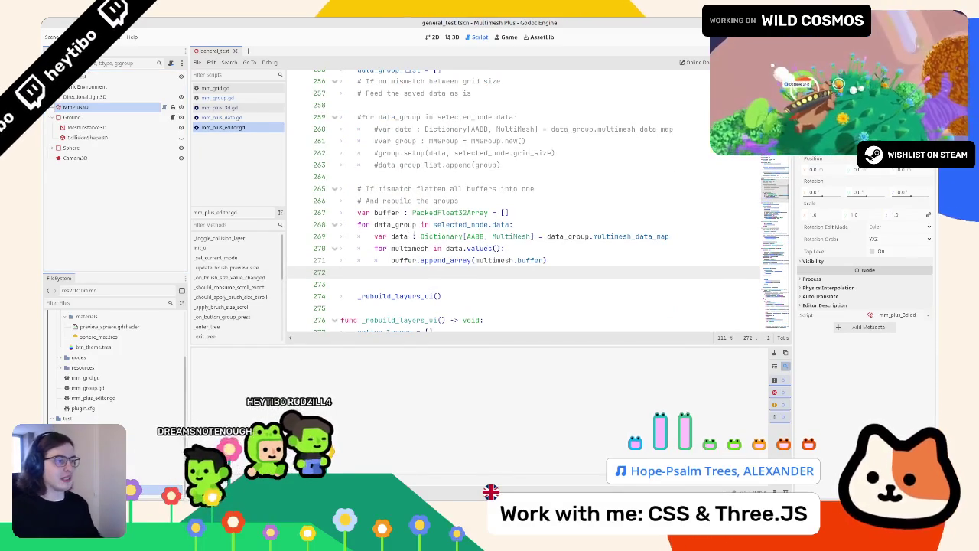
- Rename buffer to flat_buffer on lines 267 and 271 using multiple carets
left_click_drag(378, 165, 564, 163)
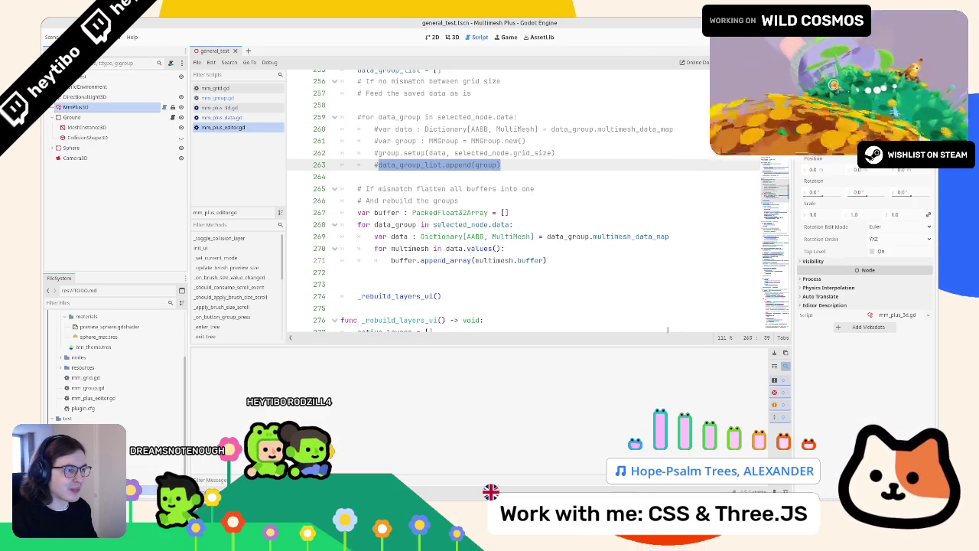
left_click(462, 273)
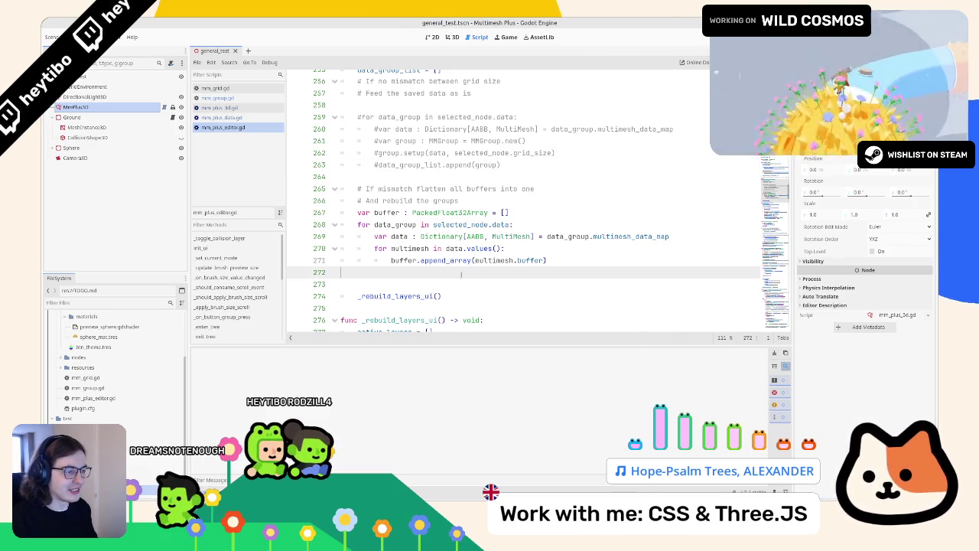
double_click(375, 214)
scroll(375, 214, "up", 1)
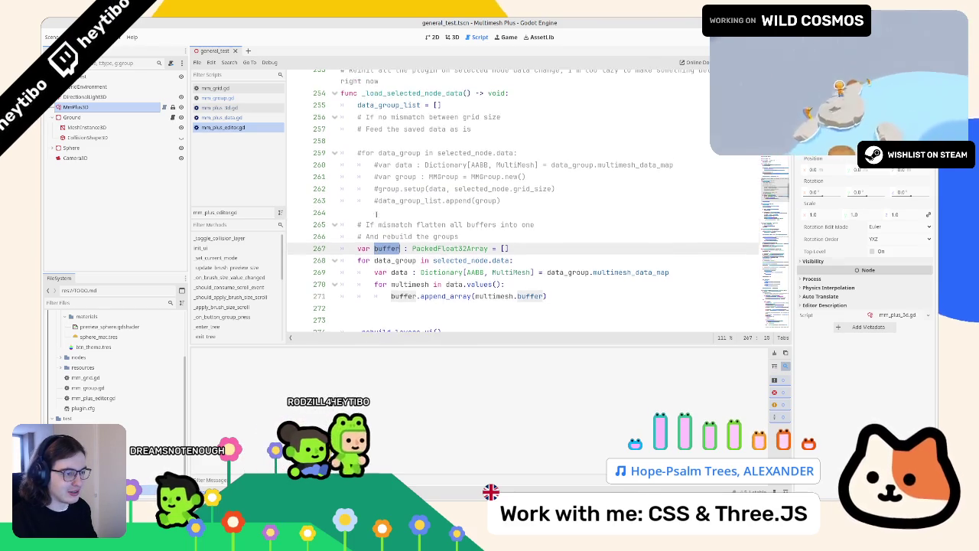
scroll(375, 214, "up", 3)
scroll(376, 213, "down", 3)
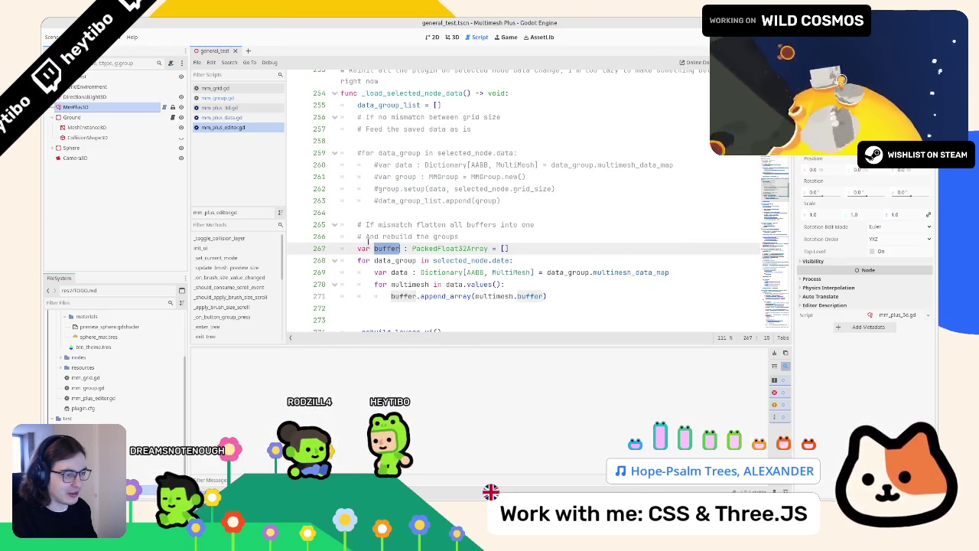
left_click(375, 247)
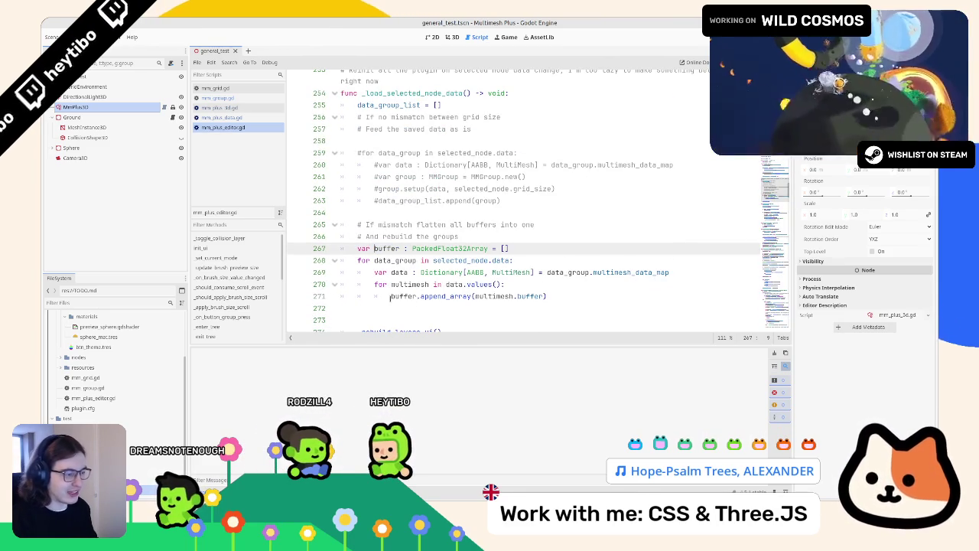
double_click(410, 284)
double_click(403, 296)
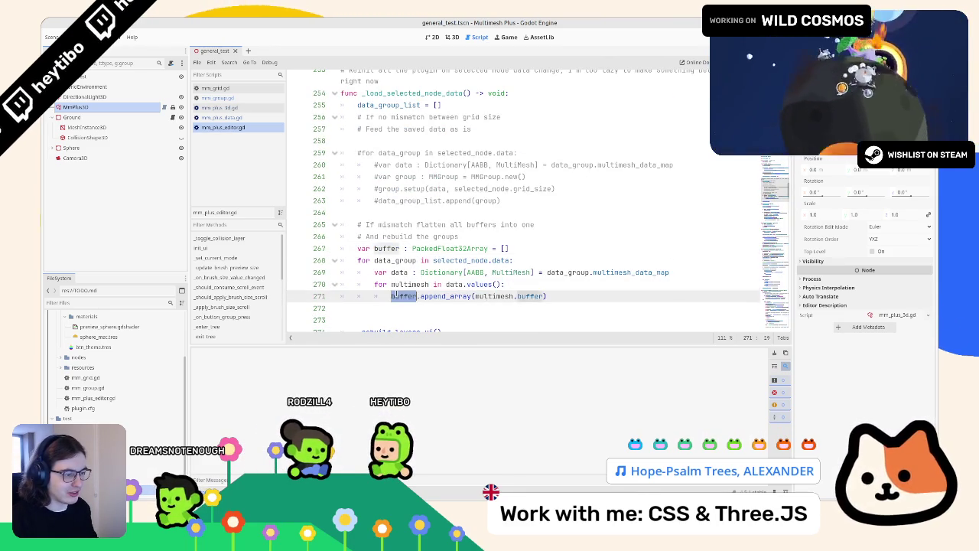
left_click(375, 248, "alt")
type("fl")
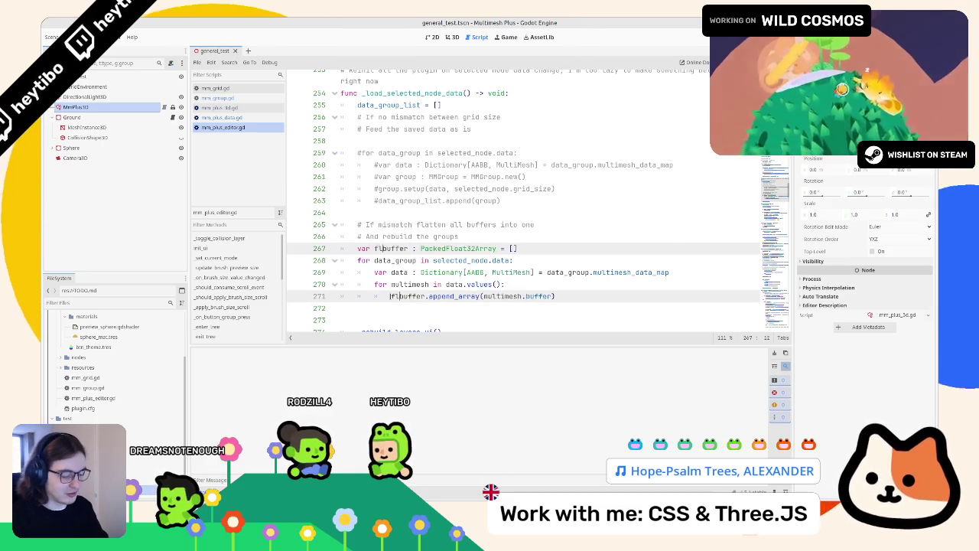
type("at_")
left_click(416, 312)
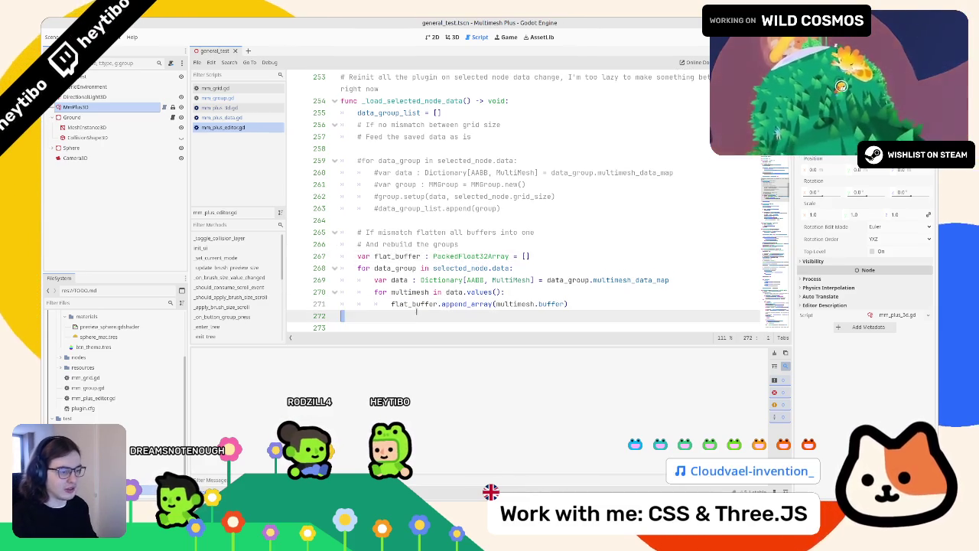
- Review flat_buffer on line 271, then switch to mm_plus_3d.gd
scroll(416, 311, "down", 3)
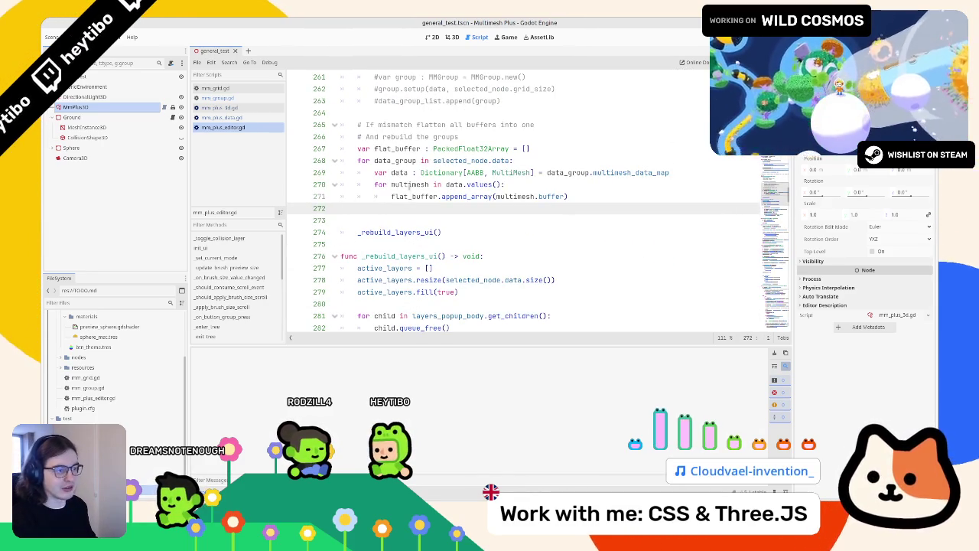
left_click(401, 197)
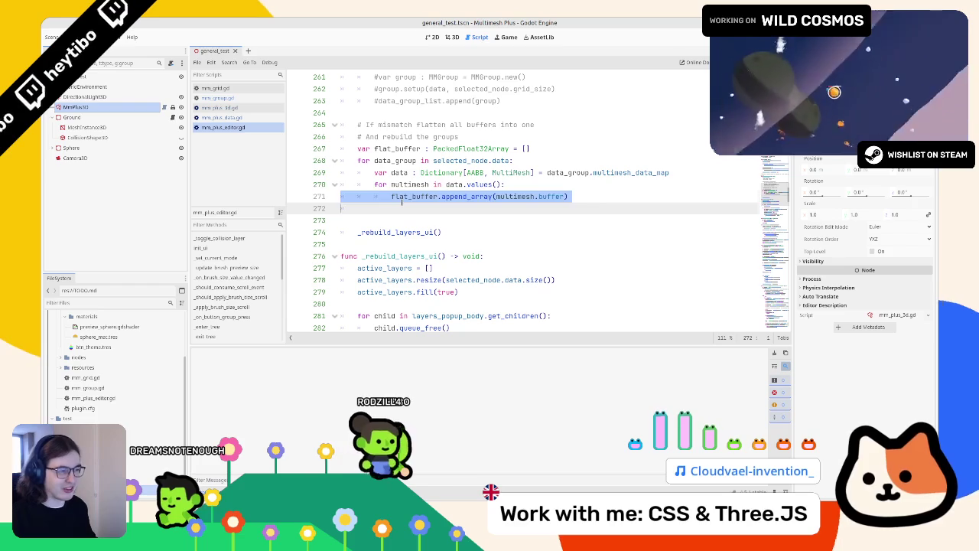
double_click(400, 198)
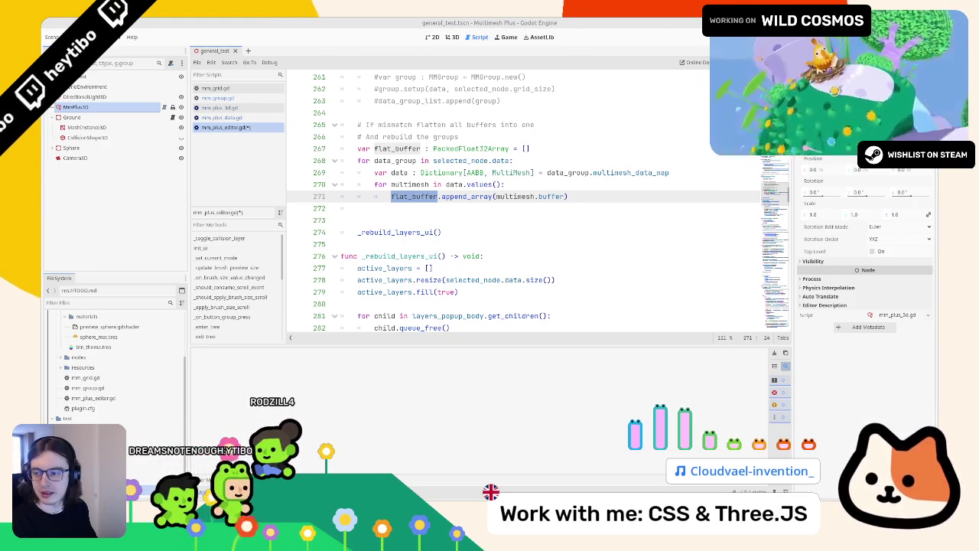
left_click(446, 215)
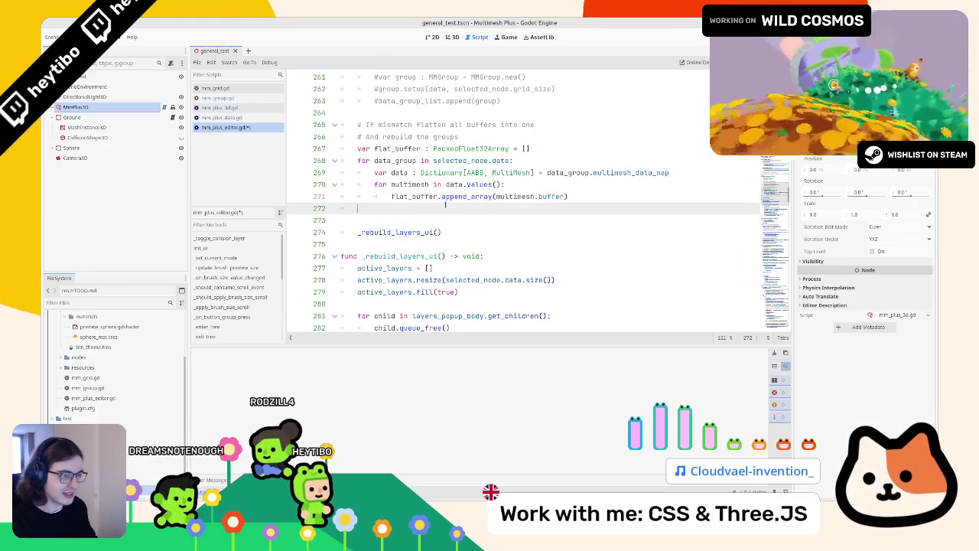
scroll(428, 199, "up", 1)
left_click(245, 107)
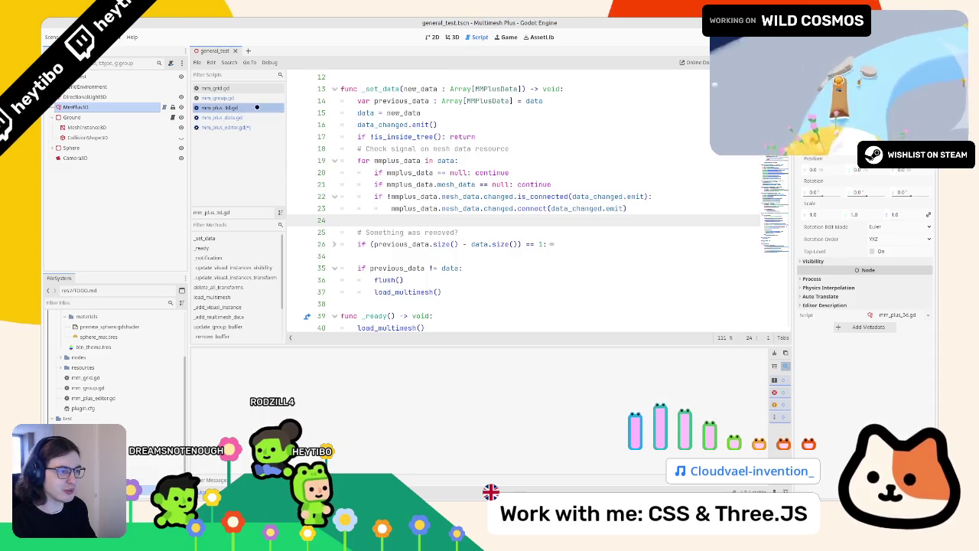
left_click(249, 97)
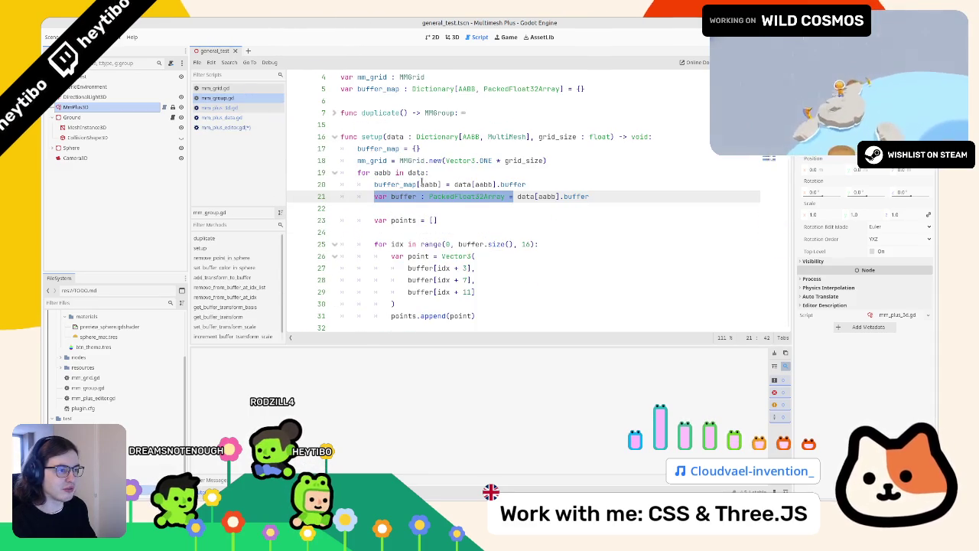
scroll(420, 184, "down", 10)
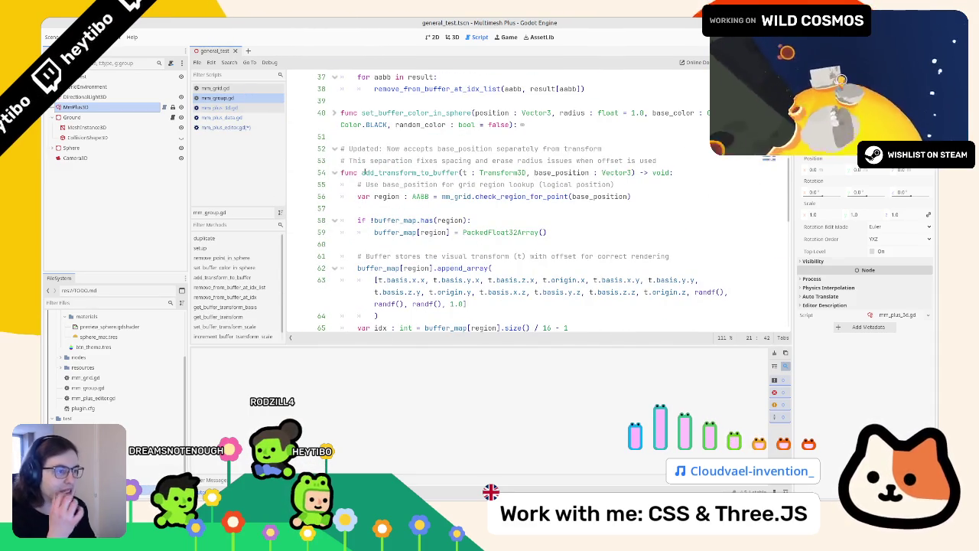
double_click(376, 174)
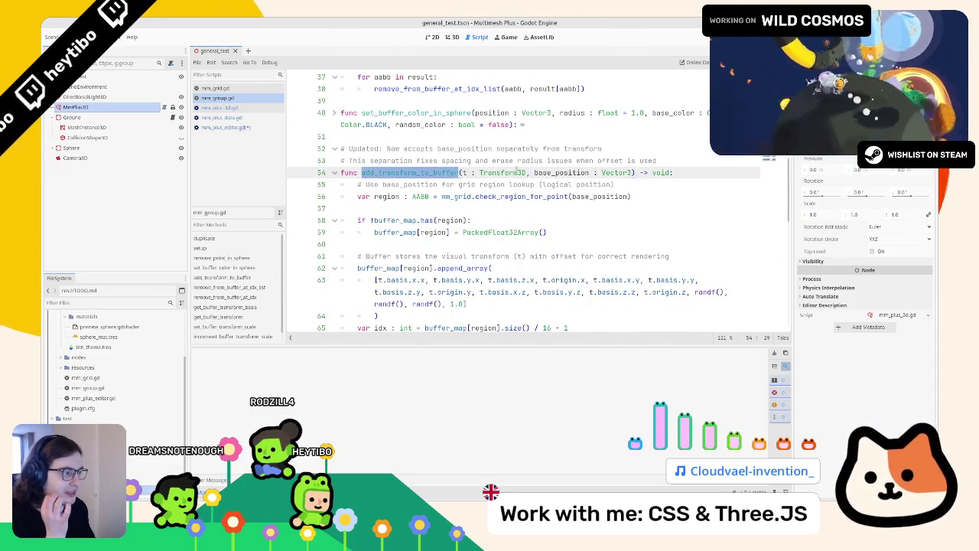
double_click(563, 173)
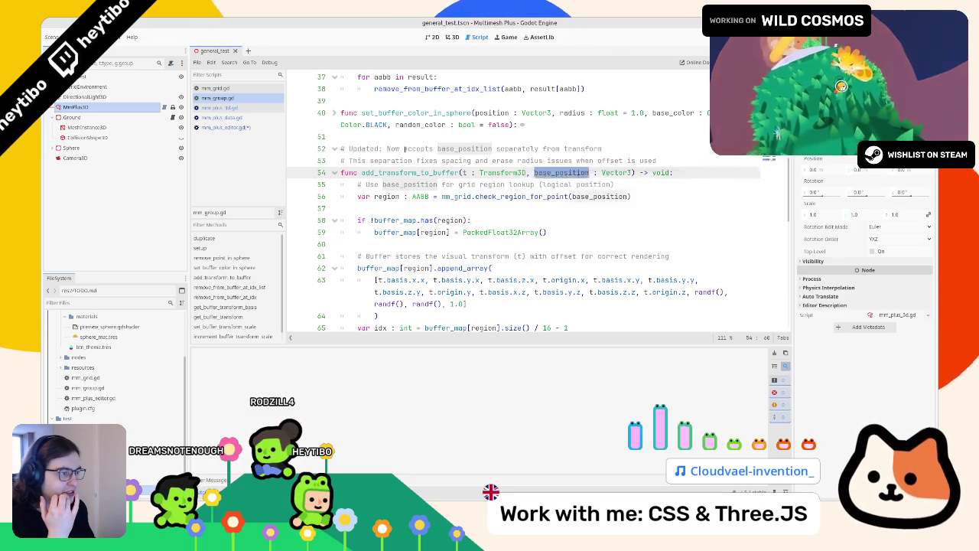
left_click_drag(405, 148, 514, 149)
left_click_drag(349, 160, 471, 160)
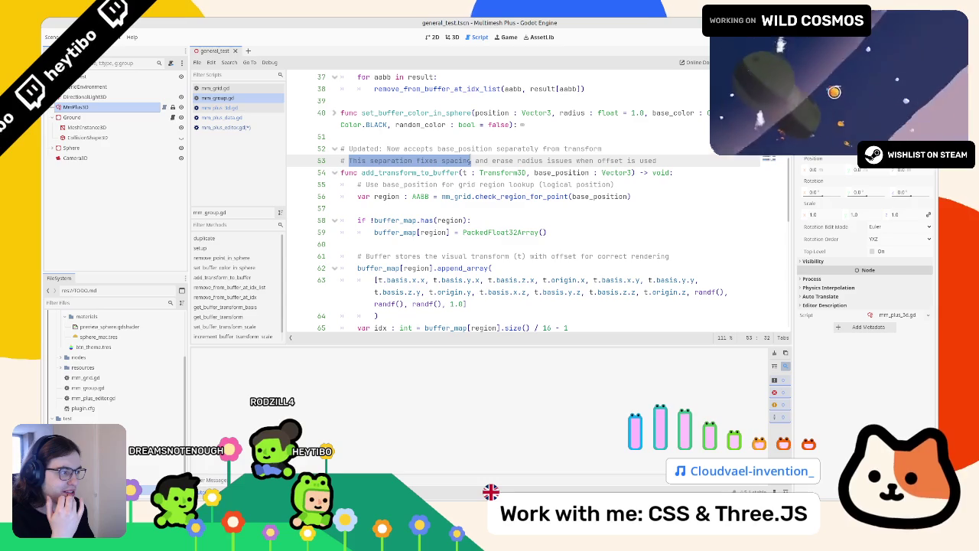
double_click(561, 173)
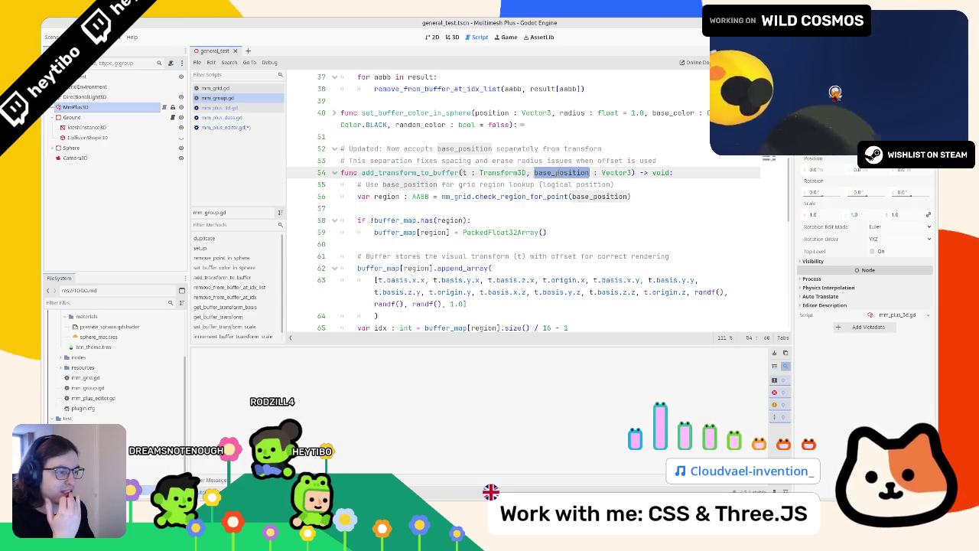
scroll(425, 179, "down", 1)
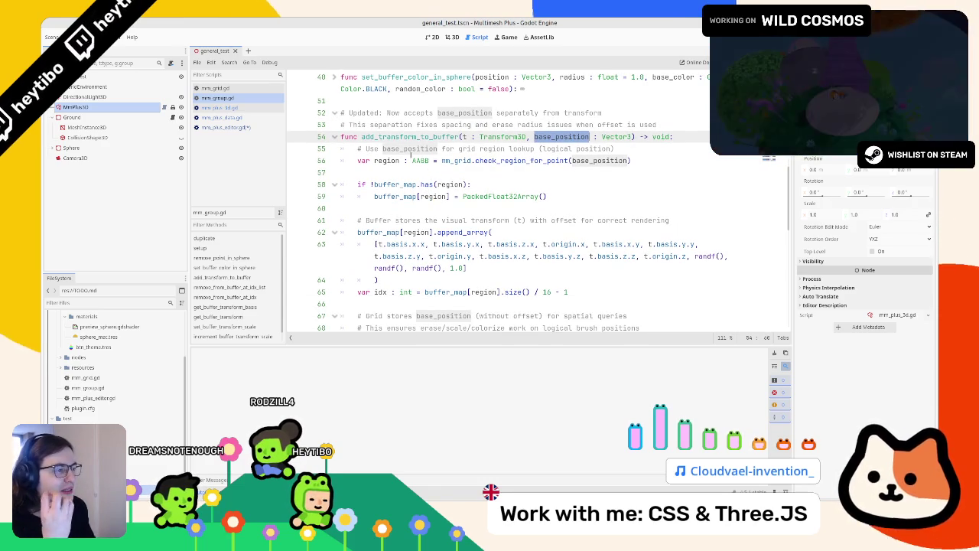
scroll(410, 154, "down", 2)
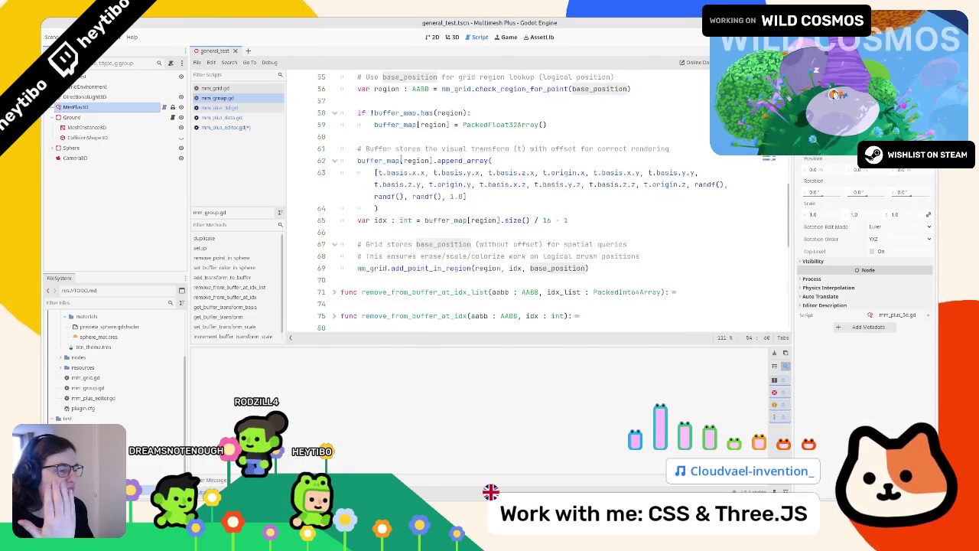
scroll(405, 162, "up", 7)
left_click_drag(534, 208, 632, 208)
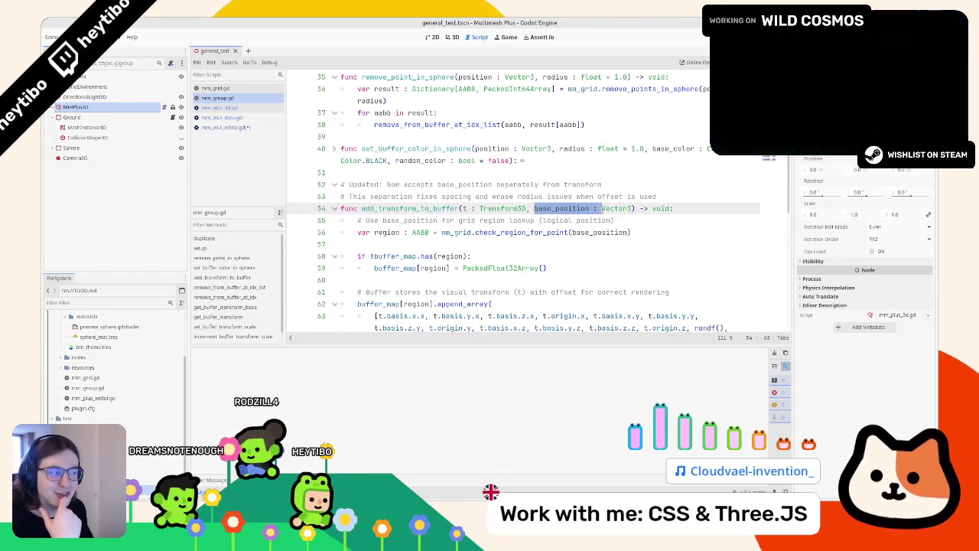
double_click(561, 209)
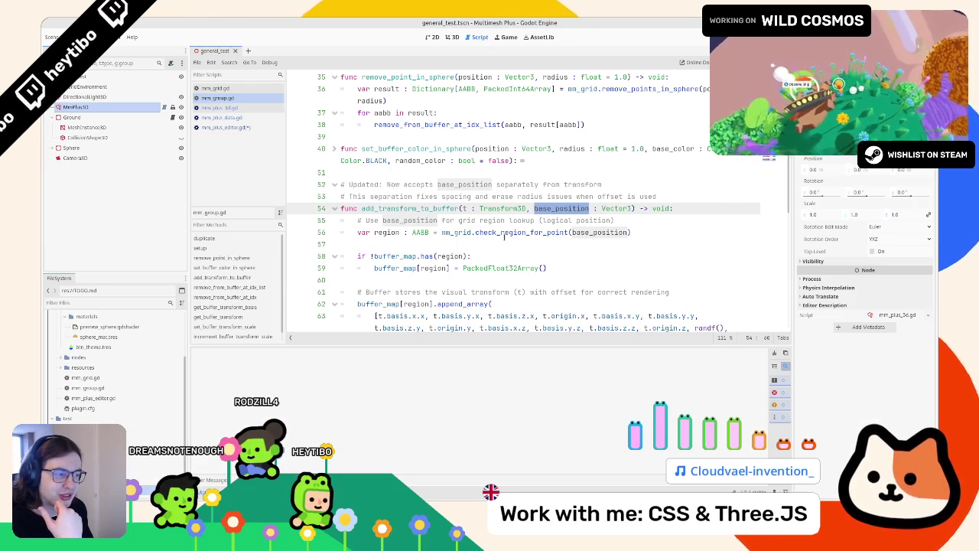
mouse_move(504, 238)
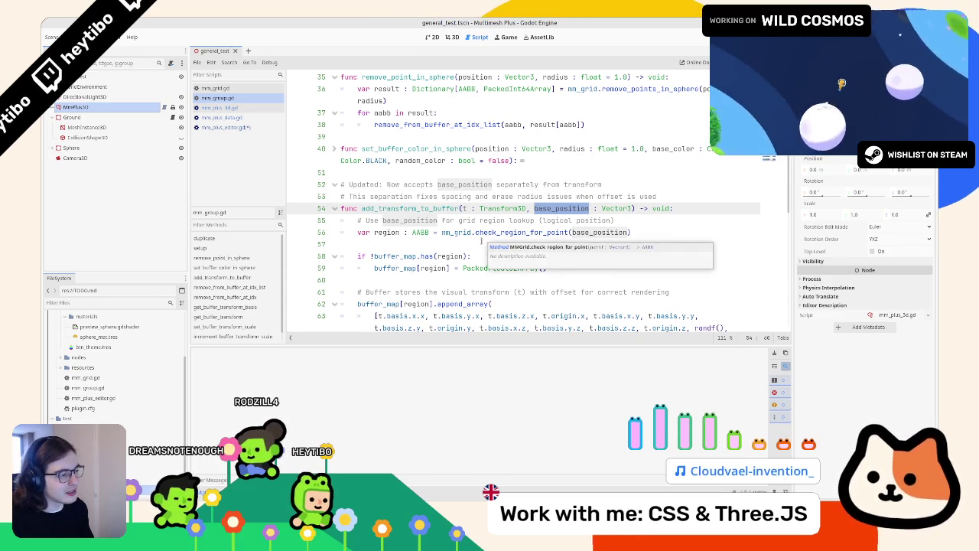
scroll(482, 239, "down", 2)
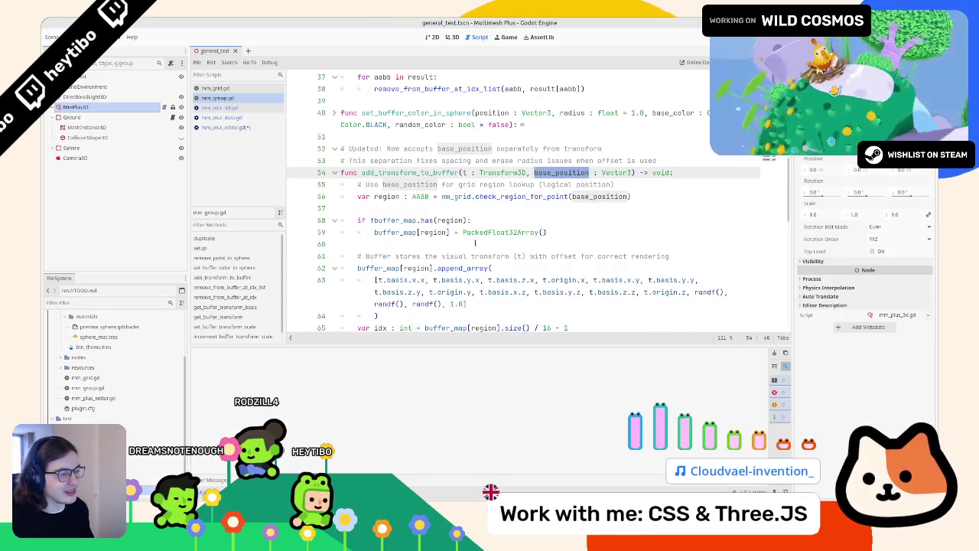
scroll(475, 242, "up", 2)
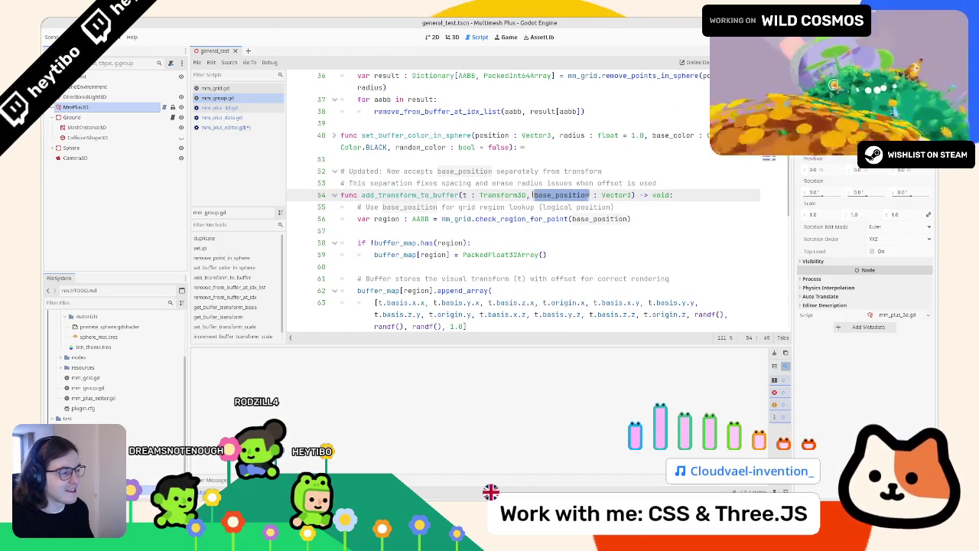
scroll(533, 194, "down", 3)
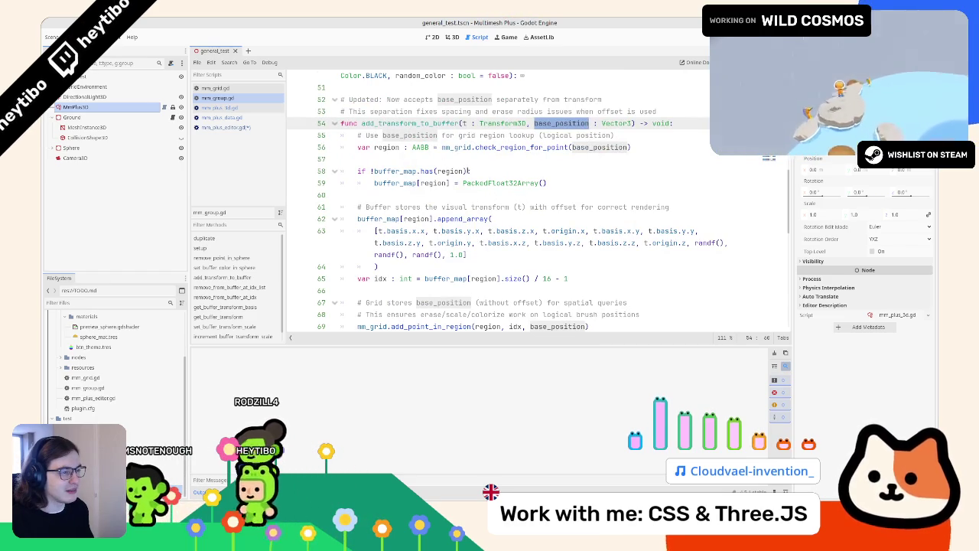
double_click(386, 147)
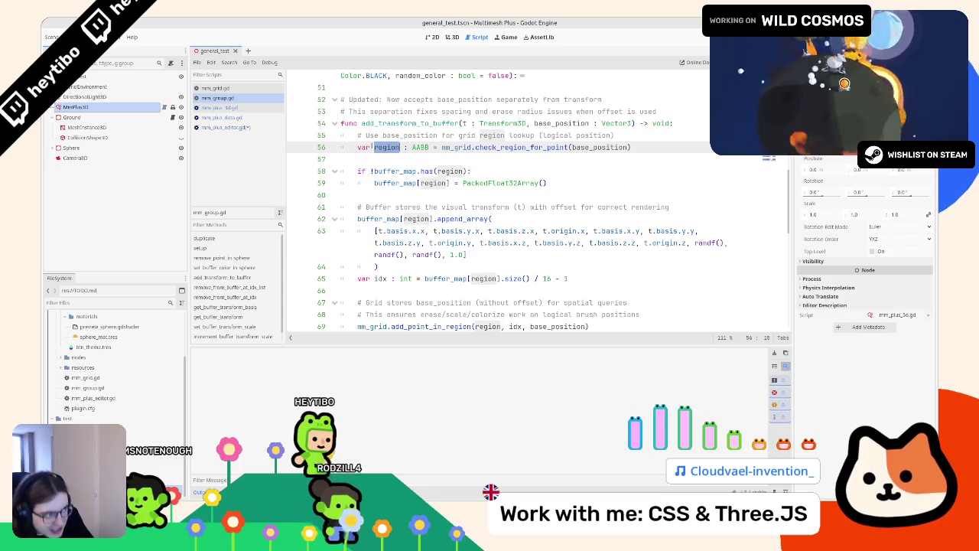
double_click(605, 147)
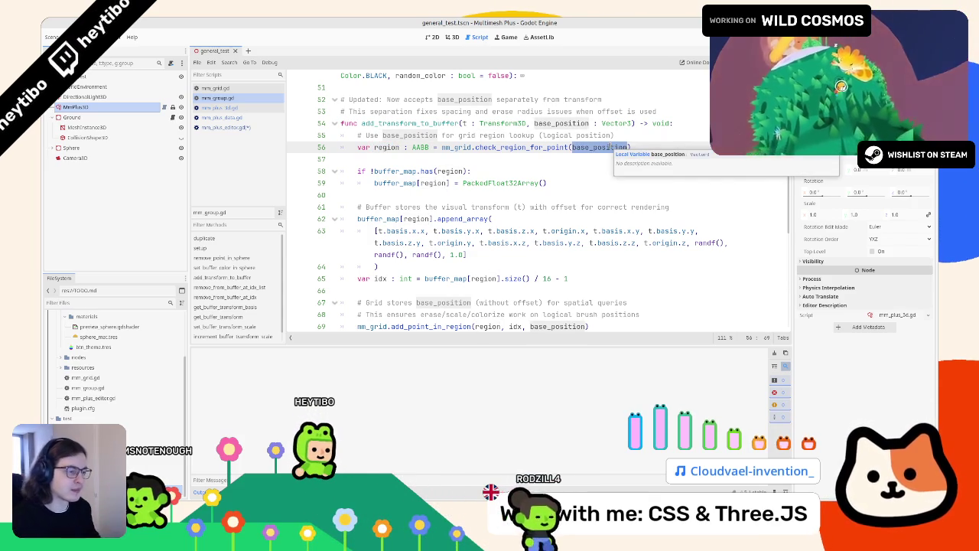
scroll(536, 135, "down", 1)
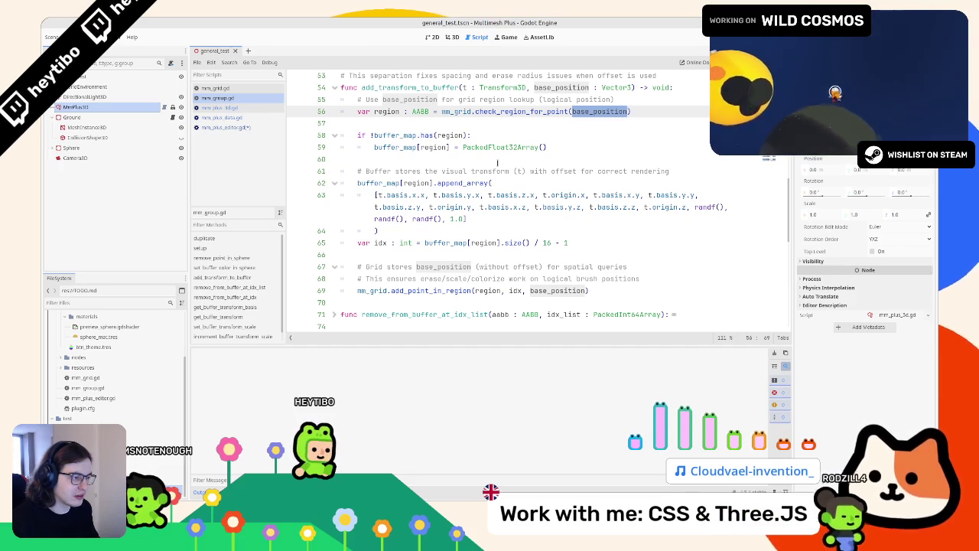
double_click(562, 87)
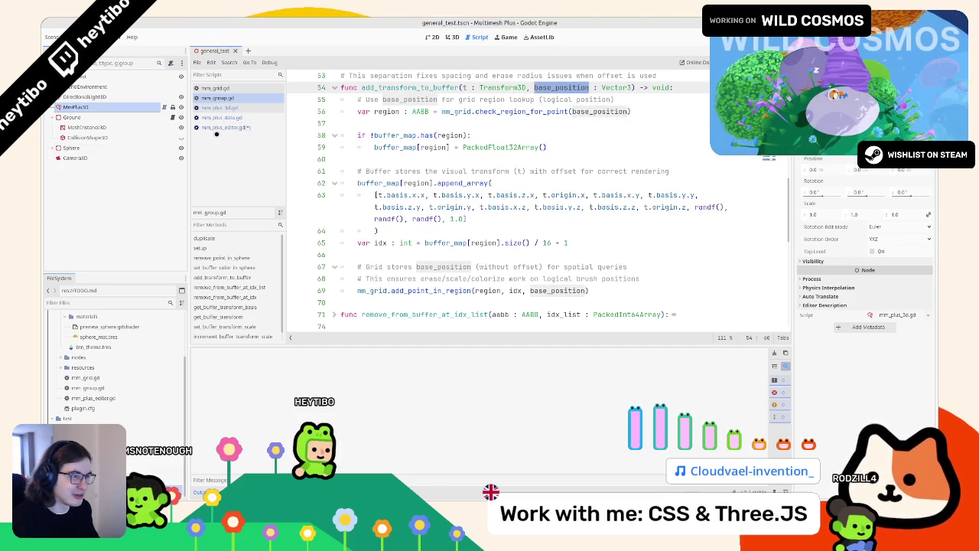
- Compare mm_plus_editor.gd with mm_group.gd, highlighting where flat_buffer is used
left_click(219, 127)
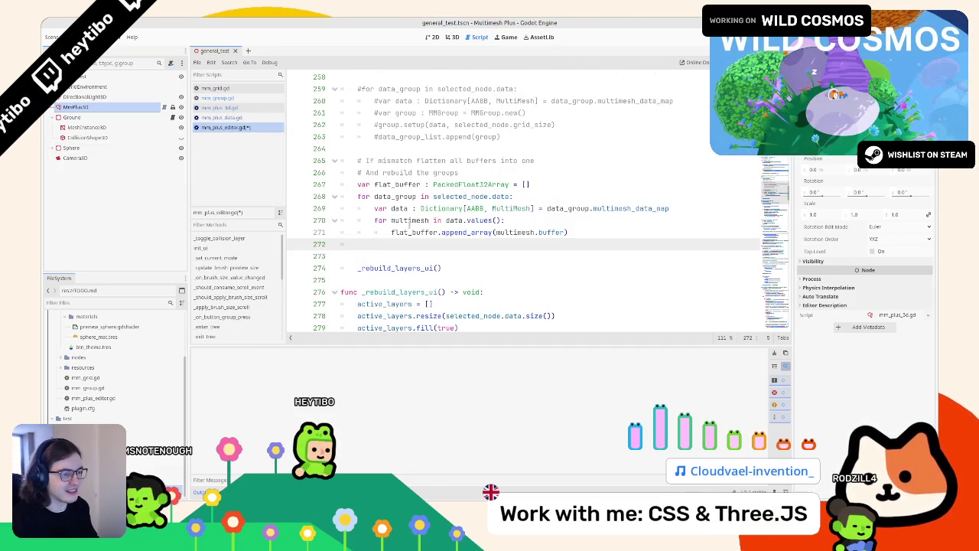
left_click(220, 98)
left_click(216, 88)
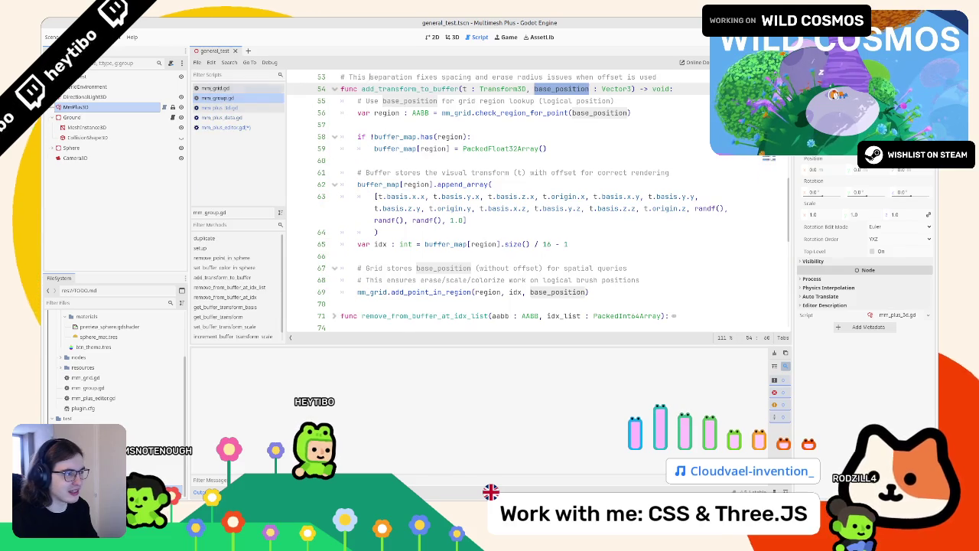
left_click(222, 127)
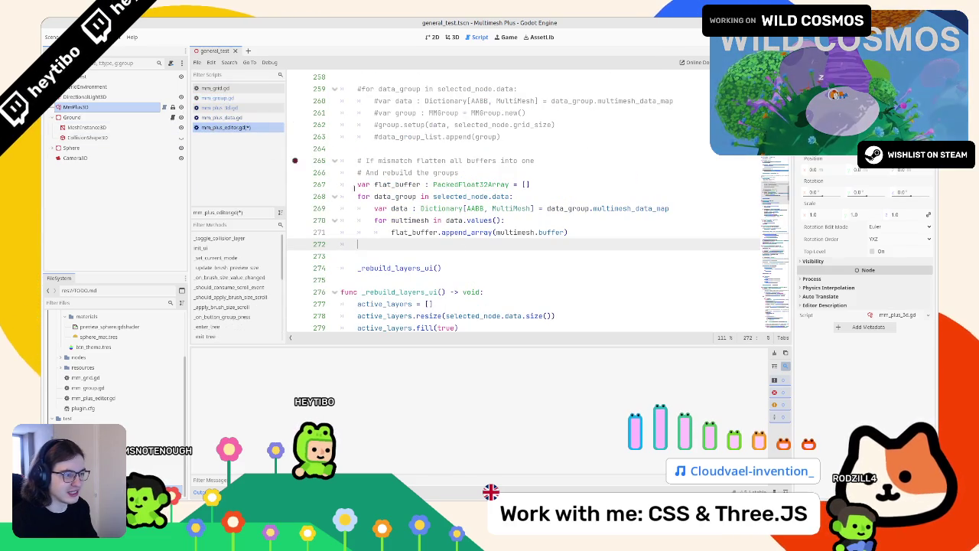
double_click(397, 185)
left_click(401, 246)
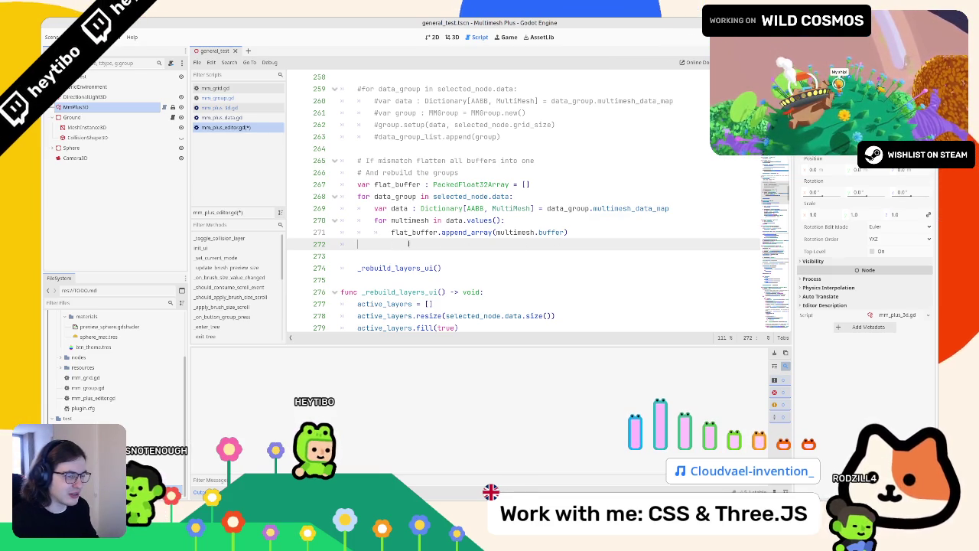
- Flip between mm_plus_3d.gd, mm_group.gd and mm_plus_editor.gd to compare their code
left_click(213, 108)
left_click(214, 98)
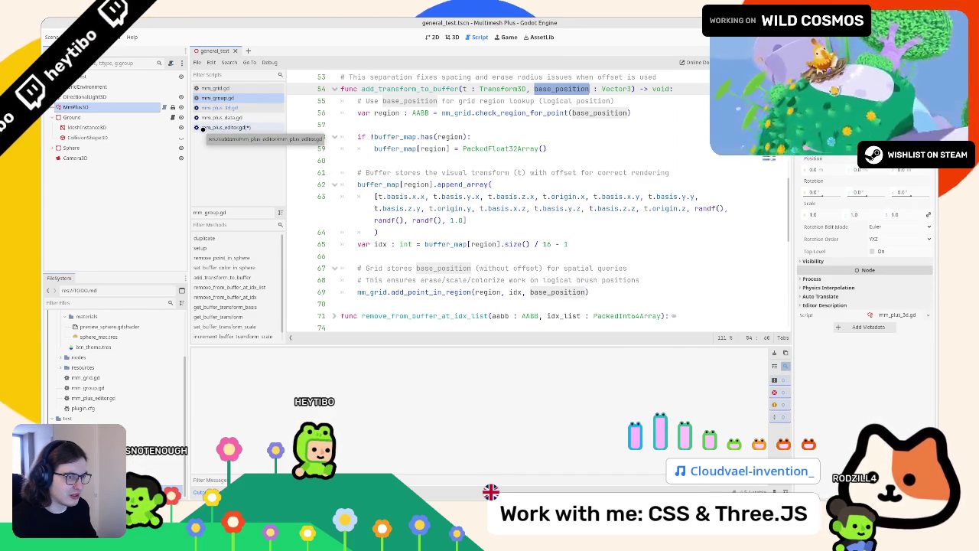
left_click(221, 128)
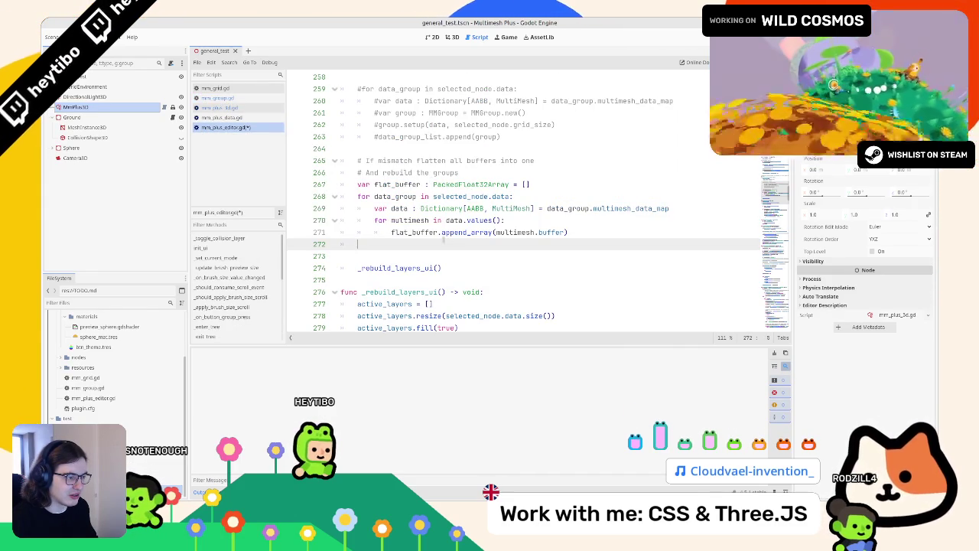
double_click(401, 230)
left_click(230, 109)
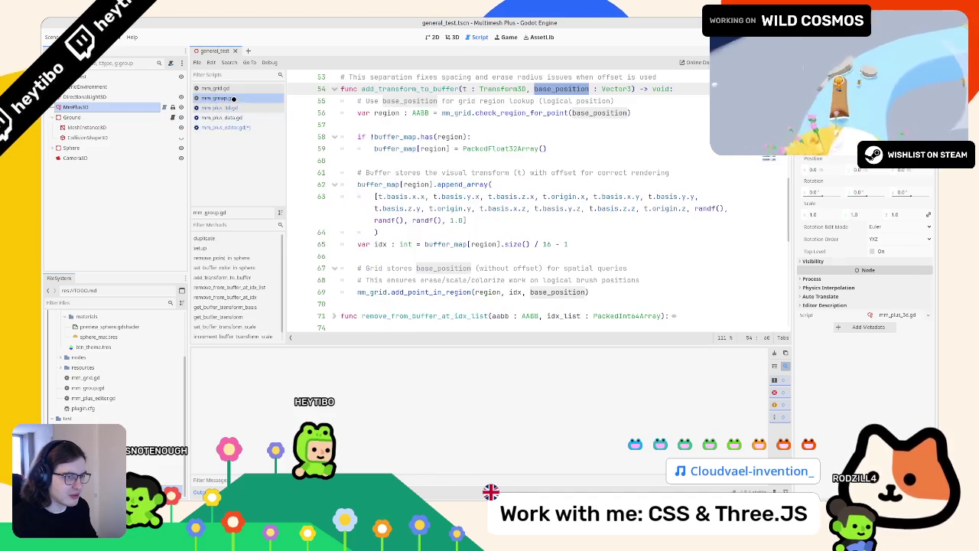
left_click(236, 99)
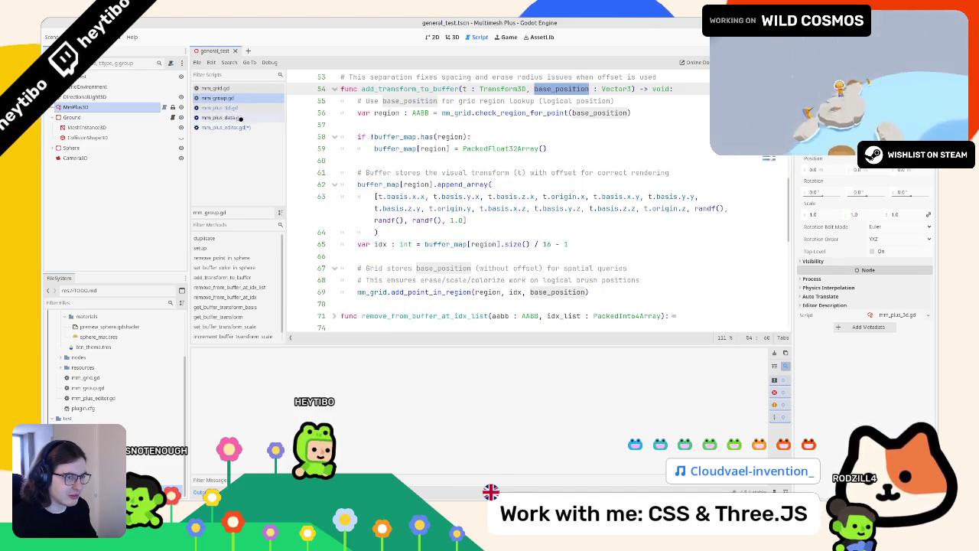
left_click(227, 127)
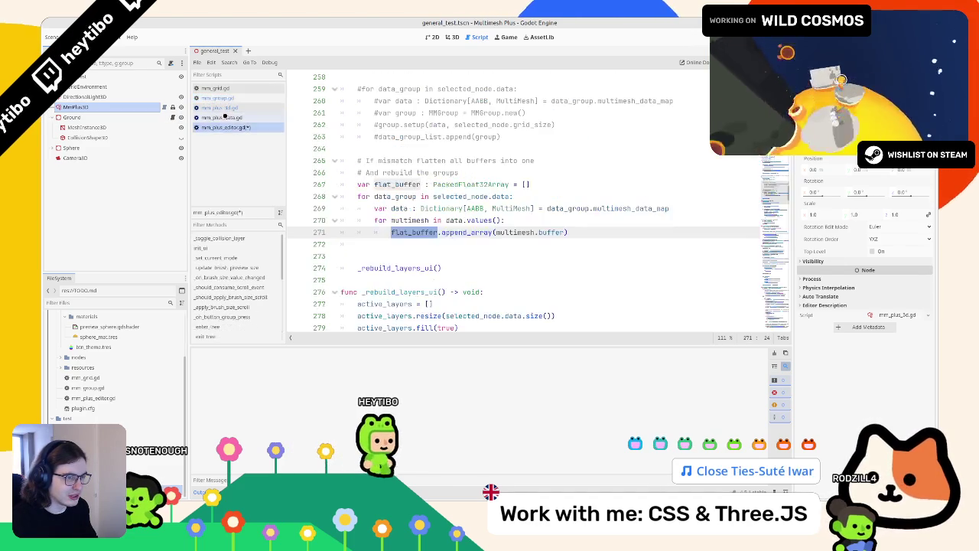
left_click(229, 99)
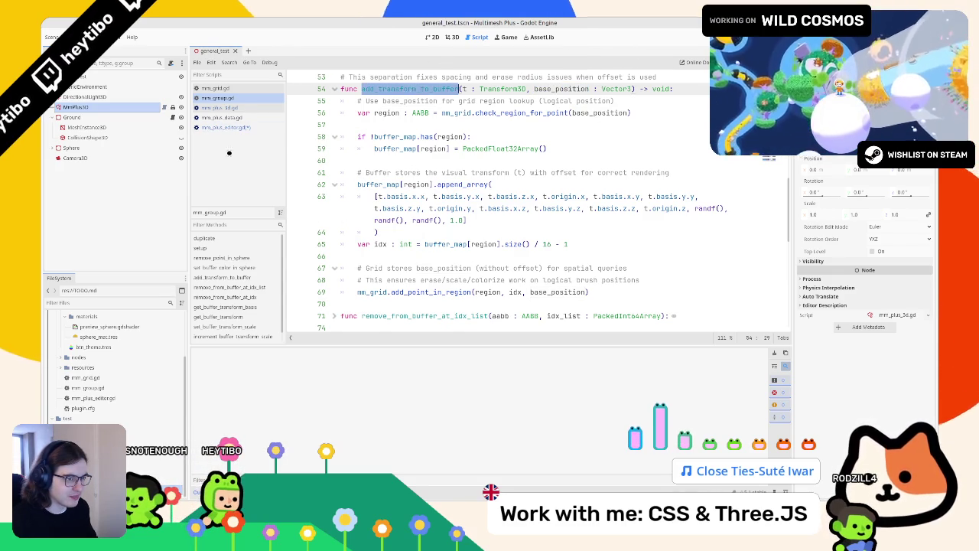
left_click(234, 128)
- Place the caret on empty line 272 after the flat_buffer loop, checking its indentation
left_click(405, 245)
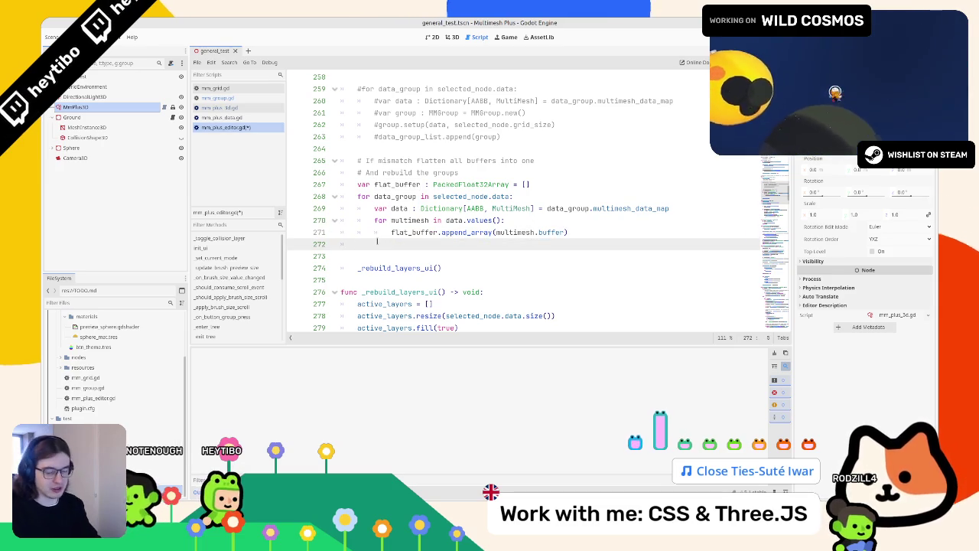
key("Tab")
key("Tab")
key("BackSpace")
key("BackSpace")
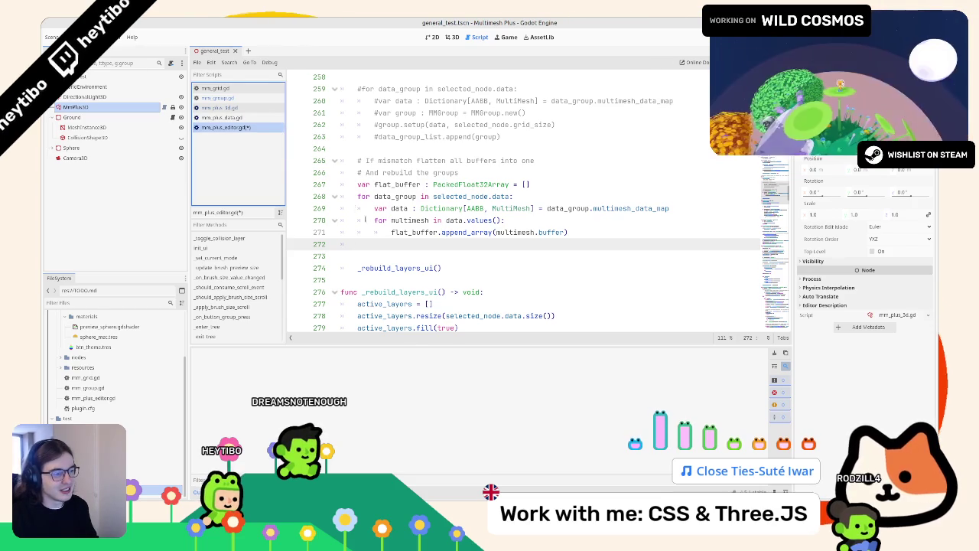
key("Down")
left_click(413, 244)
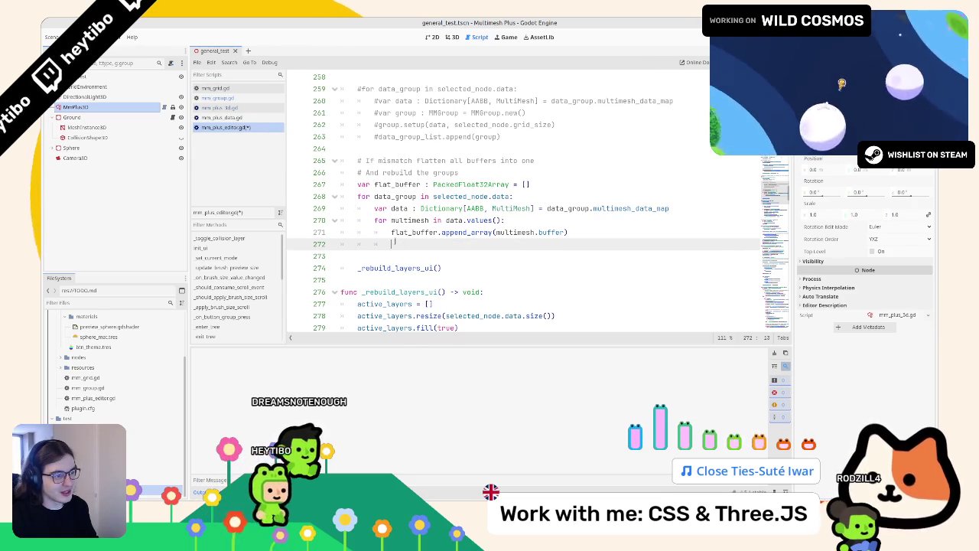
scroll(393, 243, "up", 1)
double_click(402, 268)
left_click(354, 279)
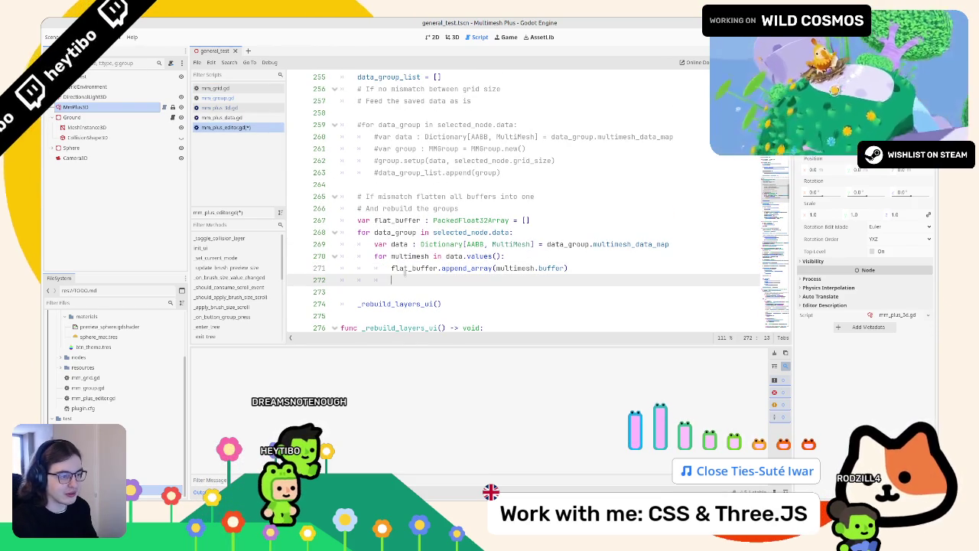
double_click(403, 222)
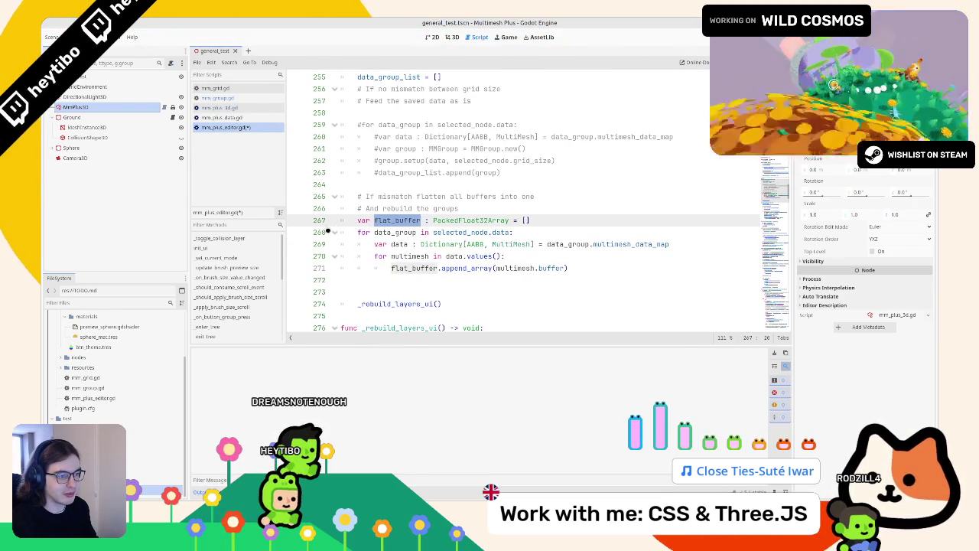
- Try folding the data-group loop, undo it, and return to the unfinished loop on line 273
left_click(335, 231)
left_click(408, 245)
key("ctrl+z")
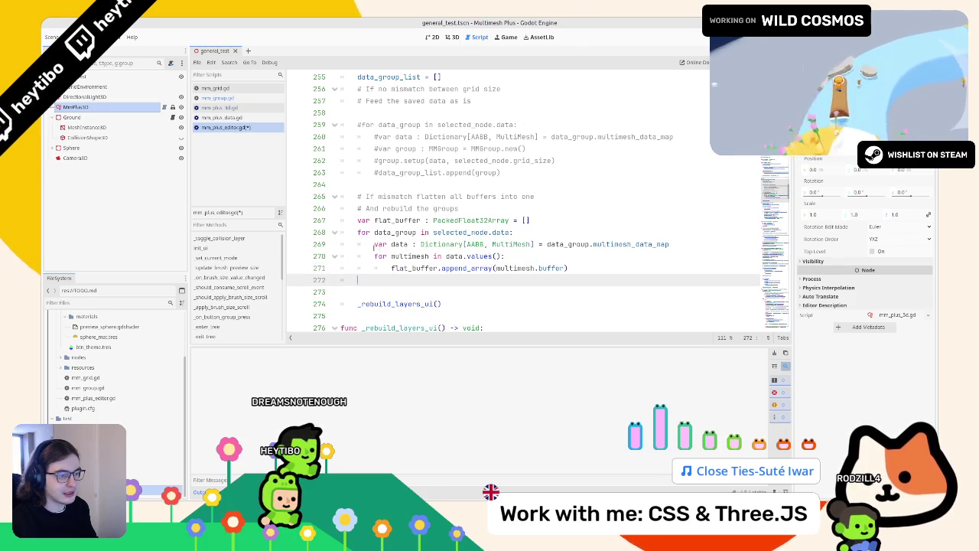
left_click(334, 232)
left_click(371, 245)
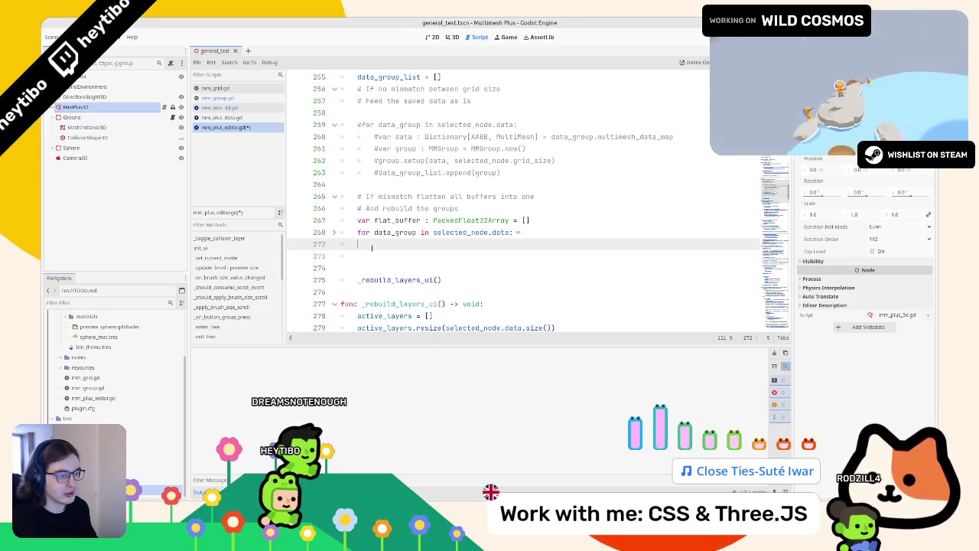
left_click(373, 255)
left_click(384, 230)
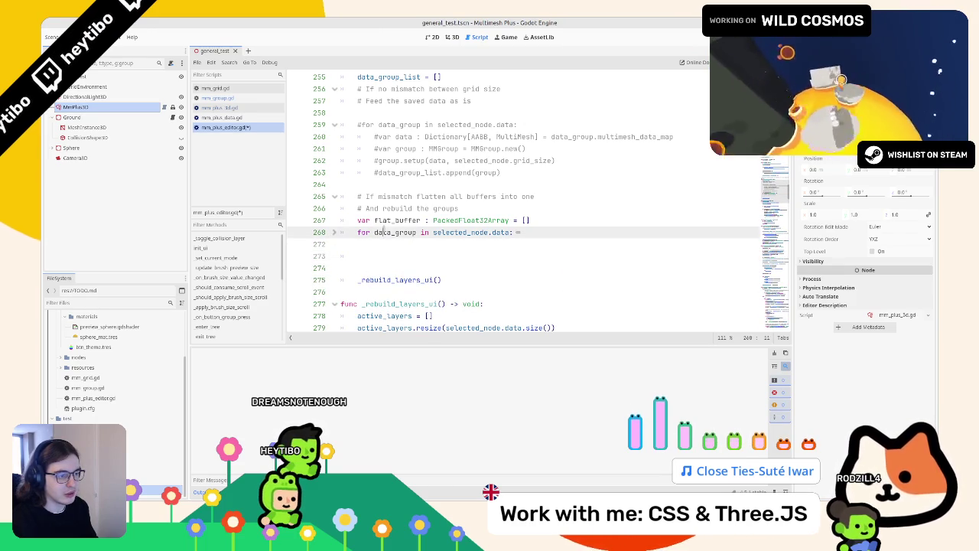
left_click(387, 221)
left_click(387, 243)
left_click(388, 255)
type("for")
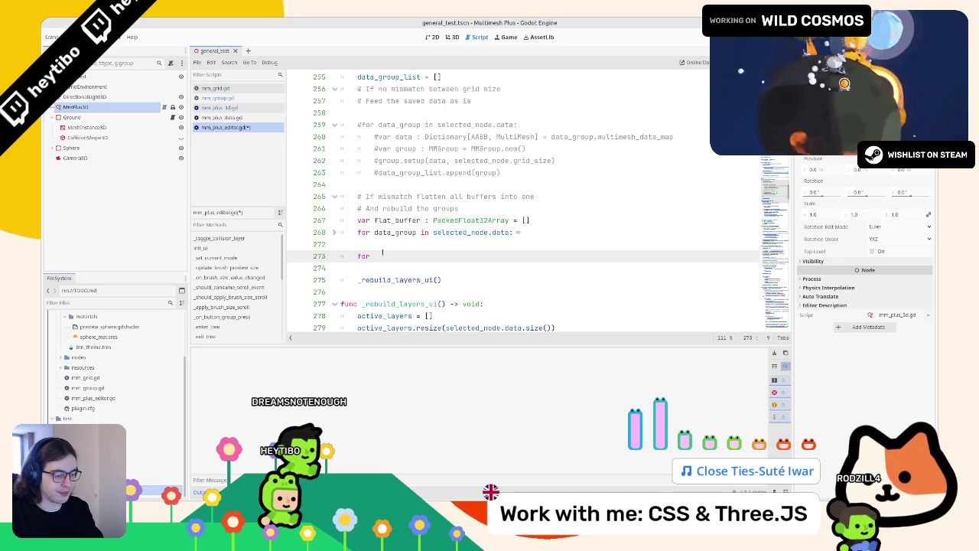
- Glance at mm_plus_data.gd, then bring up mm_group.gd at add_transform_to_buffer
left_click(229, 107)
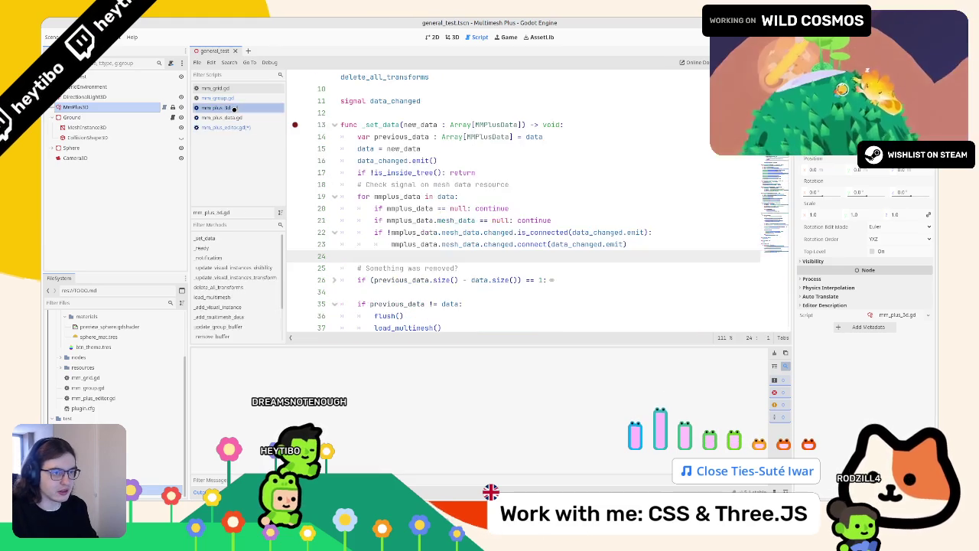
left_click(234, 115)
key("alt+Left")
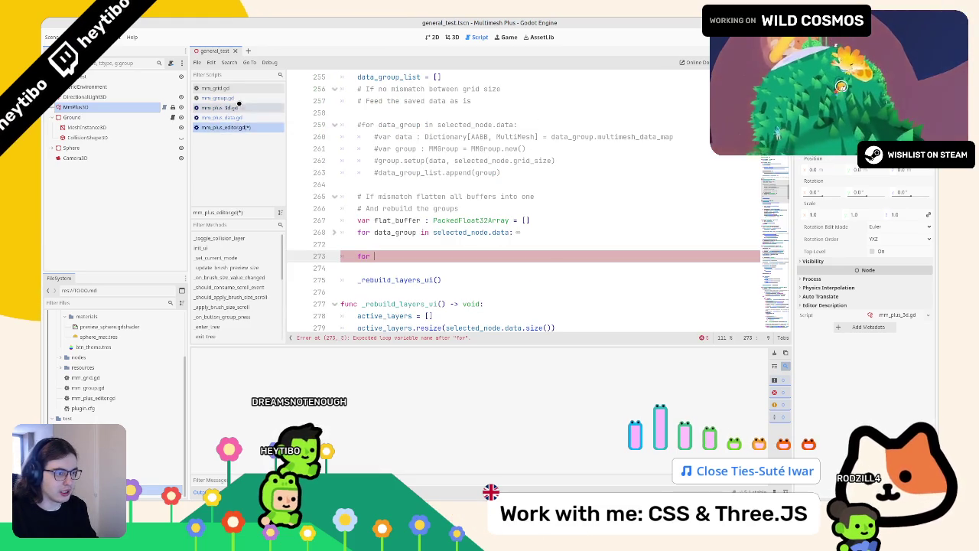
left_click(230, 98)
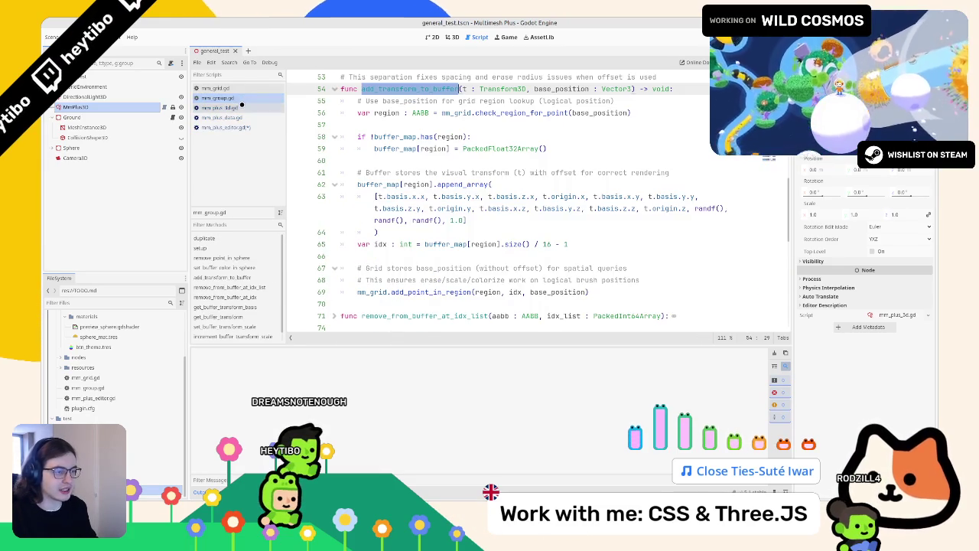
- Fold the add_transform_to_buffer and increment_buffer_transform_scale functions to tidy the script
scroll(375, 102, "up", 1)
scroll(375, 101, "down", 1)
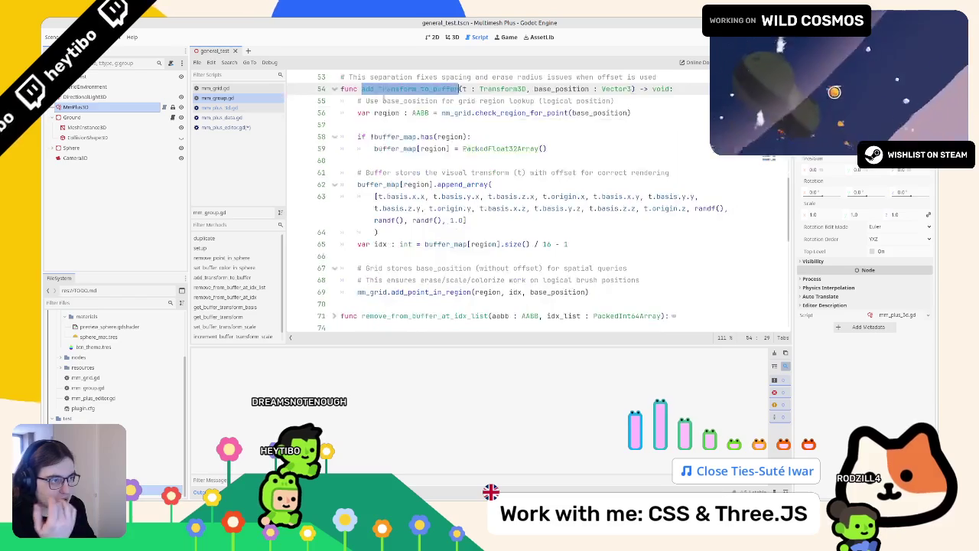
scroll(376, 102, "up", 3)
scroll(375, 102, "up", 1)
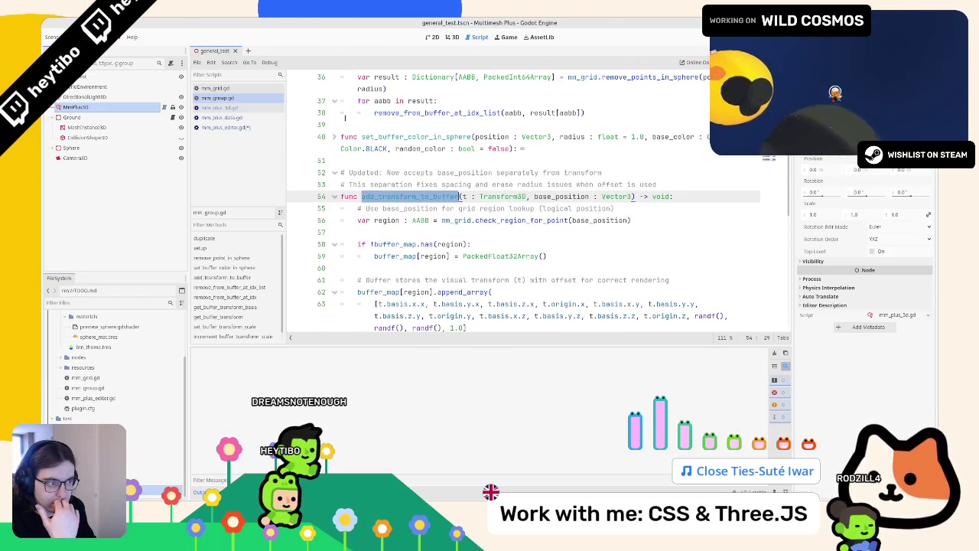
scroll(345, 118, "up", 12)
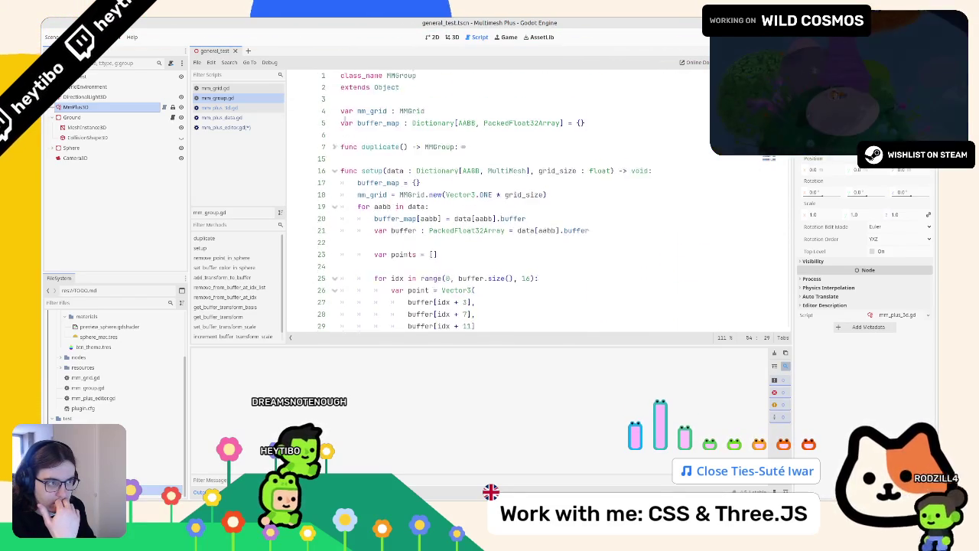
scroll(345, 118, "down", 11)
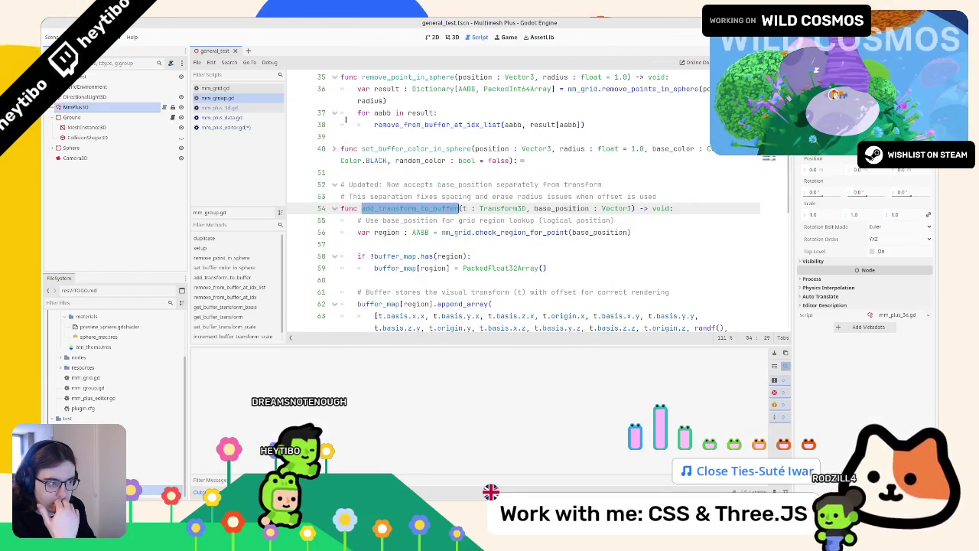
scroll(346, 119, "up", 11)
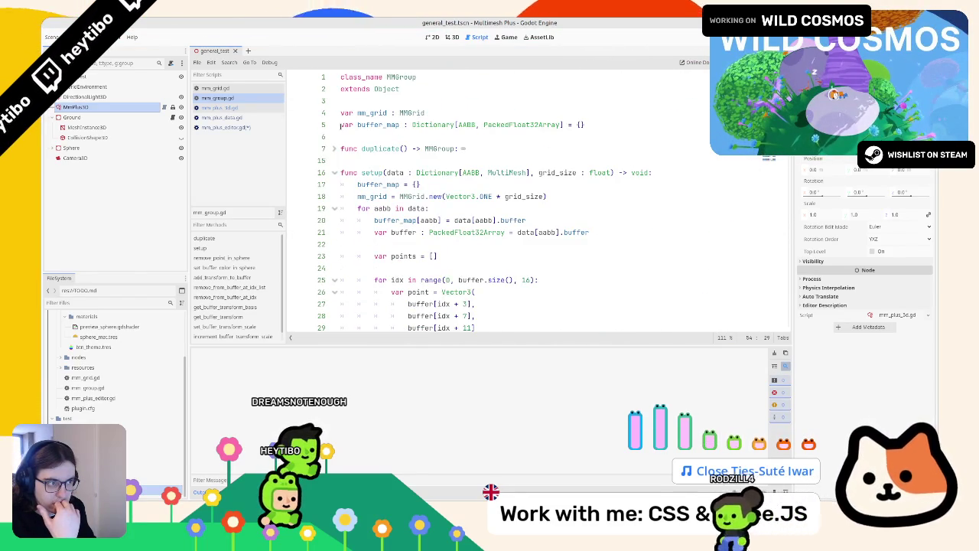
scroll(339, 125, "down", 10)
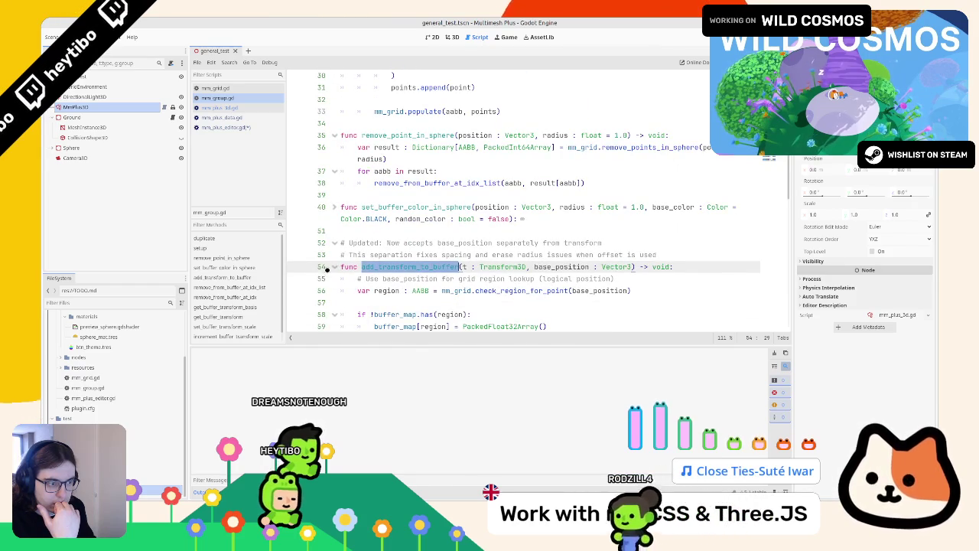
left_click(334, 266)
scroll(329, 261, "down", 5)
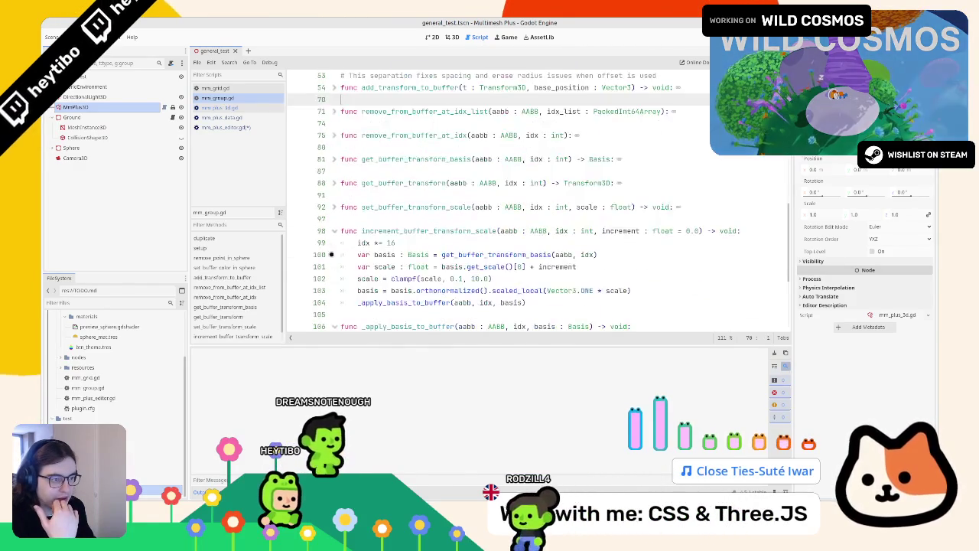
left_click(321, 231)
left_click(334, 231)
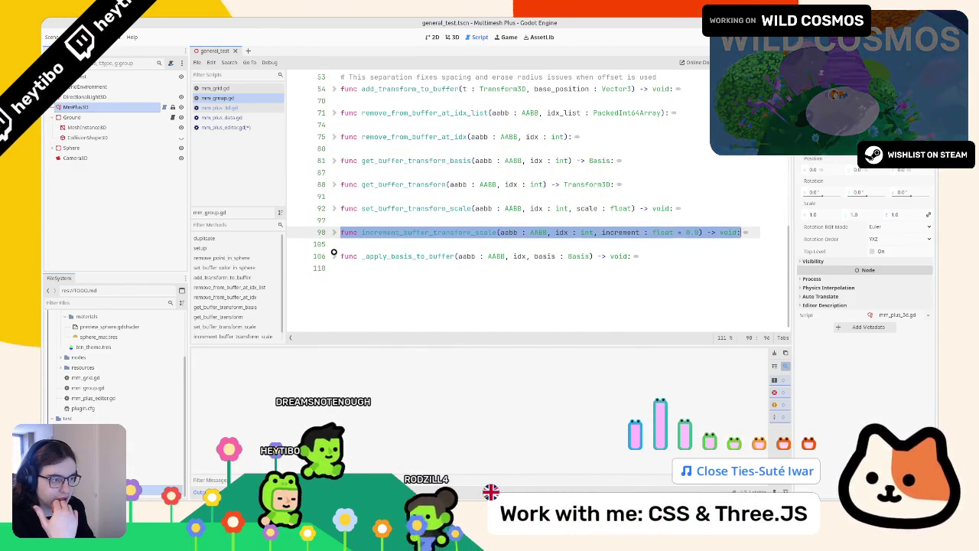
left_click(336, 268)
- Briefly unfold add_transform_to_buffer to review its body, then fold it again
scroll(355, 292, "up", 5)
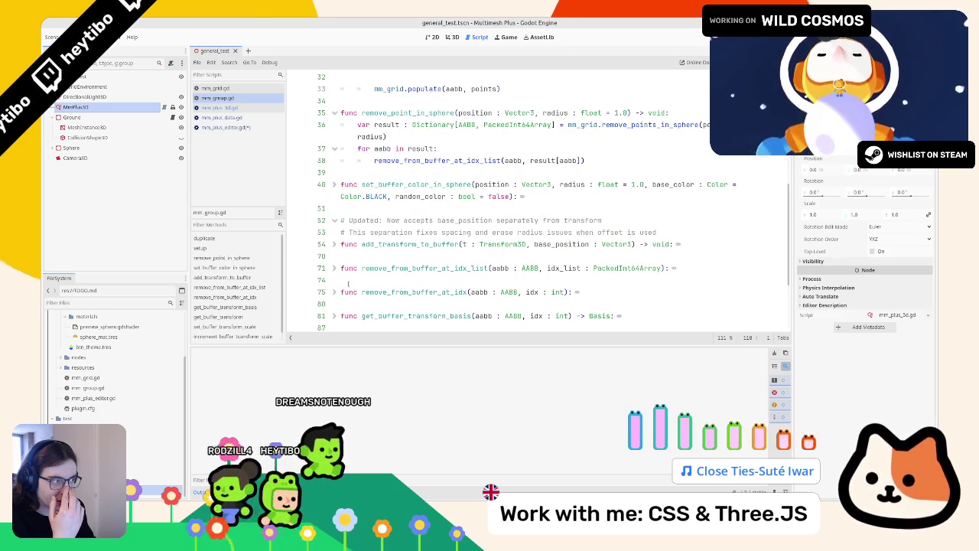
left_click(335, 245)
left_click(336, 245)
left_click(336, 245)
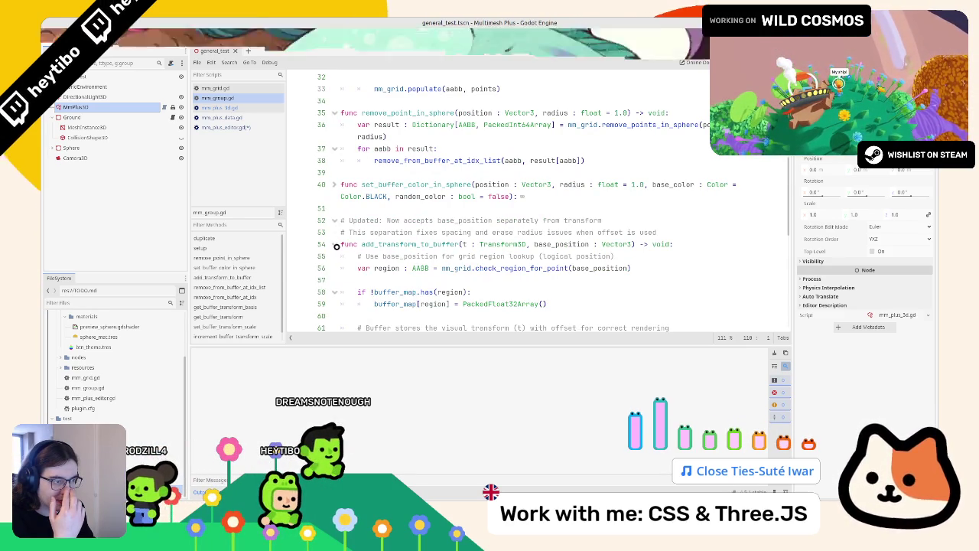
left_click(335, 245)
left_click(371, 232)
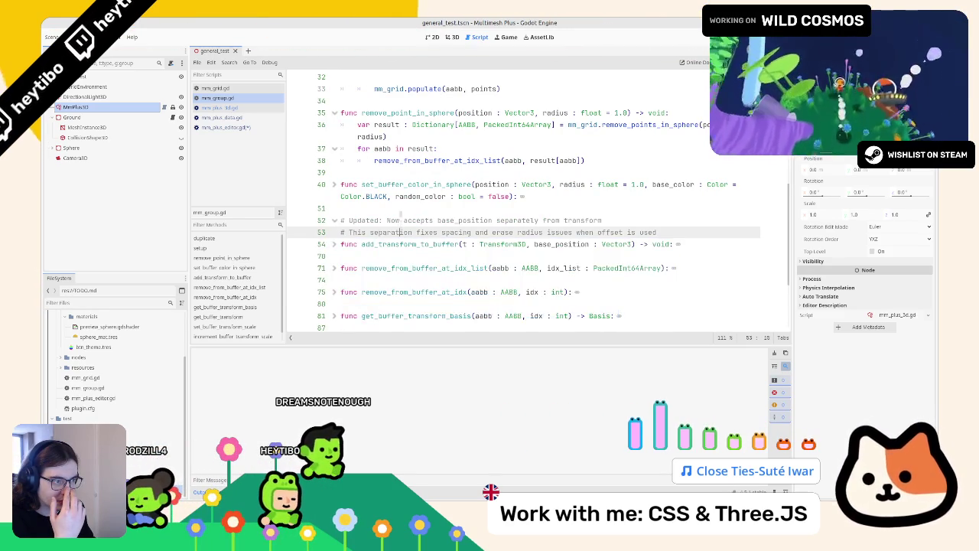
- Collapse the setup() function body
scroll(362, 226, "up", 2)
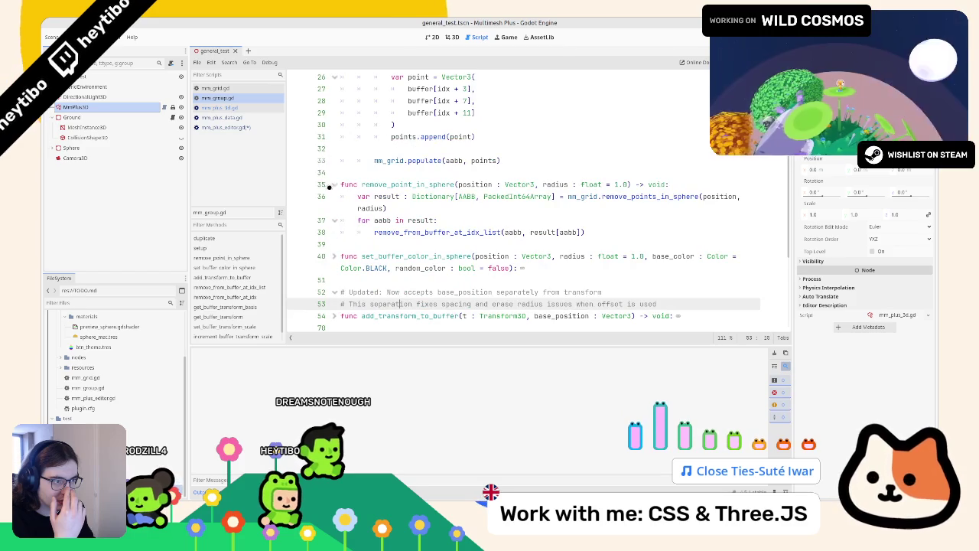
left_click(330, 188, "shift")
scroll(331, 179, "up", 8)
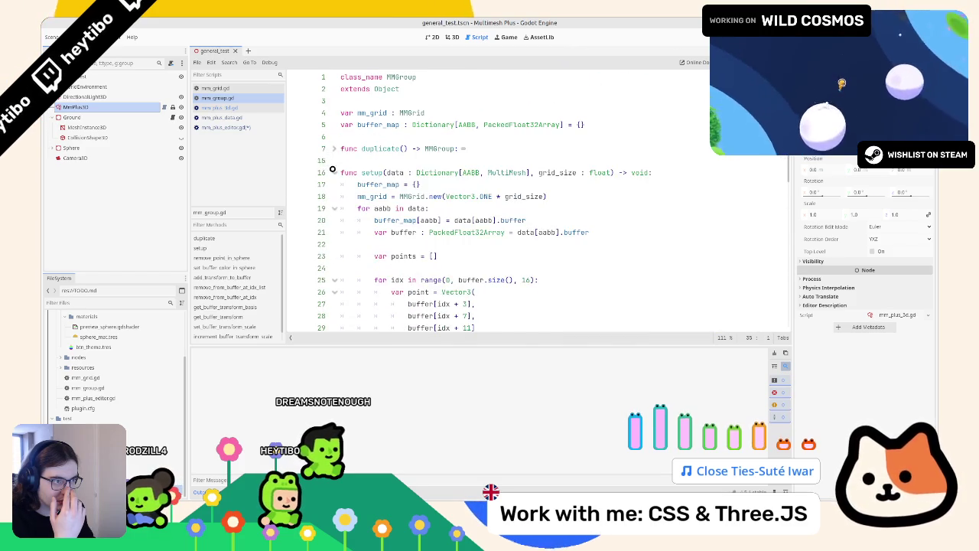
left_click(335, 172)
left_click(341, 160)
left_click(379, 245)
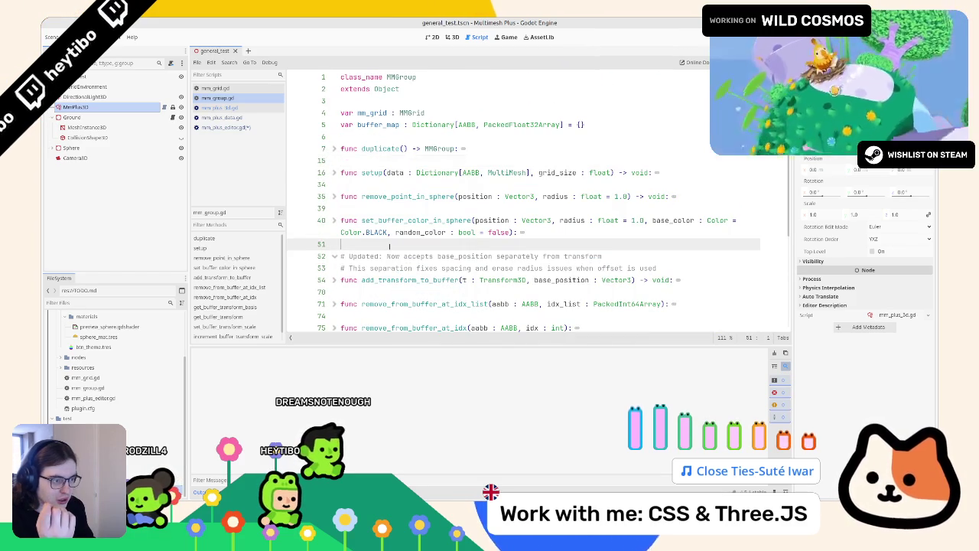
- Unfold get_buffer_transform to read its code, then fold it back up
scroll(372, 262, "down", 4)
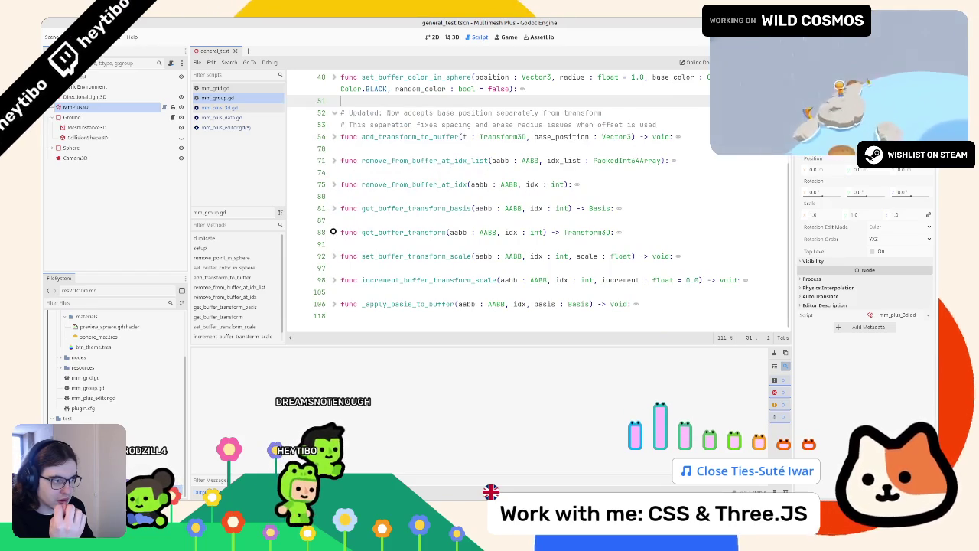
left_click(332, 232)
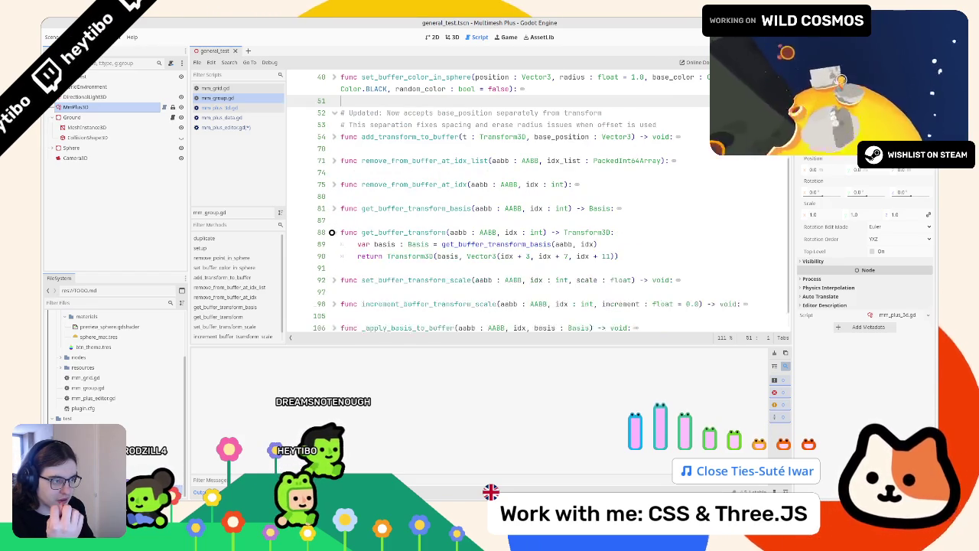
left_click(331, 232)
left_click(331, 231)
left_click(340, 232, "shift")
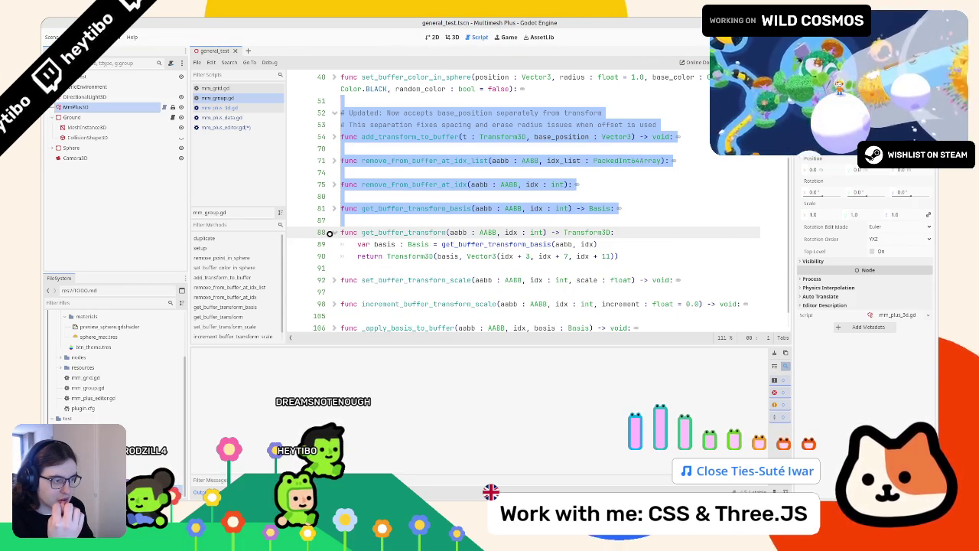
left_click(329, 232)
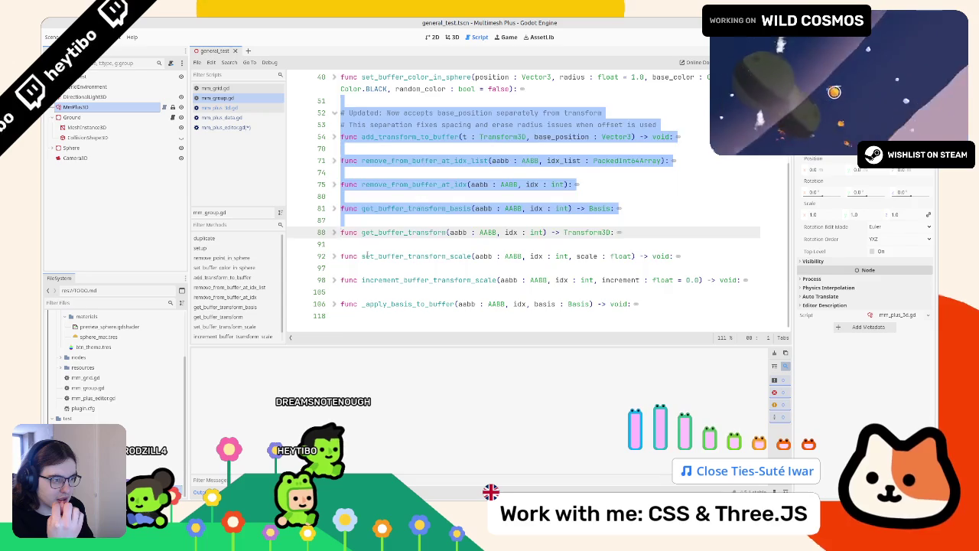
left_click(364, 257)
- Glance at mm_plus_3d.gd and mm_group.gd, then return to mm_plus_editor.gd at line 273
scroll(365, 256, "up", 3)
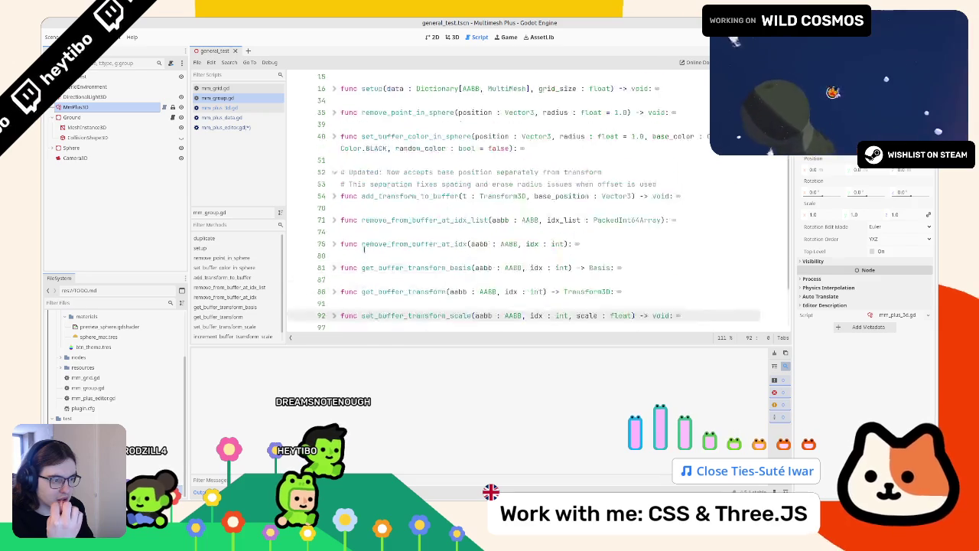
left_click(230, 128)
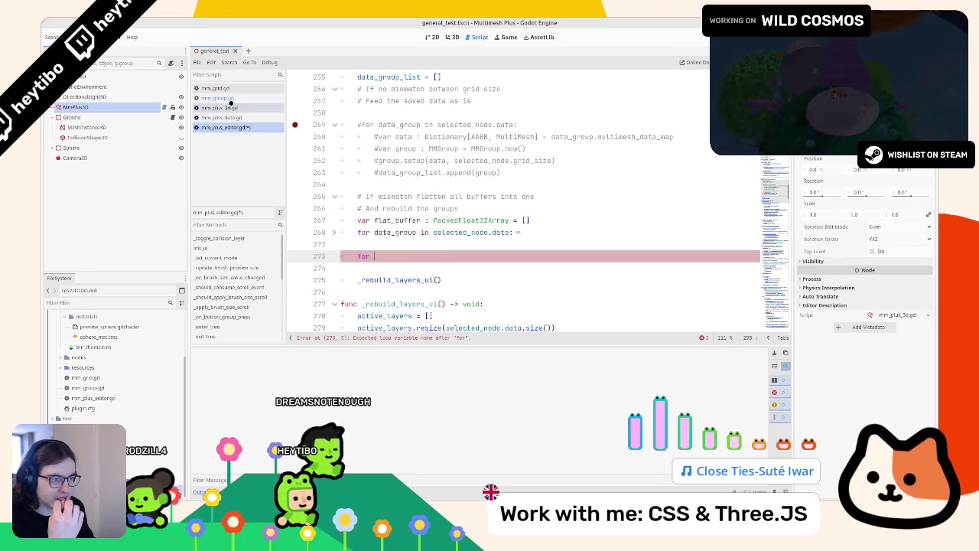
left_click(230, 107)
left_click(222, 98)
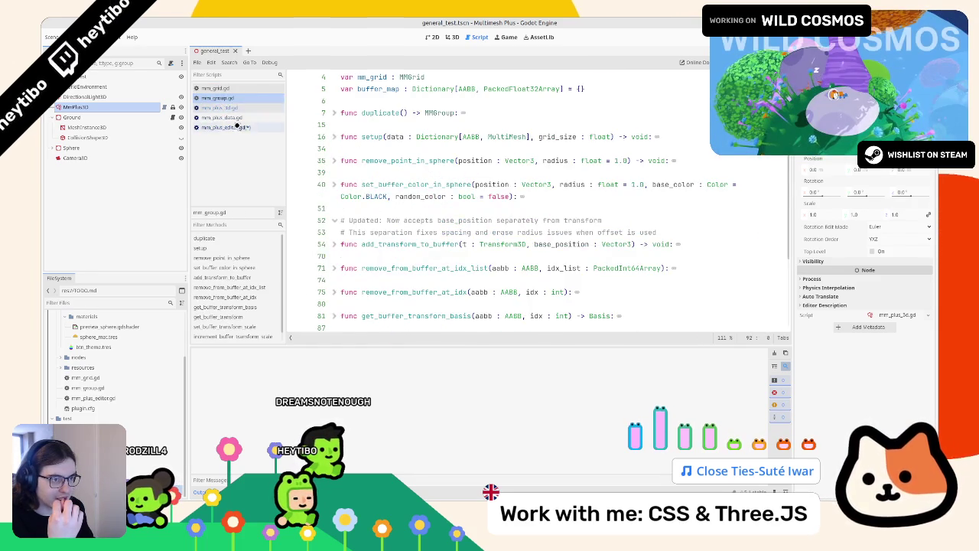
left_click(237, 126)
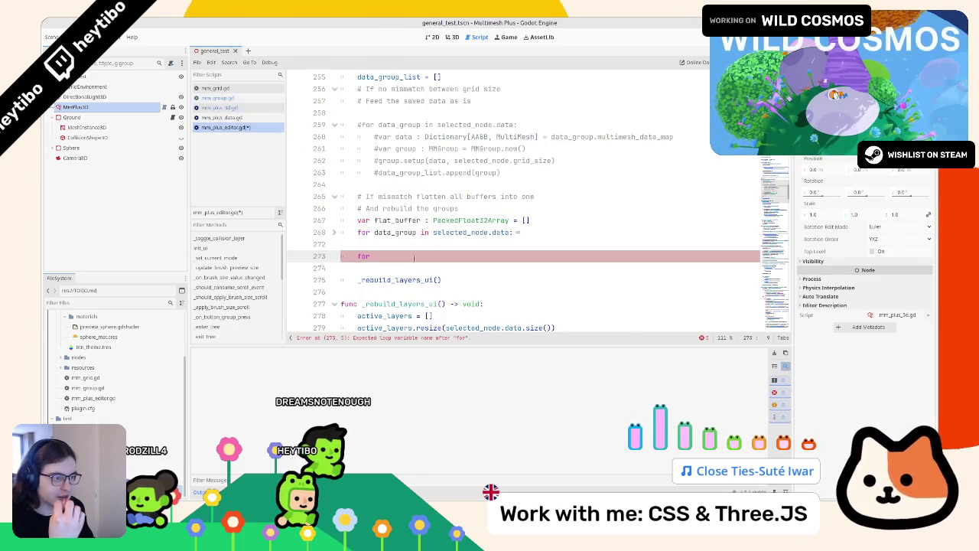
- Unfold the data_group loop on line 268 to reveal its flat_buffer flattening code
double_click(392, 232)
scroll(378, 232, "up", 3)
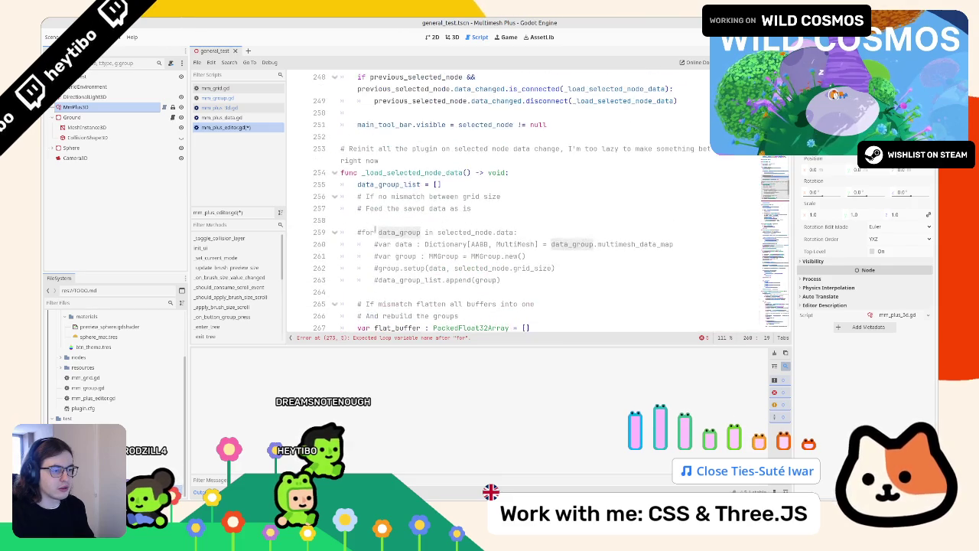
scroll(375, 230, "down", 3)
left_click(333, 197)
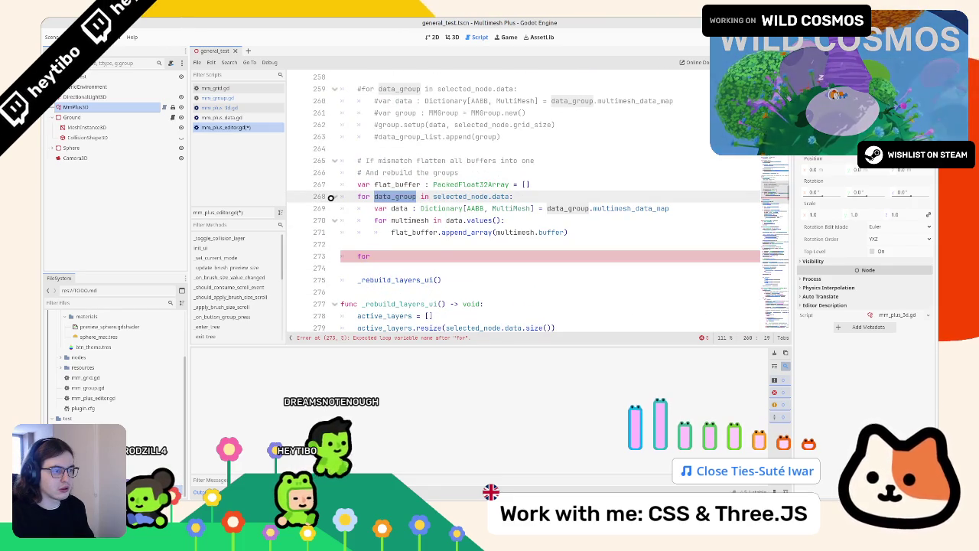
- Refold the data_group loop and erase the stray 'for' line and the blank line after it
left_click(333, 197)
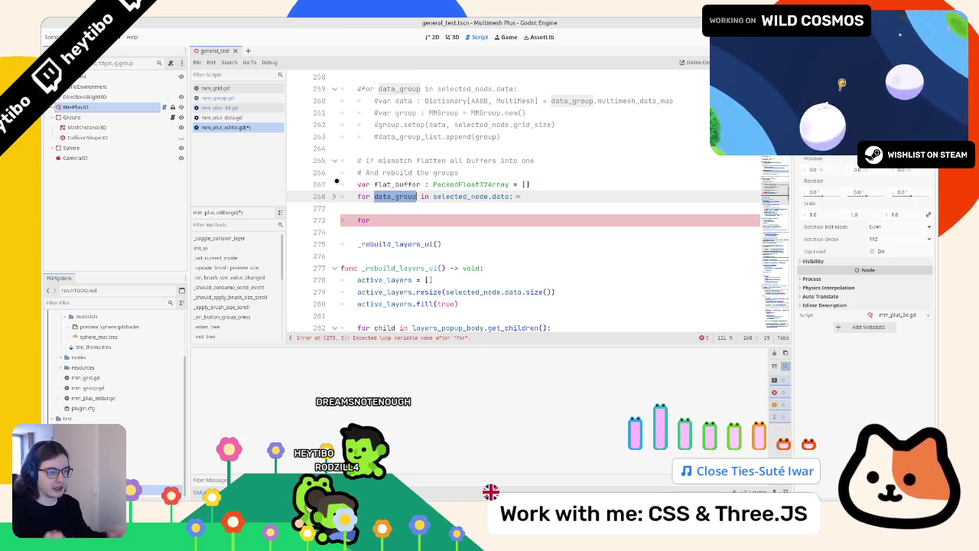
key("BackSpace")
key("BackSpace")
key("BackSpace")
key("Delete")
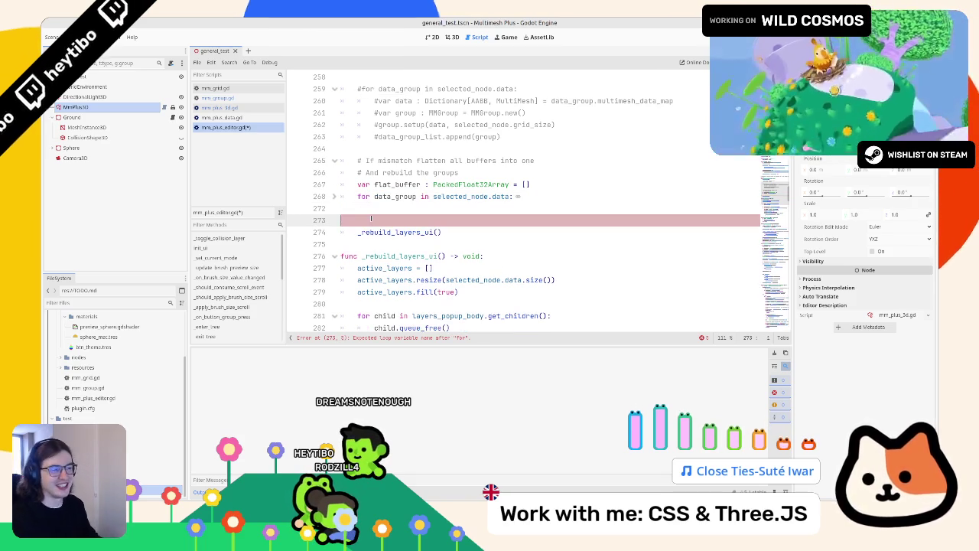
key("BackSpace")
key("BackSpace")
key("BackSpace")
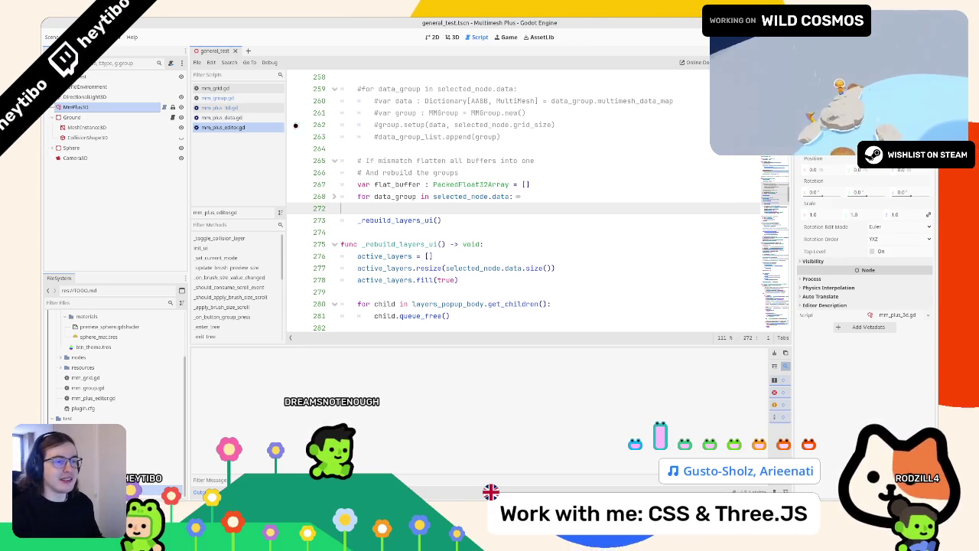
- Cycle through mm_group.gd and mm_plus_3d.gd back to mm_plus_editor.gd
left_click(228, 98)
left_click(223, 107)
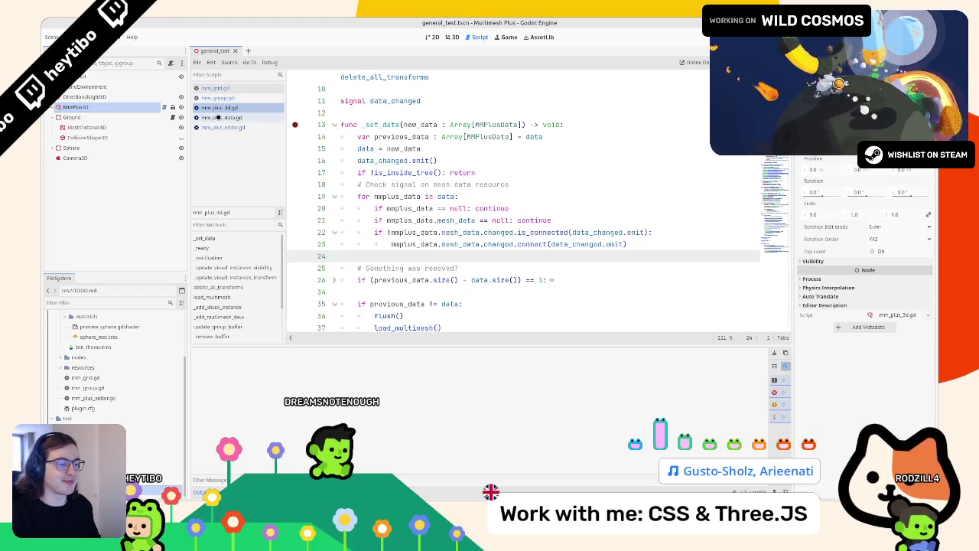
left_click(218, 117)
left_click(216, 127)
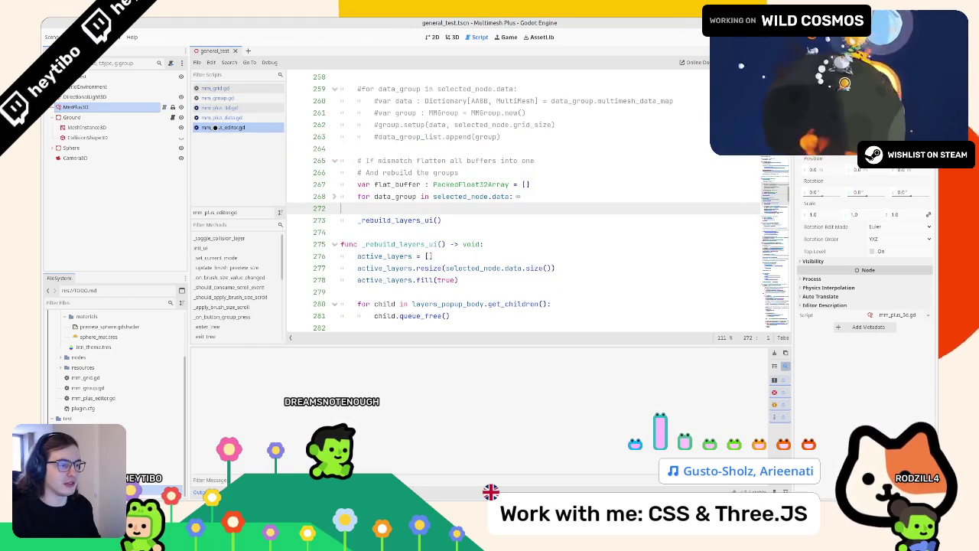
- Unfold the data_group loop on line 268 and highlight data_group
scroll(463, 147, "up", 4)
scroll(428, 161, "down", 3)
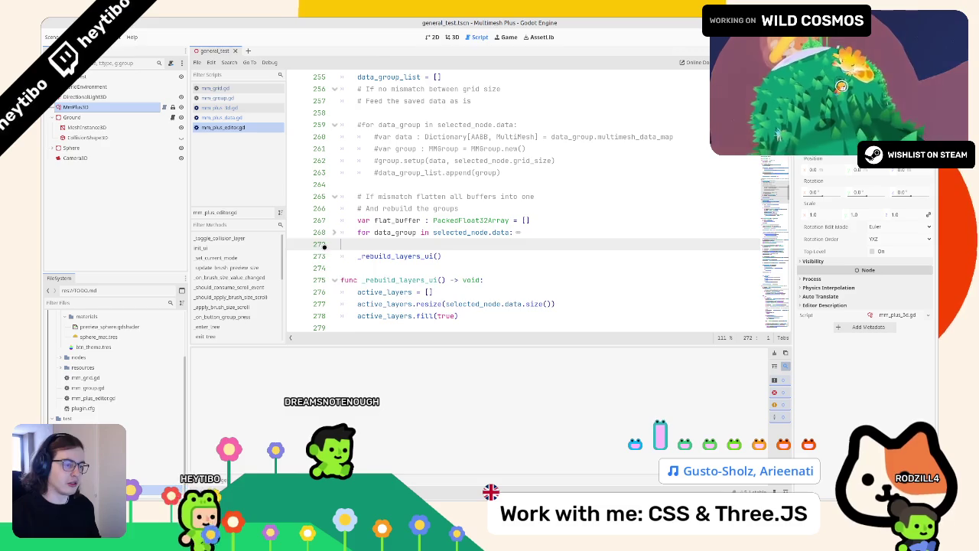
left_click(336, 231)
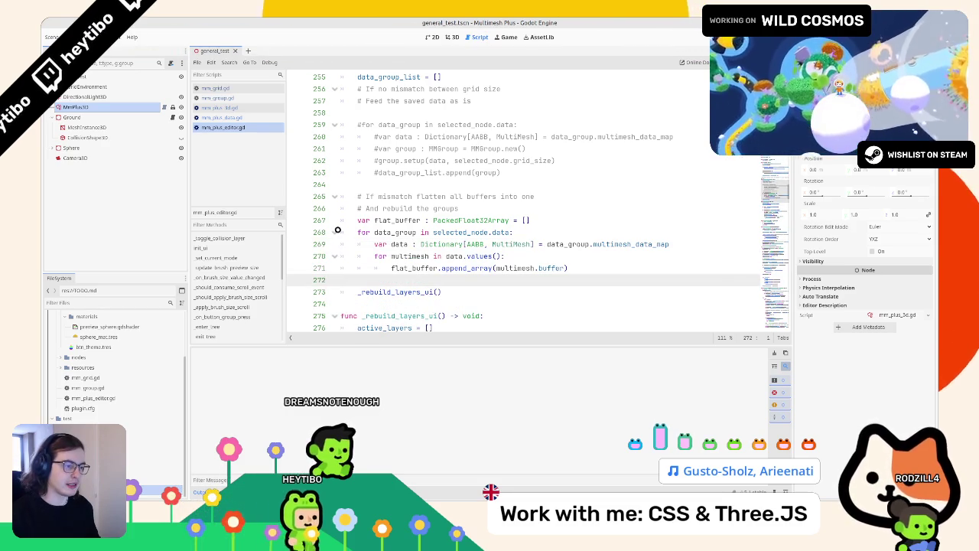
double_click(394, 231)
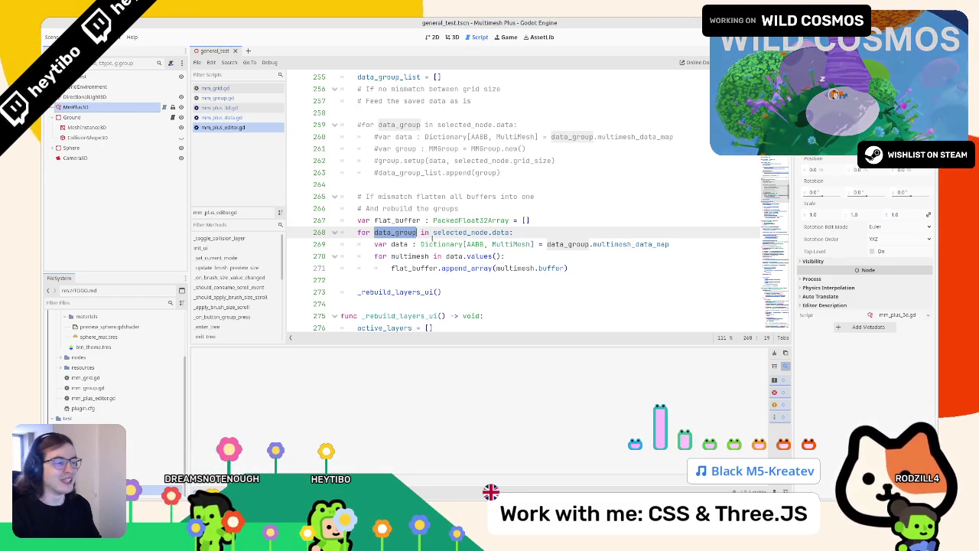
- Move the var flat_buffer declaration below the for data_group line and indent it into the loop
double_click(391, 220)
key("shift+End")
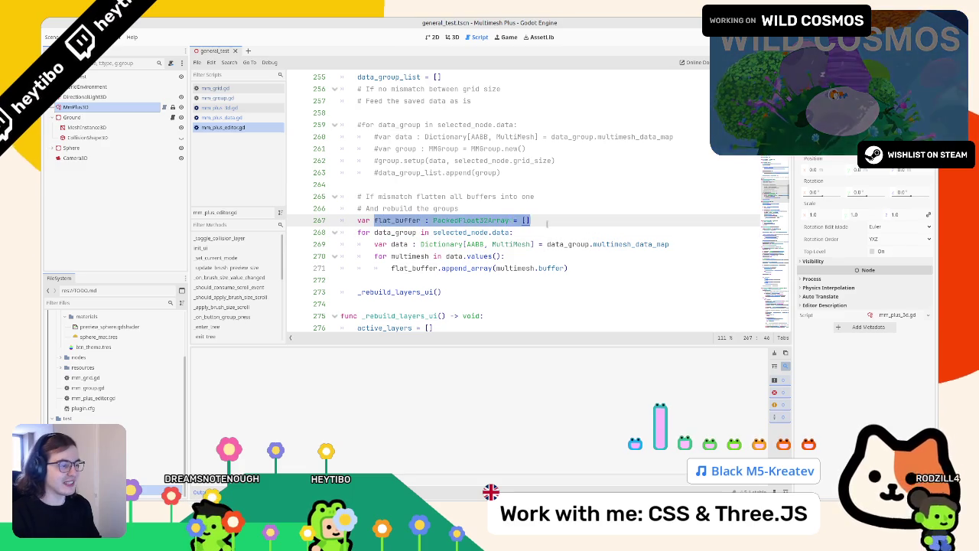
key("shift+Home")
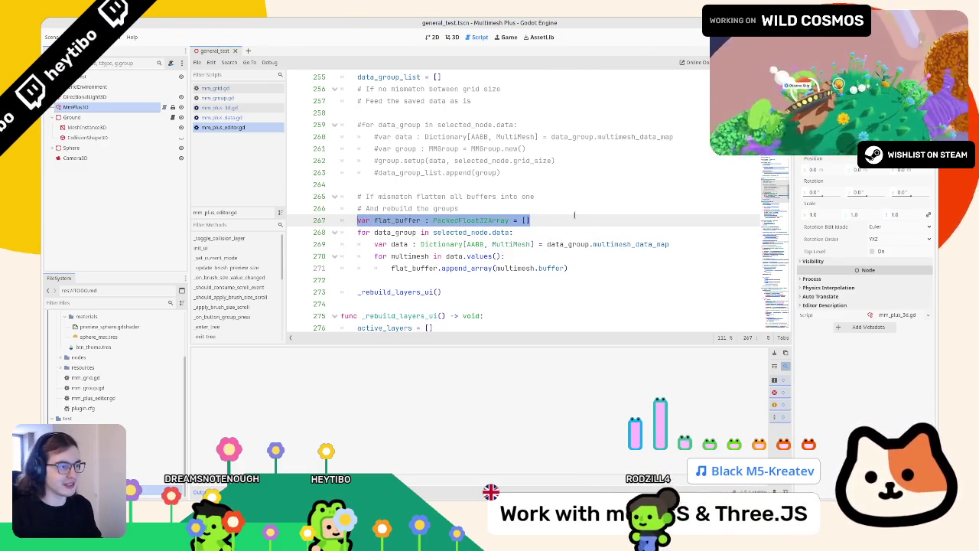
key("alt+Down")
key("Tab")
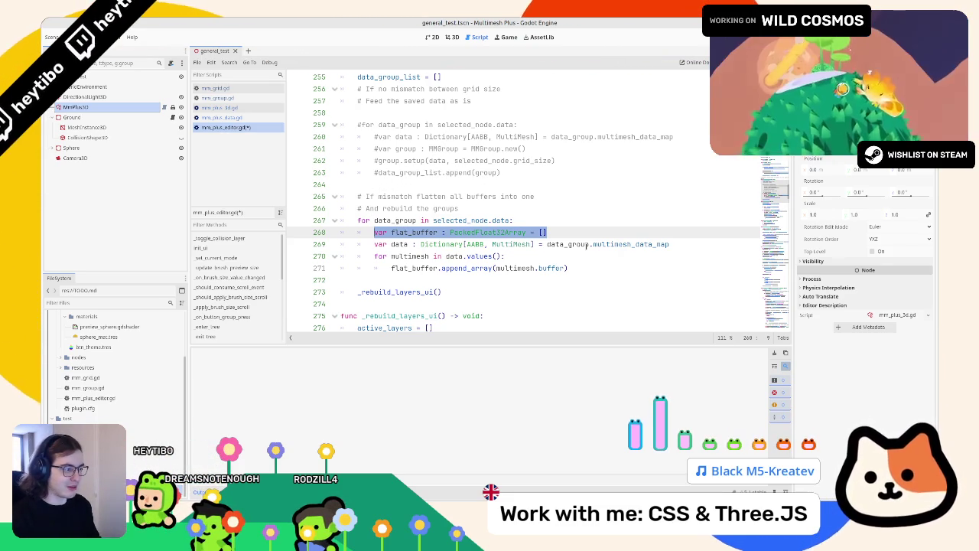
- Highlight data_group and flat_buffer to check their uses inside the loop
key("Down")
key("shift+Right")
key("shift+Right")
key("shift+Right")
double_click(566, 244)
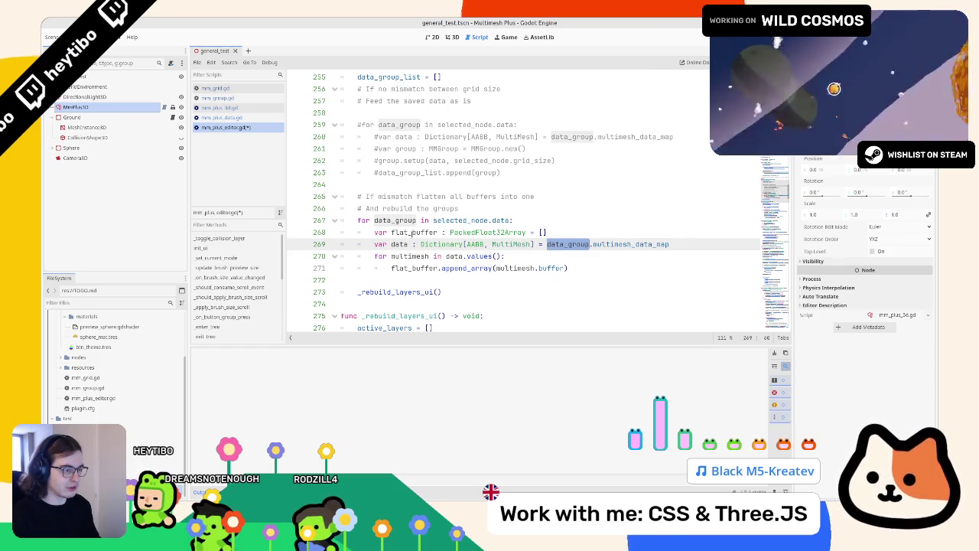
double_click(412, 232)
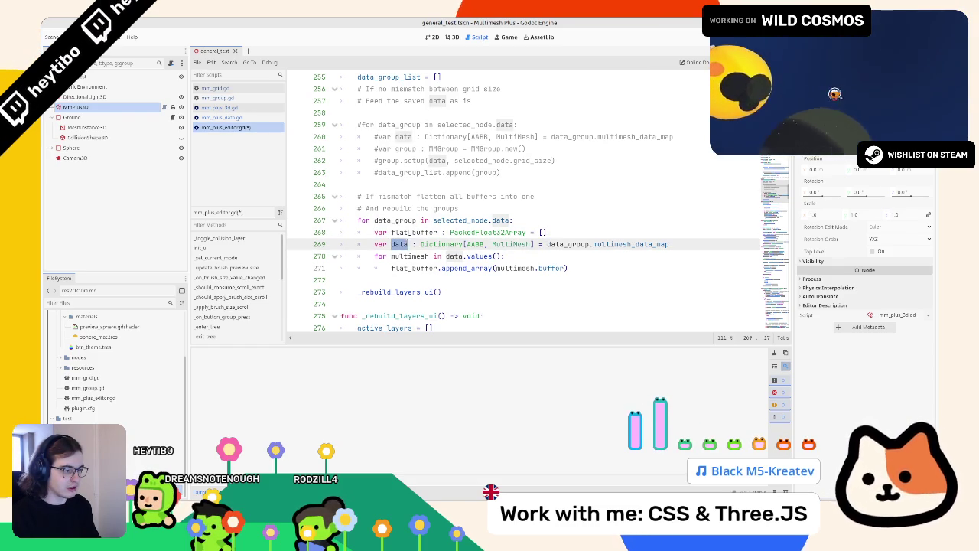
left_click(585, 266)
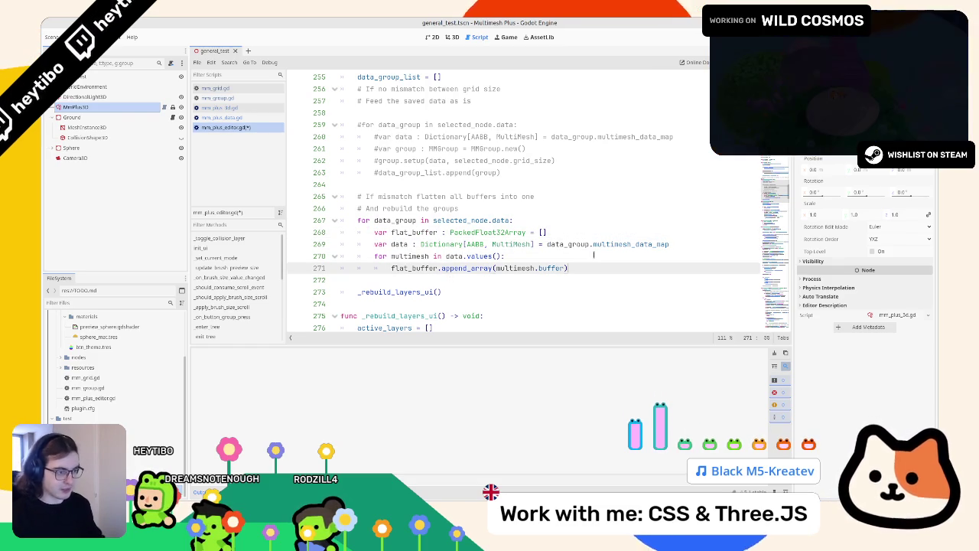
- Add print(flat_buffer) after the append, save and run, then clear the Output
key("Return")
type("print(flat_buffer)")
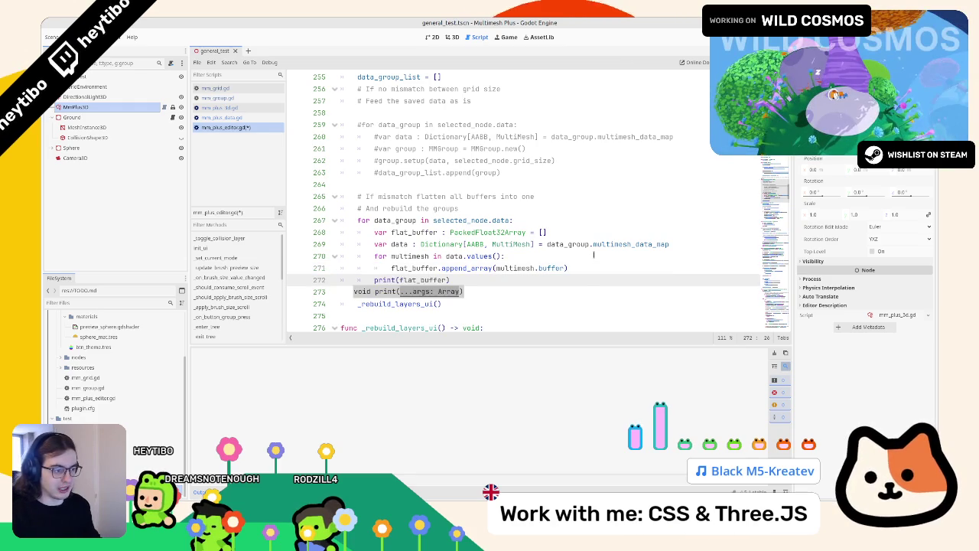
key("ctrl+s")
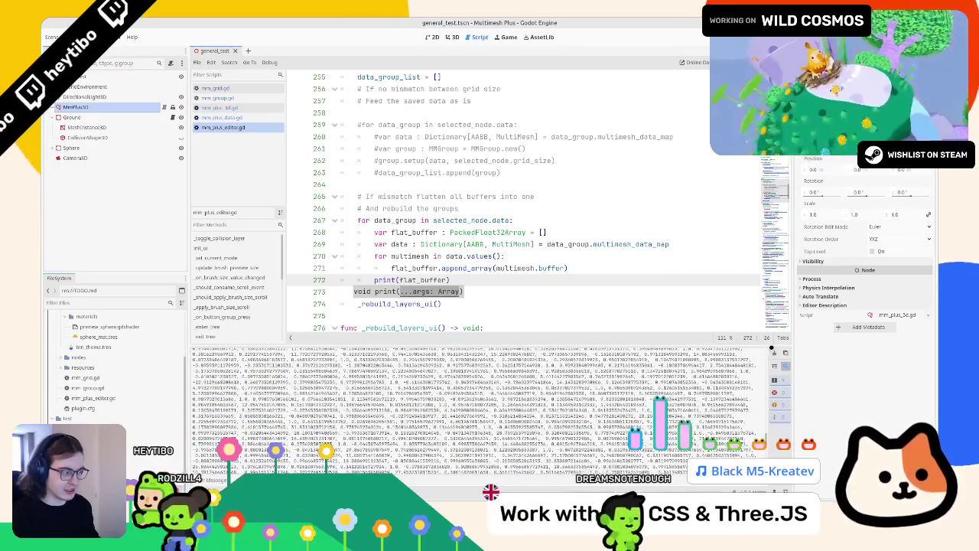
key("ctrl+alt+k")
- Replace the print line with 'var group : MMGroup = MMGroup.new()' copied from line 261
left_click_drag(377, 280, 451, 280)
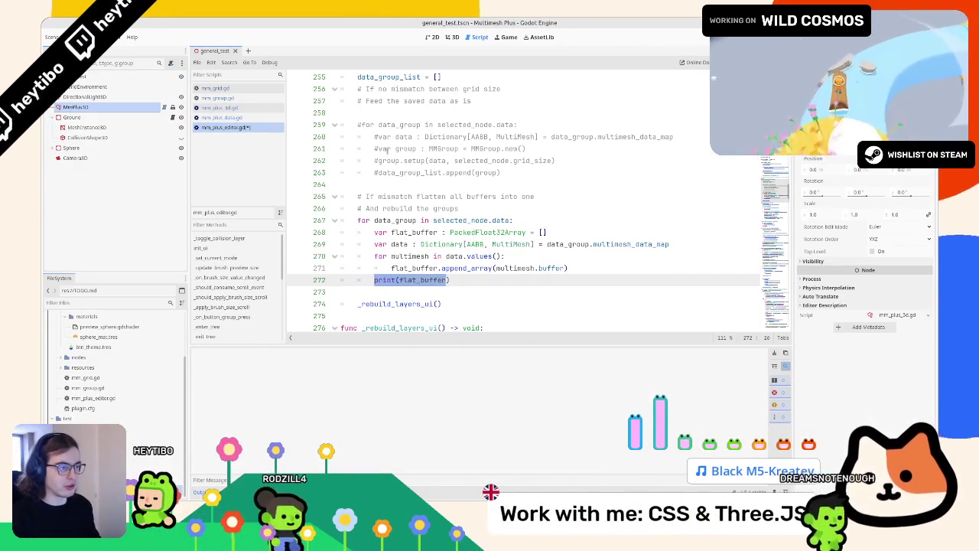
left_click_drag(378, 149, 527, 149)
key("ctrl+c")
left_click_drag(374, 280, 450, 280)
key("ctrl+v")
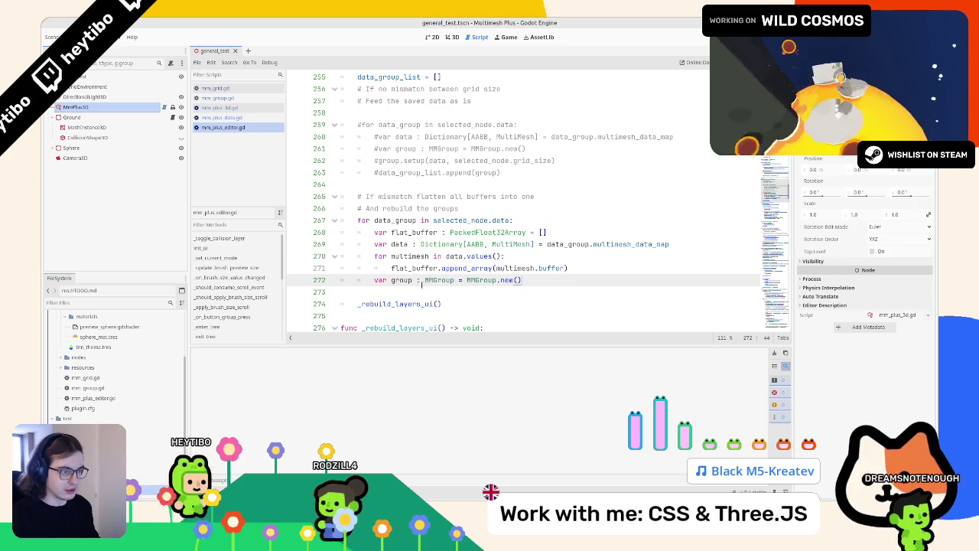
- Inspect flat_buffer, data_group, group and the node's data array element 4
left_click(413, 269)
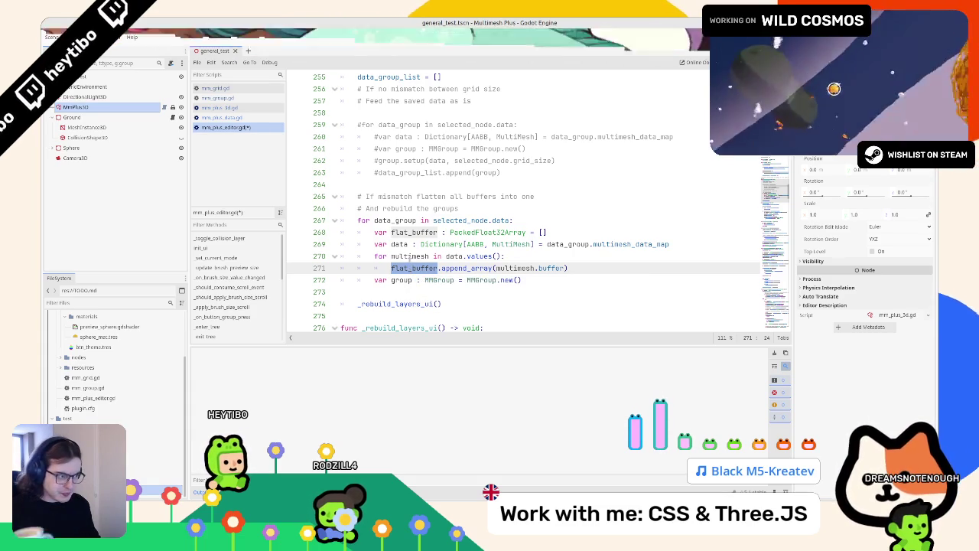
double_click(382, 220)
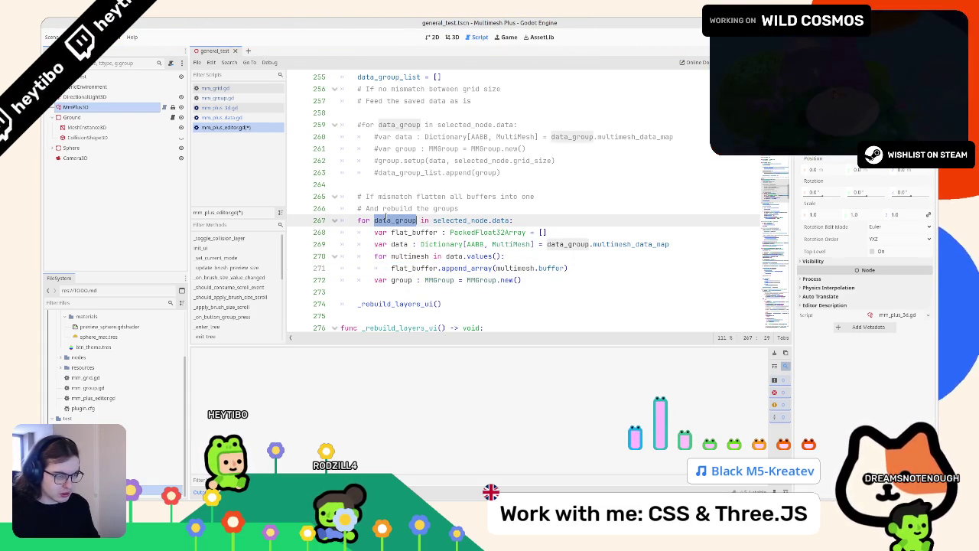
scroll(865, 291, "up", 3)
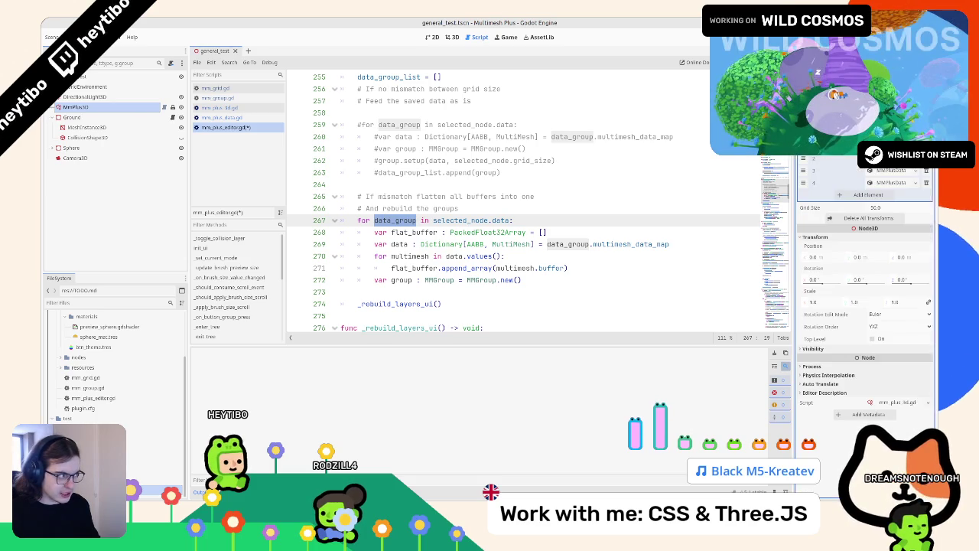
scroll(864, 291, "up", 1)
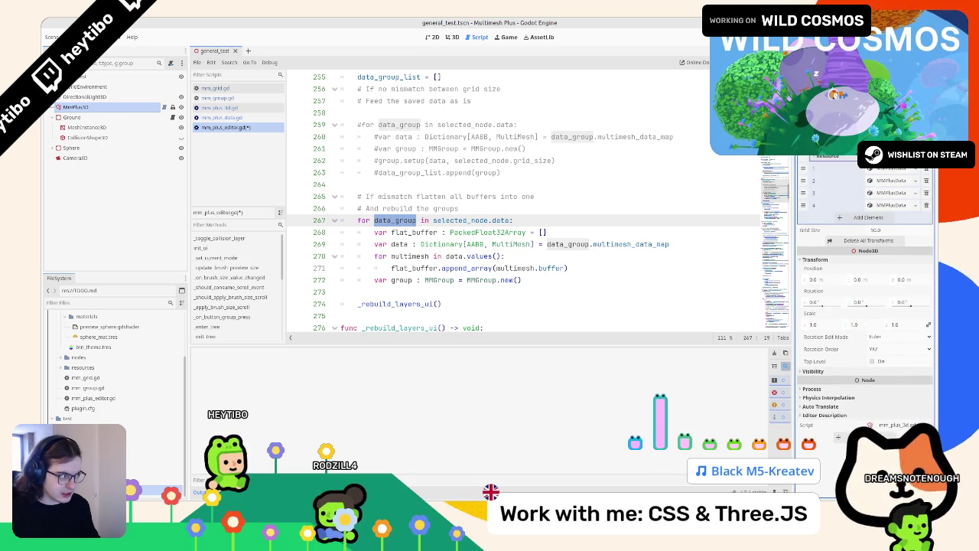
left_click(891, 183)
left_click(891, 182)
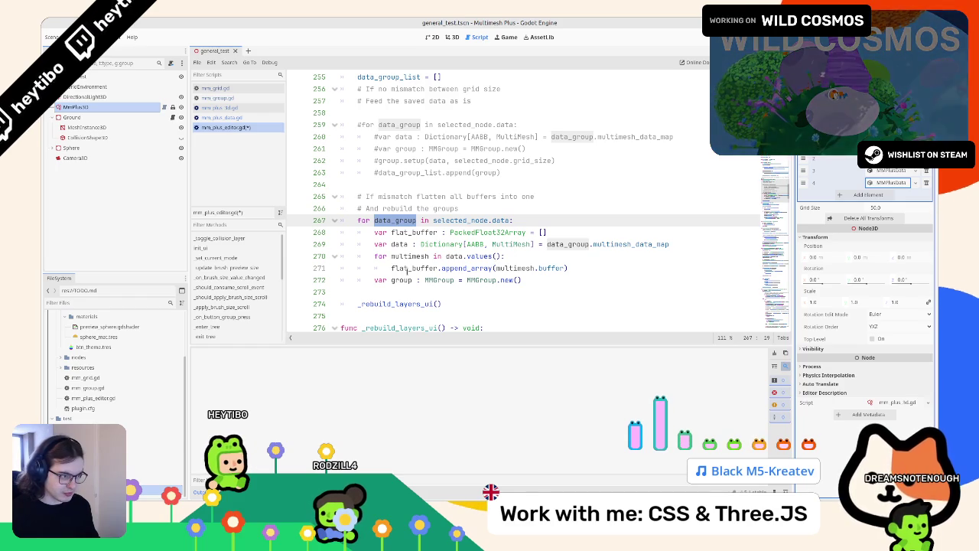
left_click(492, 244)
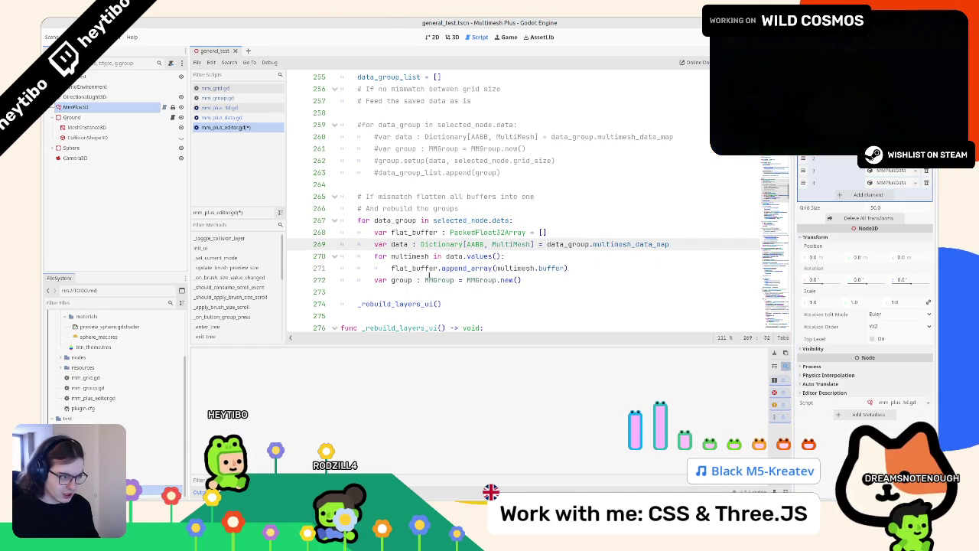
left_click(412, 280)
double_click(401, 280)
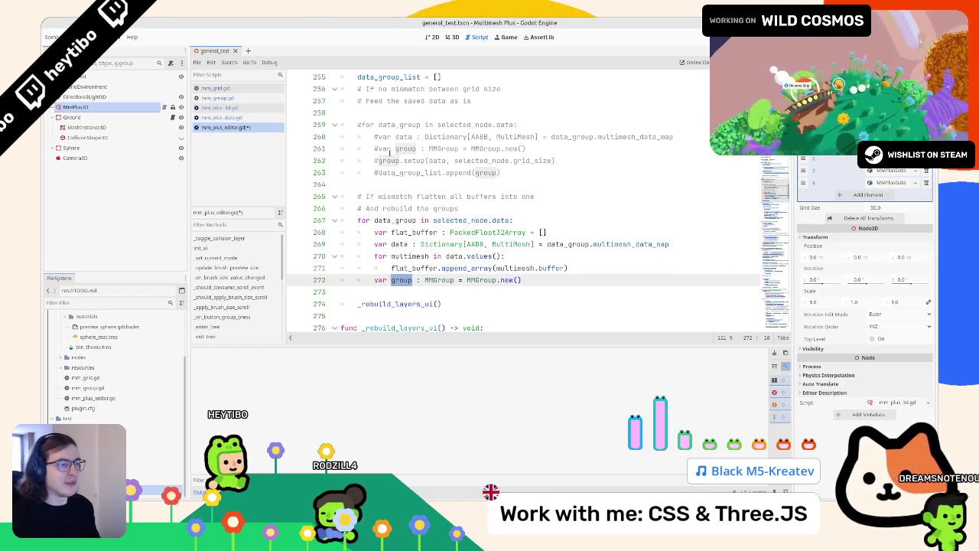
- Paste data_group_list.append(group) after MMGroup.new() and add a '# ???' placeholder line
left_click_drag(378, 161, 658, 160)
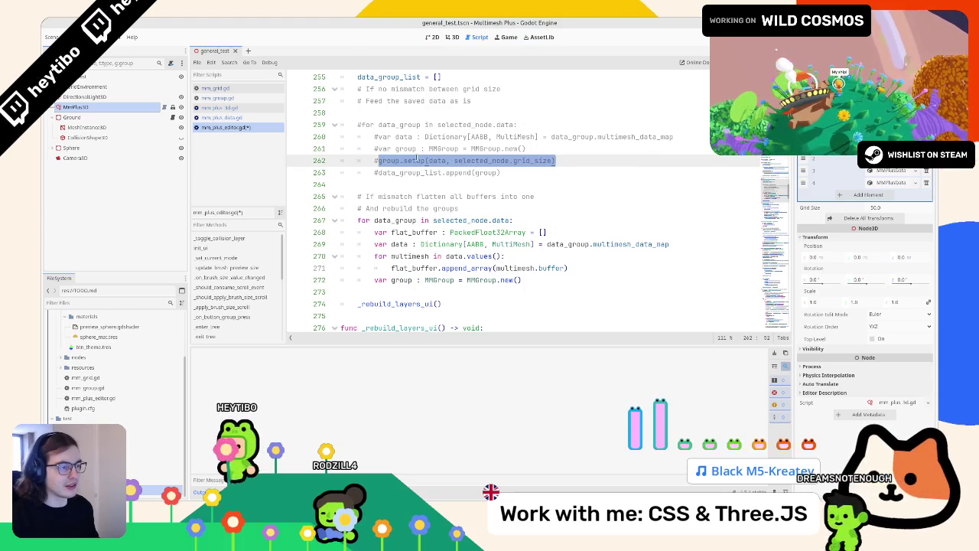
left_click(404, 161, "shift")
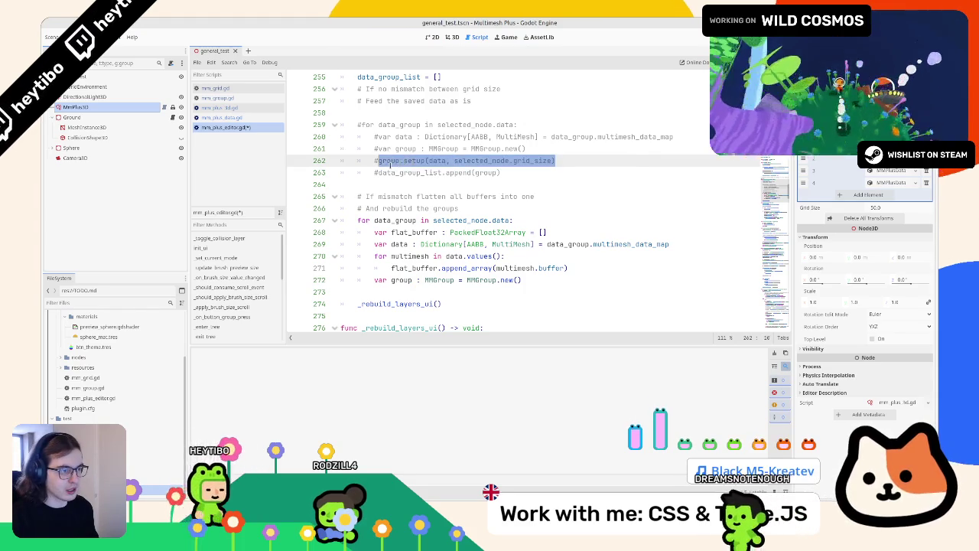
left_click_drag(374, 172, 502, 172)
key("ctrl+c")
left_click(529, 279)
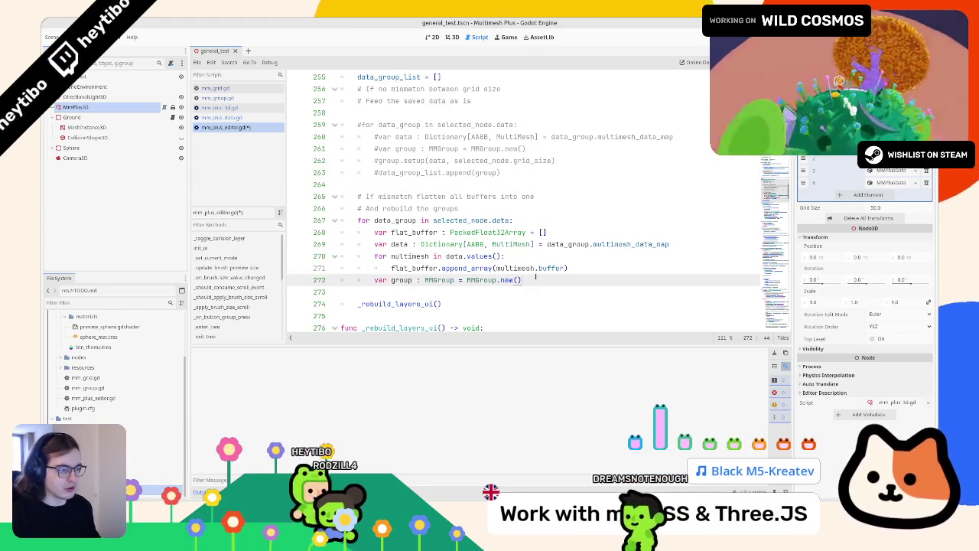
key("Return")
key("ctrl+v")
left_click(536, 280)
key("Return")
type("# ??")
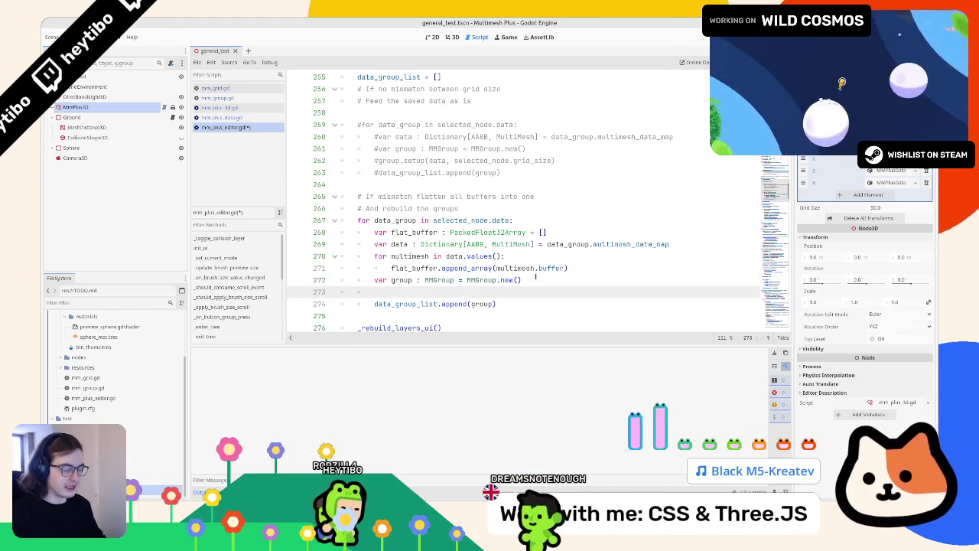
type("?")
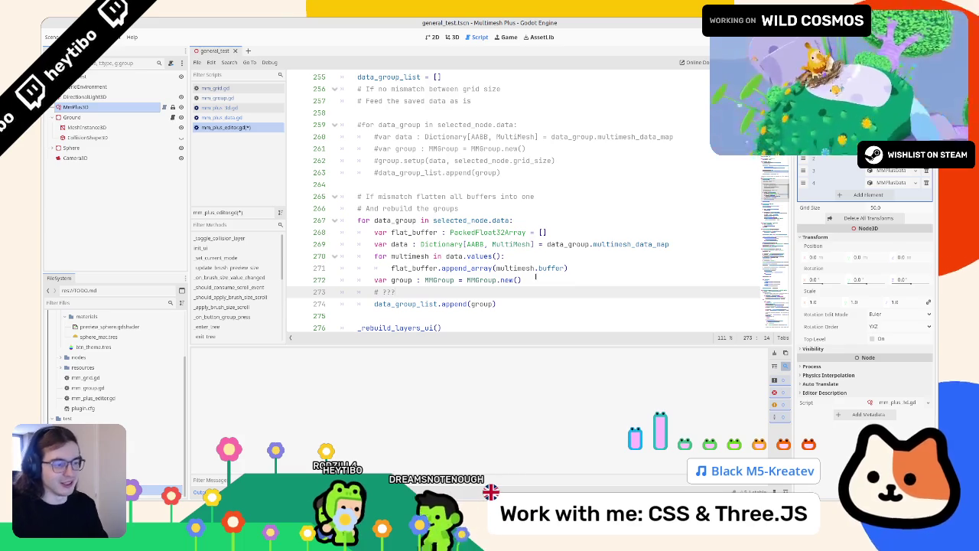
- Replace the '# ???' placeholder on line 273 with group.from_buffer(buffer)
scroll(527, 270, "down", 3)
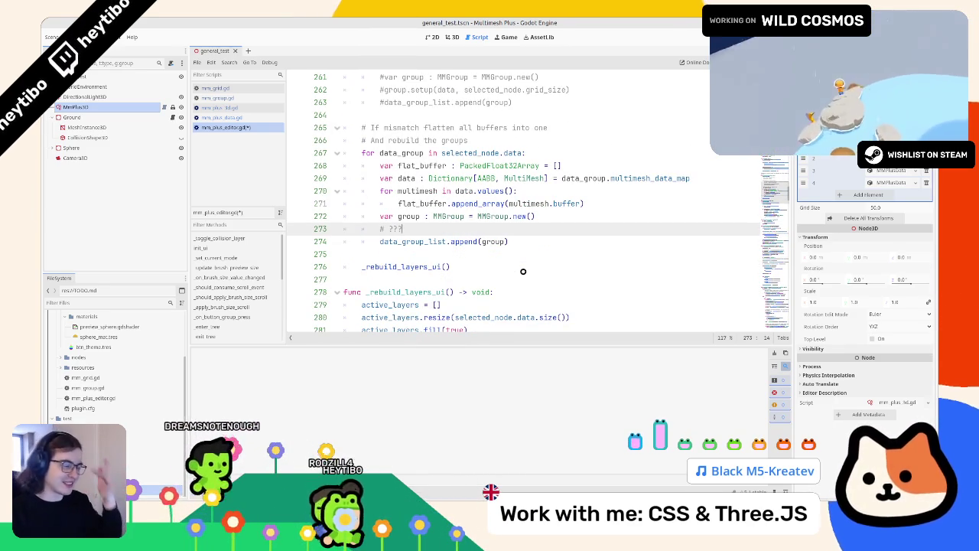
key("BackSpace")
key("BackSpace")
key("BackSpace")
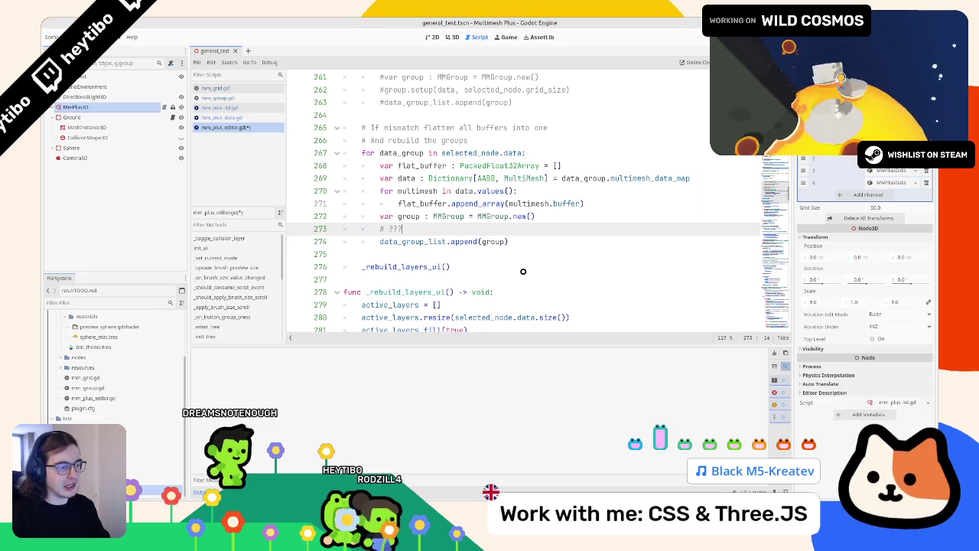
type("group")
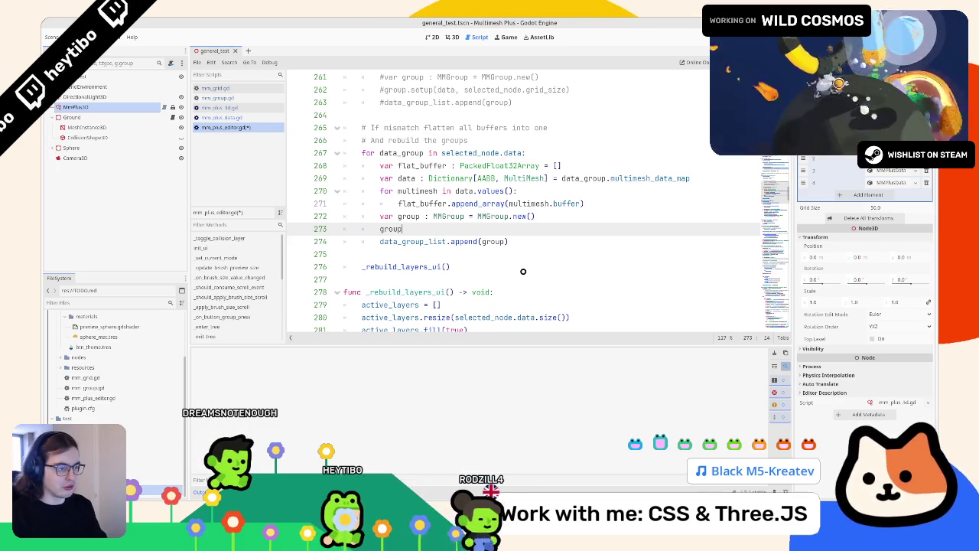
type(".from_")
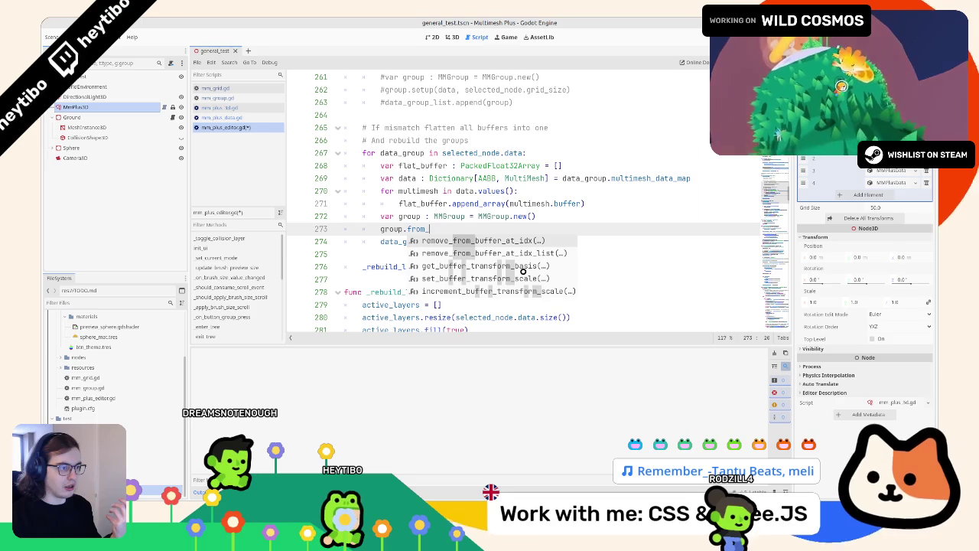
type("buffer();")
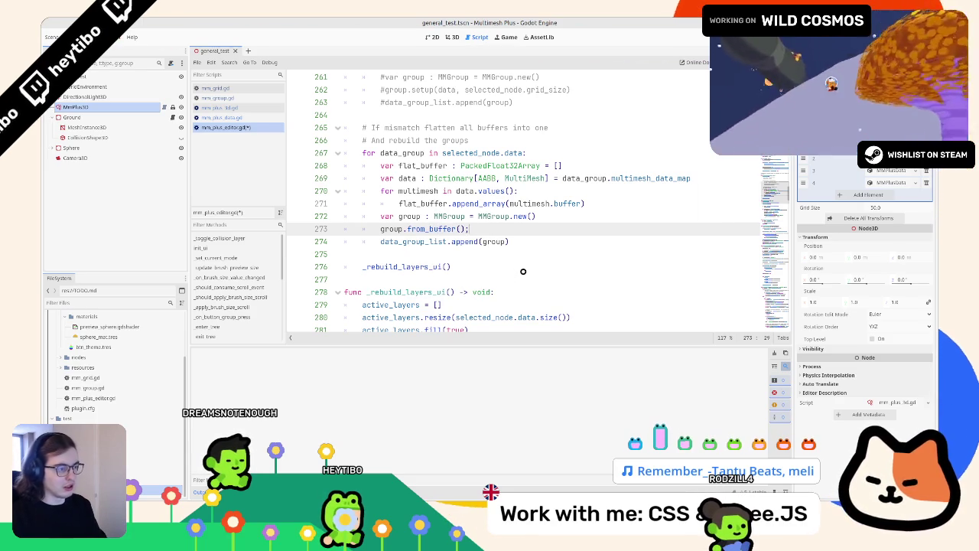
key("BackSpace")
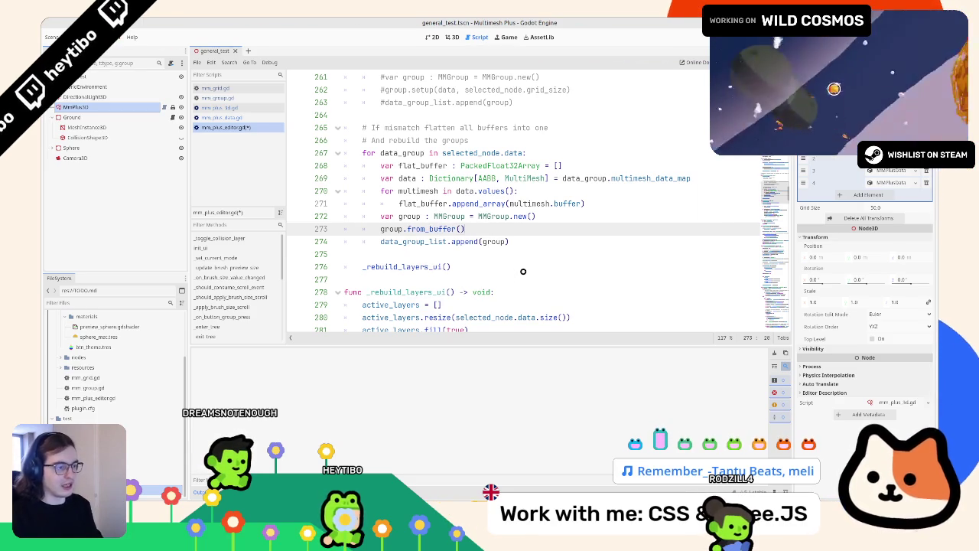
type("buffer")
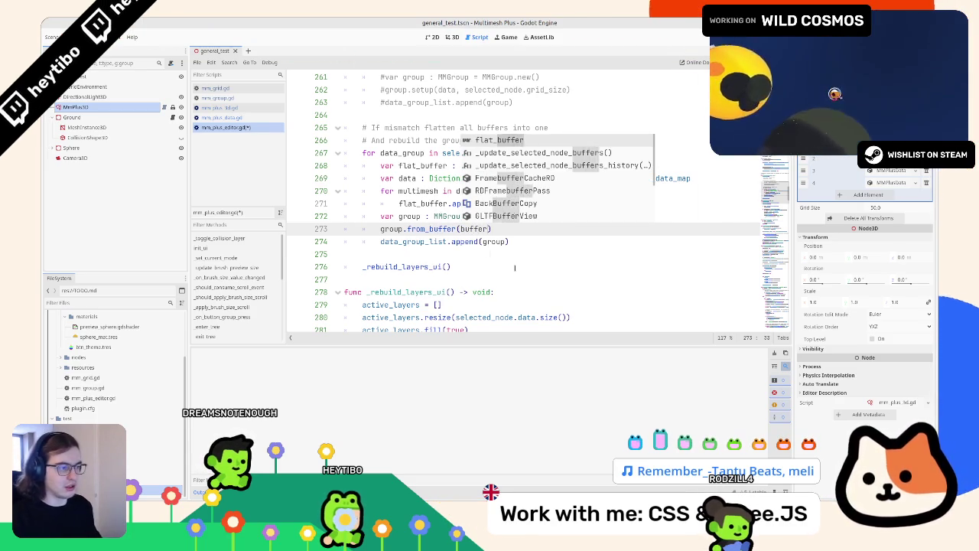
double_click(500, 165)
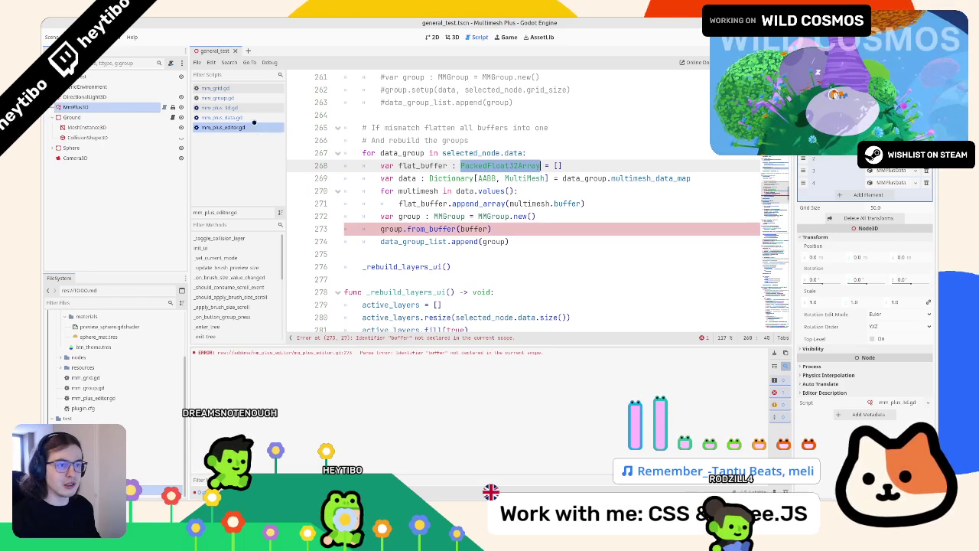
- In mm_group.gd, unfold setup() and place the caret on the empty line after it
left_click(218, 98)
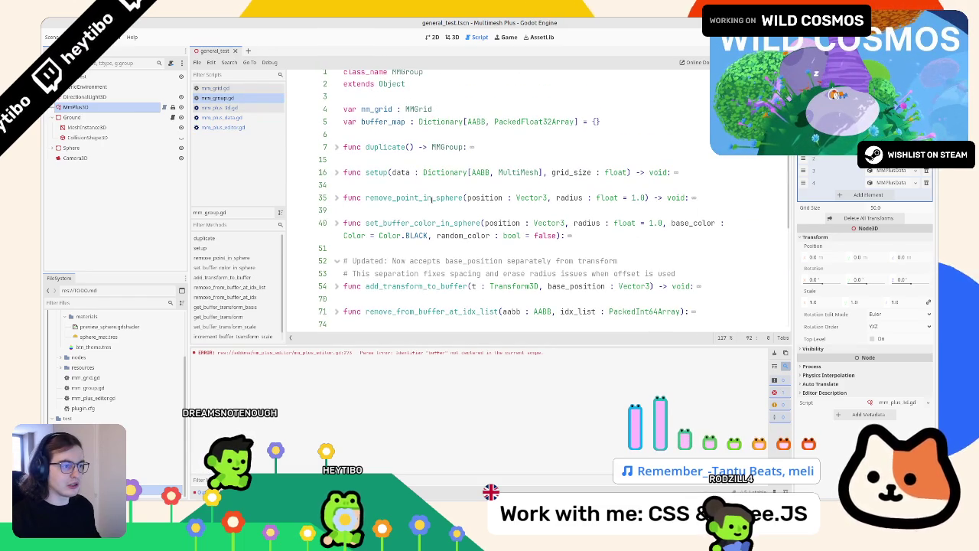
scroll(432, 198, "down", 4)
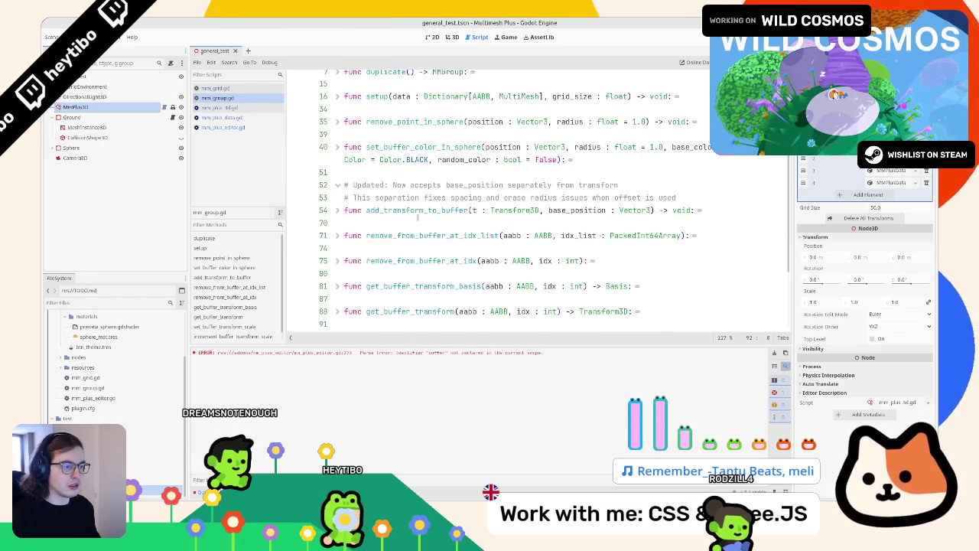
left_click(377, 261)
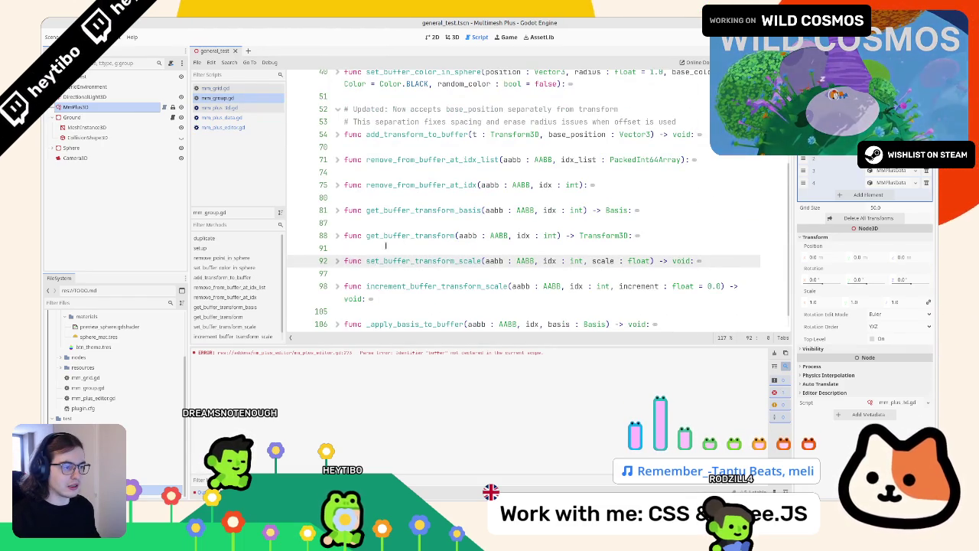
scroll(386, 246, "up", 1)
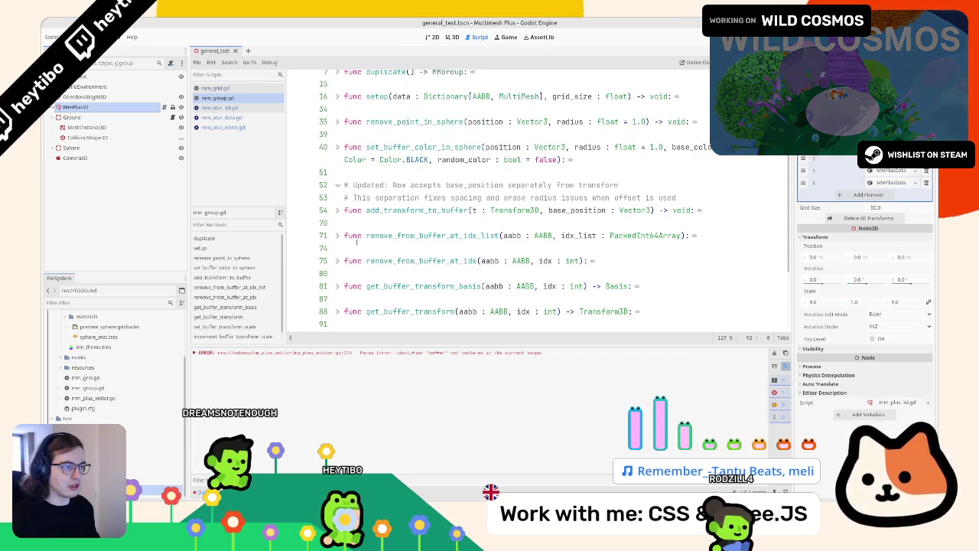
scroll(356, 241, "up", 1)
left_click(339, 134)
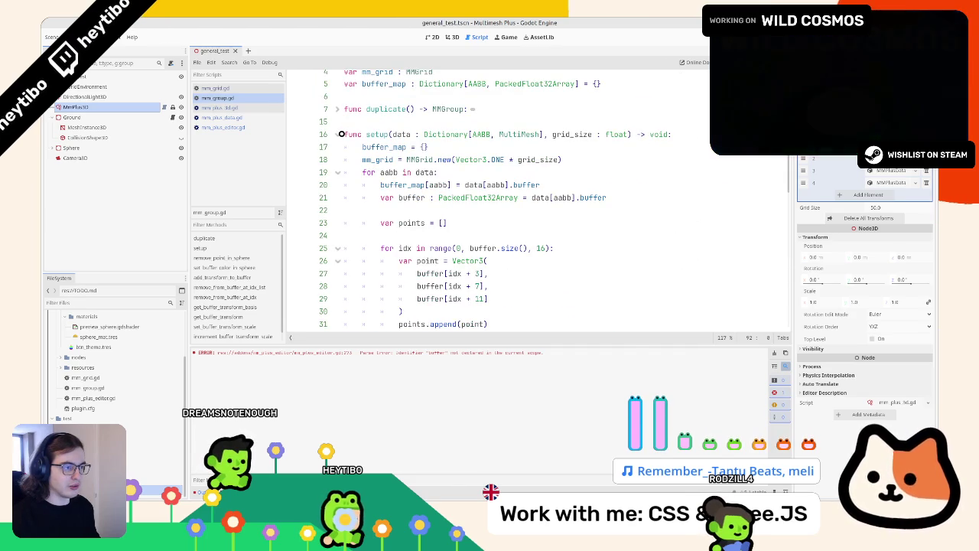
left_click(382, 210)
scroll(459, 199, "down", 4)
scroll(459, 199, "up", 3)
scroll(459, 199, "up", 1)
left_click(337, 134)
left_click(378, 146)
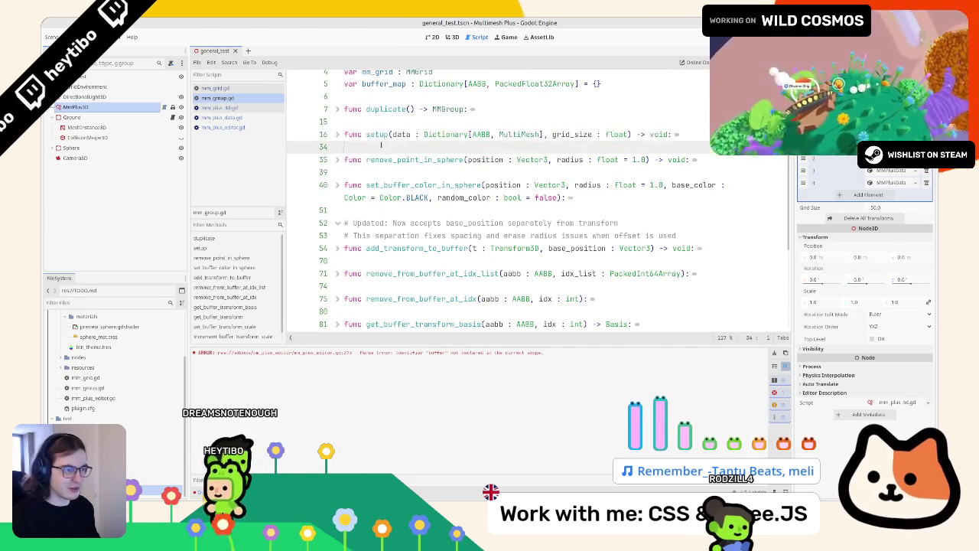
- Write func create_from_buffer(buffer : PackedFloat32Array): with print(buffer) as its body
key("Return")
key("Return")
key("Up")
type("func")
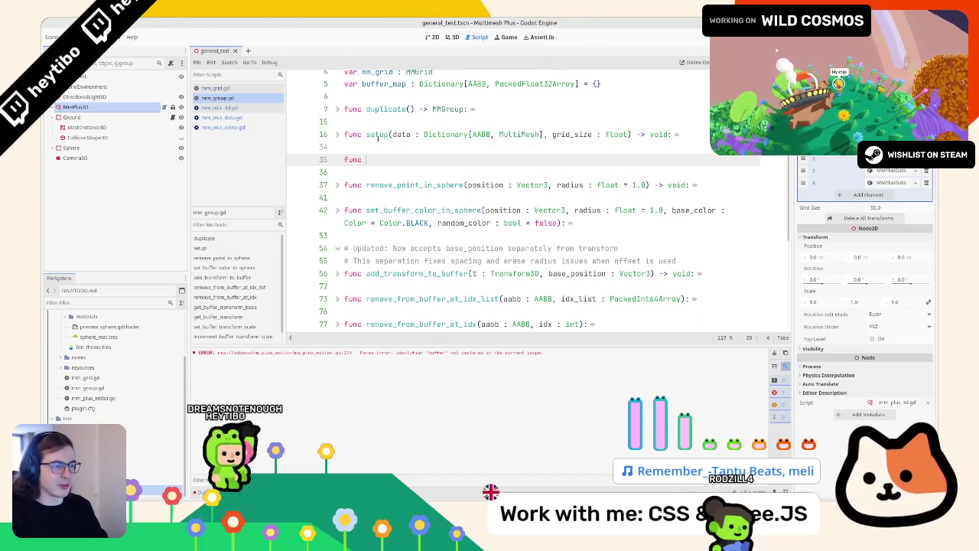
key("ctrl+BackSpace")
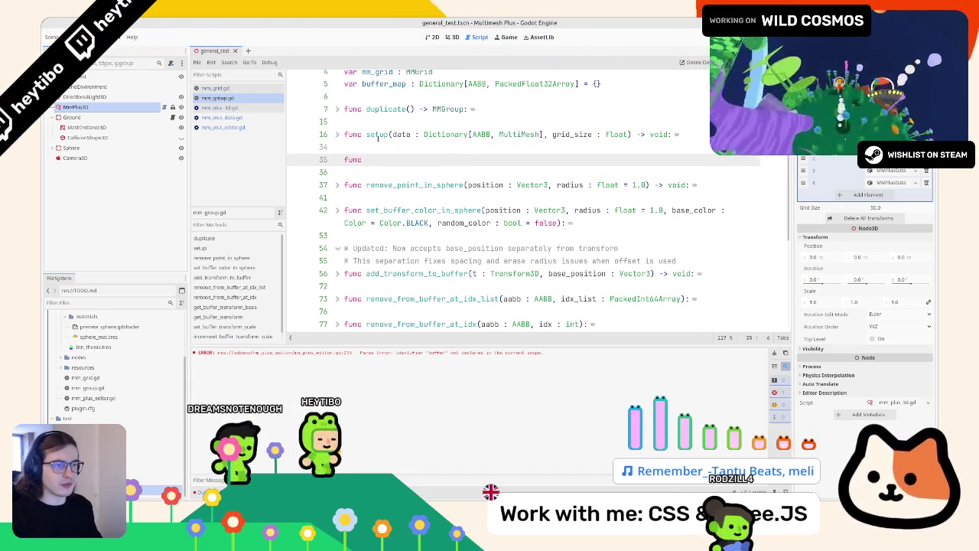
left_click(220, 117)
left_click(220, 107)
left_click(223, 127)
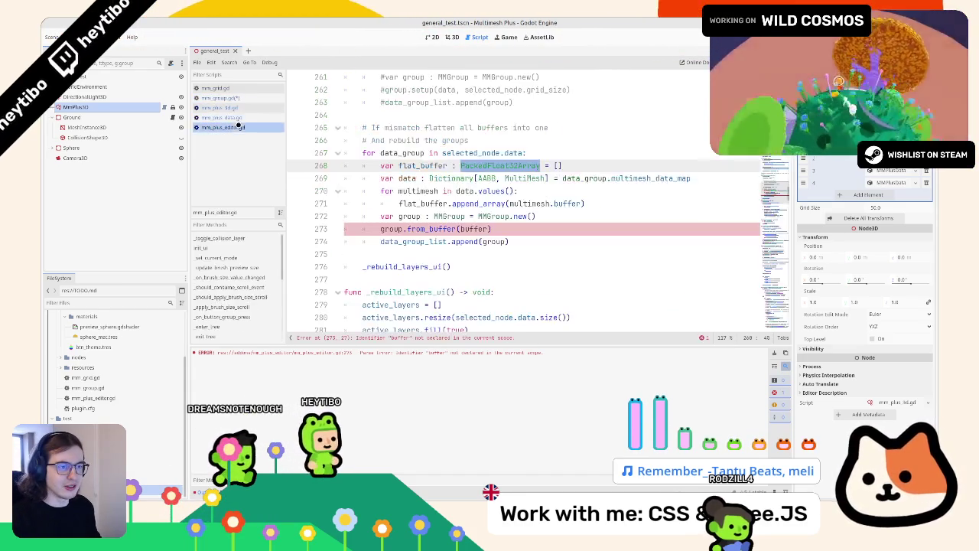
left_click(242, 97)
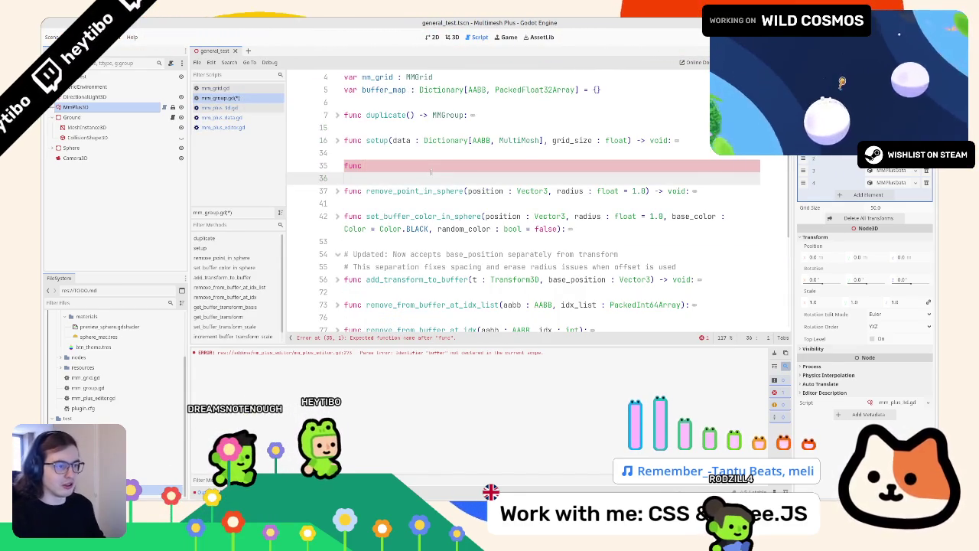
left_click(430, 170)
type("crea")
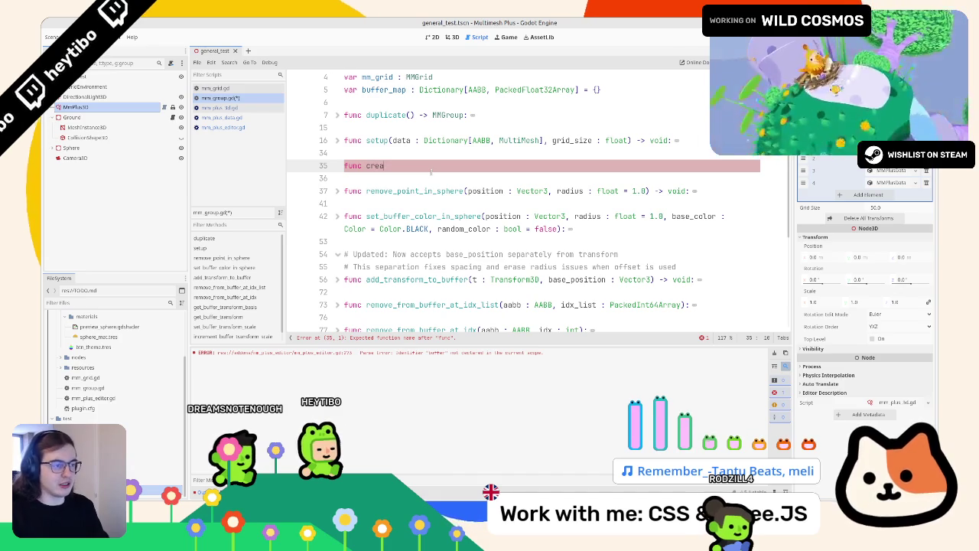
type("te_from_buffer(bu")
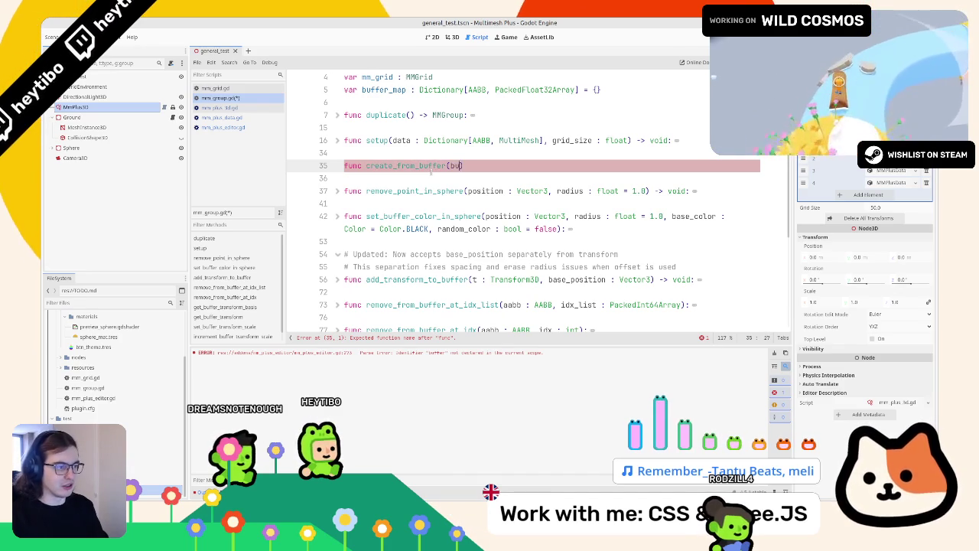
type(": PackedFloat32Array")
key("Return")
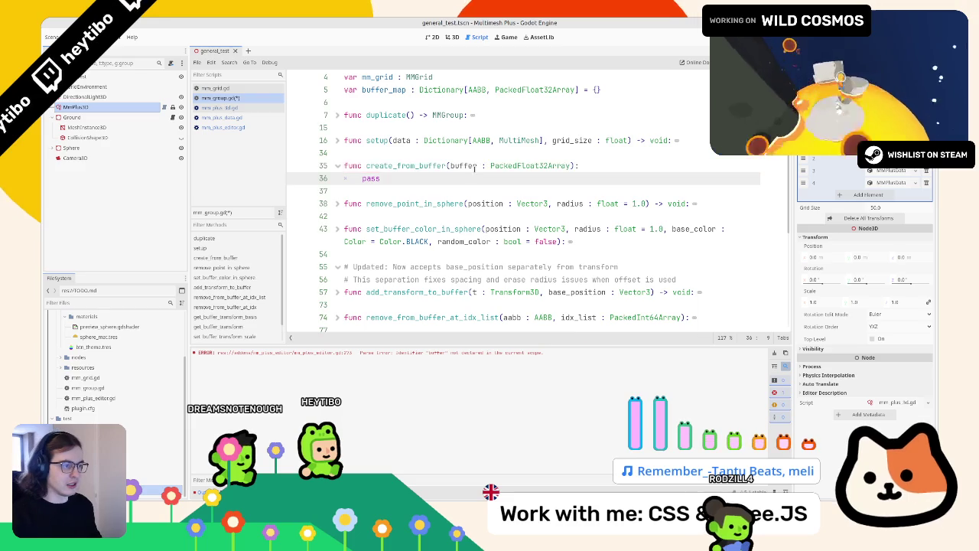
type("buffer")
double_click(405, 165)
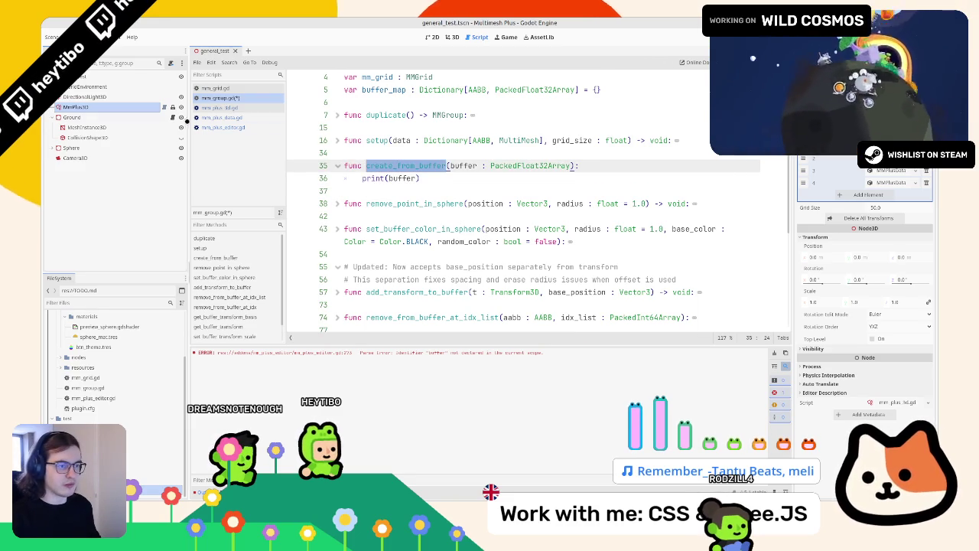
- Change line 273 to group.create_from_buffer(flat_buffer) and save the editor script
left_click(240, 128)
double_click(430, 229)
type("create")
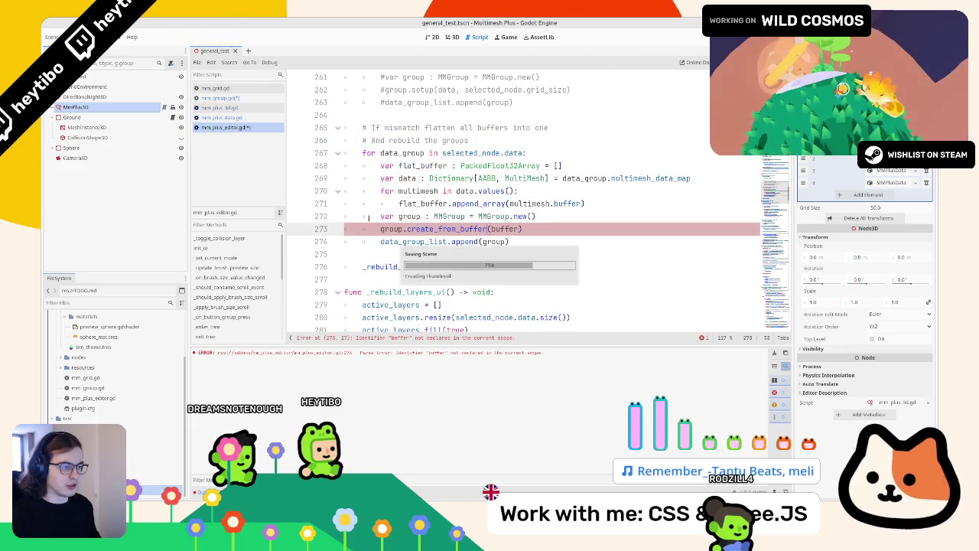
key("Return")
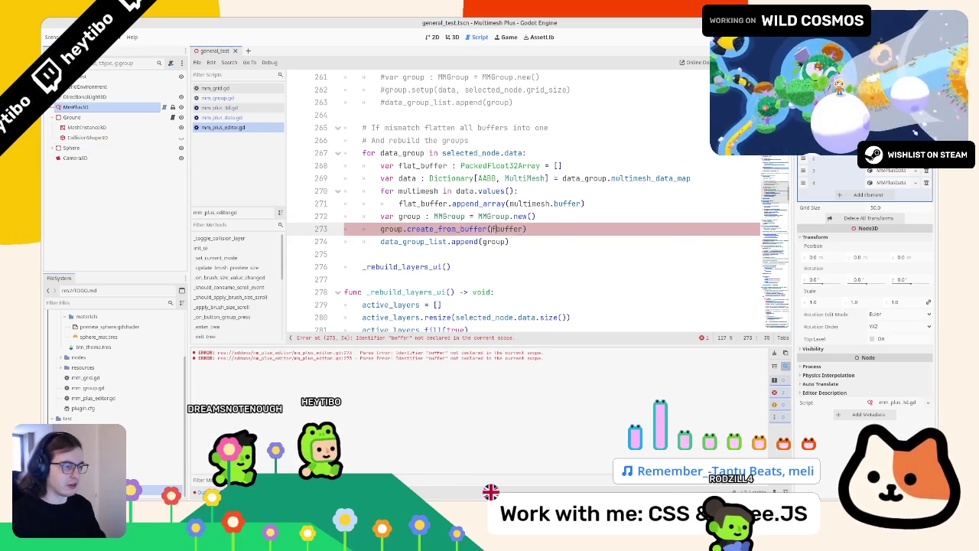
type("flat_")
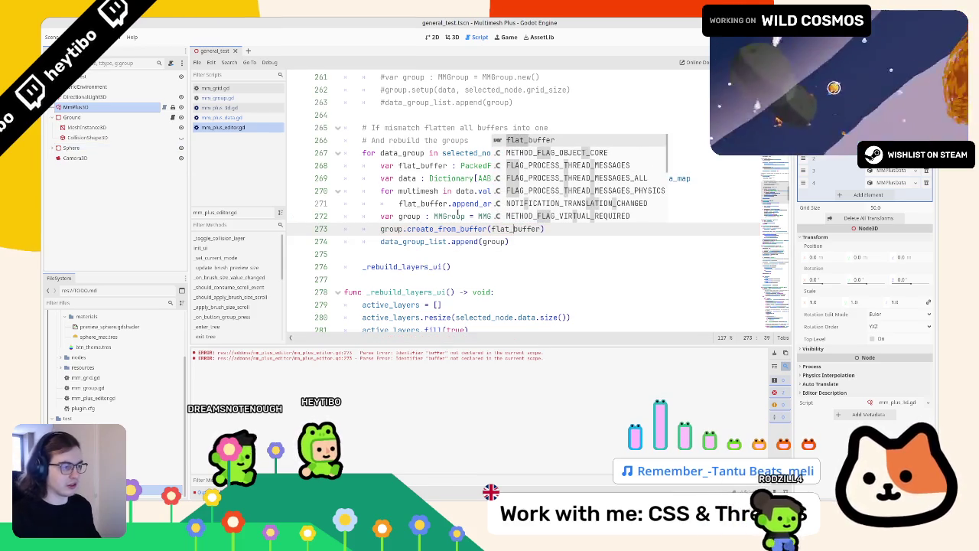
key("ctrl+s")
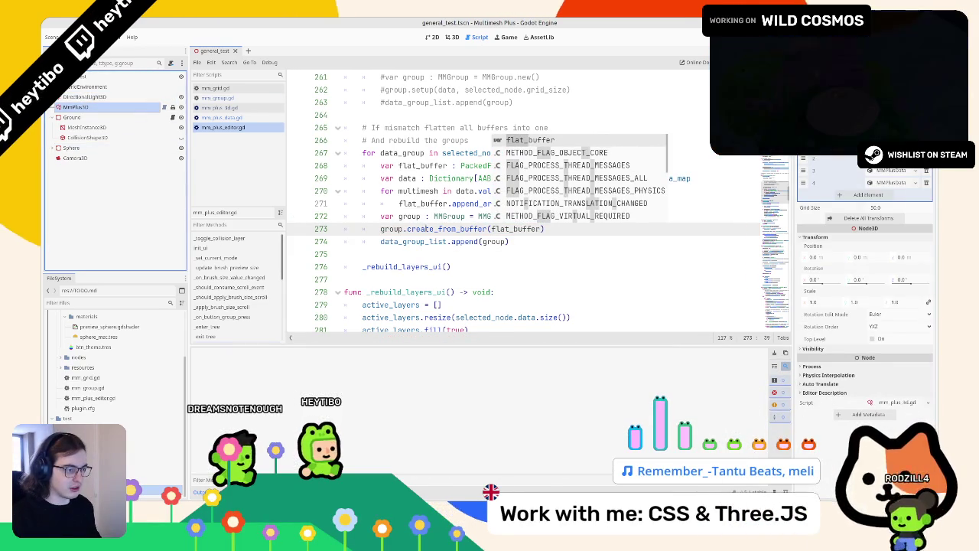
- Jump to create_from_buffer's definition in mm_group.gd and select its print(buffer) body
key("Escape")
left_click(450, 228, "ctrl")
left_click(450, 221)
key("shift+Home")
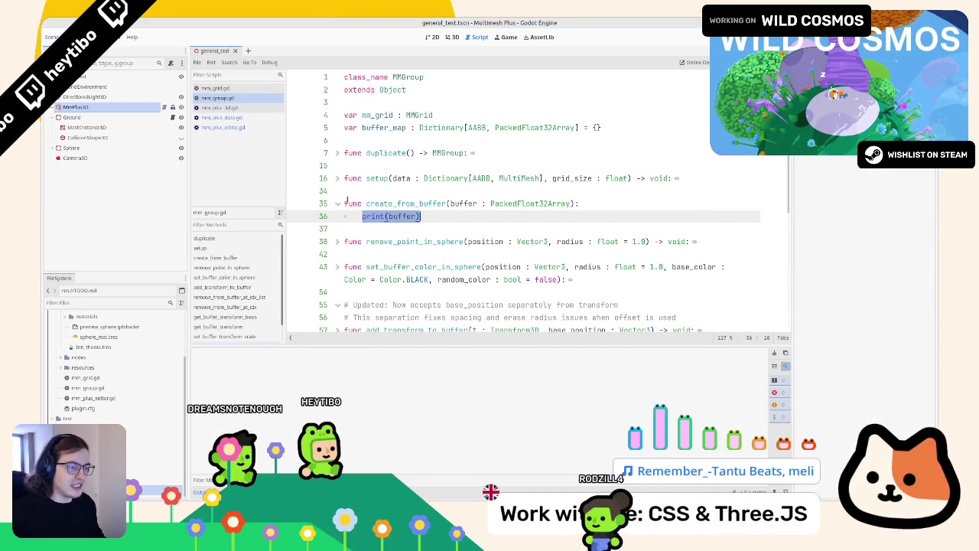
- Unfold add_transform_to_buffer and study the buffer_map[region] lines 62 and 65
scroll(341, 193, "down", 4)
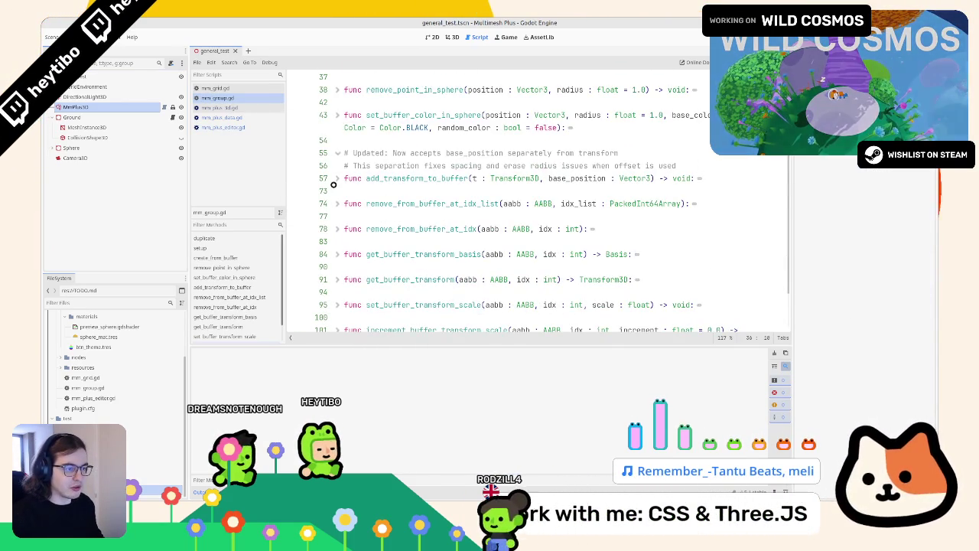
left_click(338, 179)
double_click(421, 178)
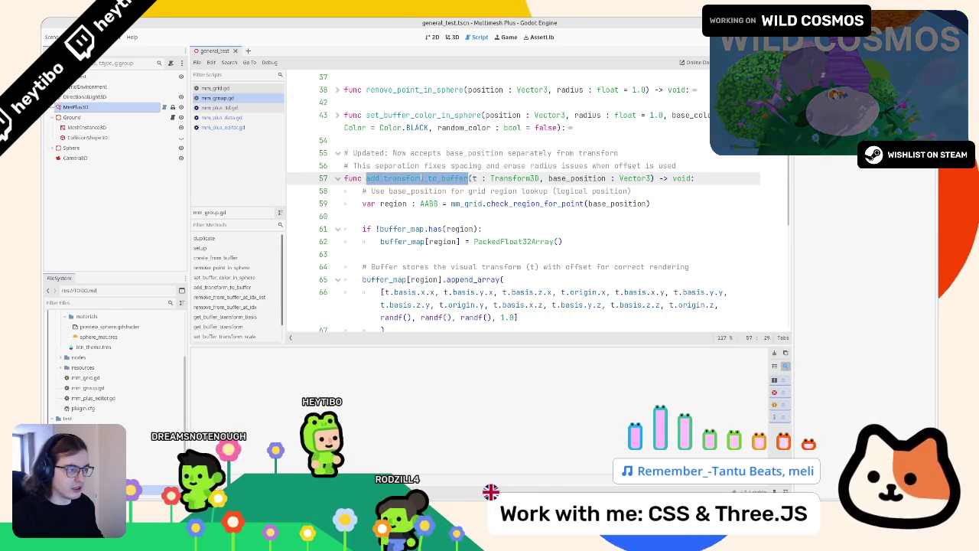
double_click(399, 242)
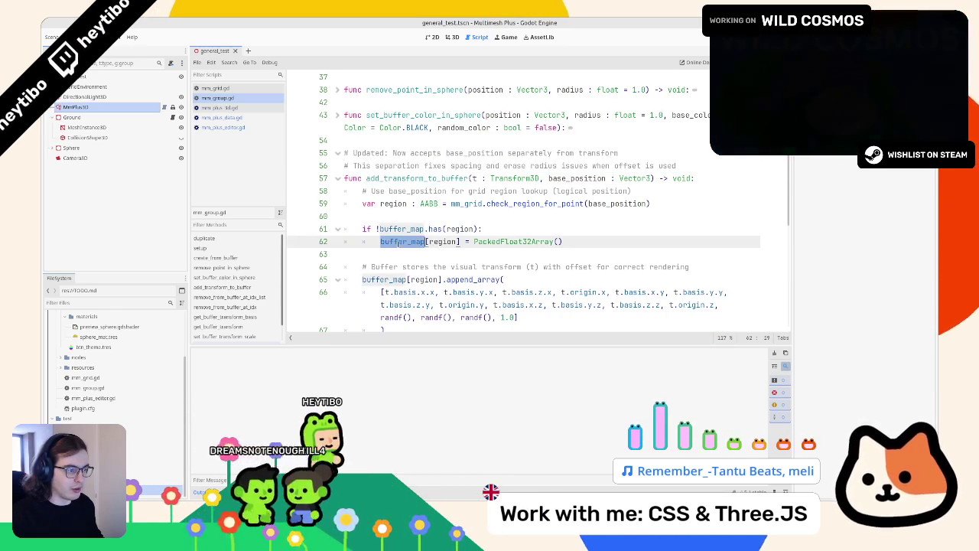
key("shift+End")
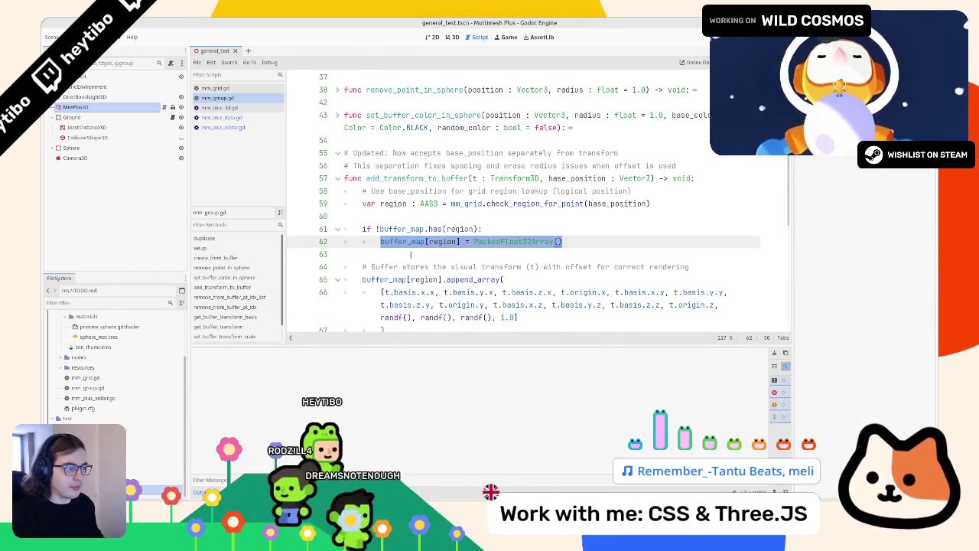
double_click(402, 242)
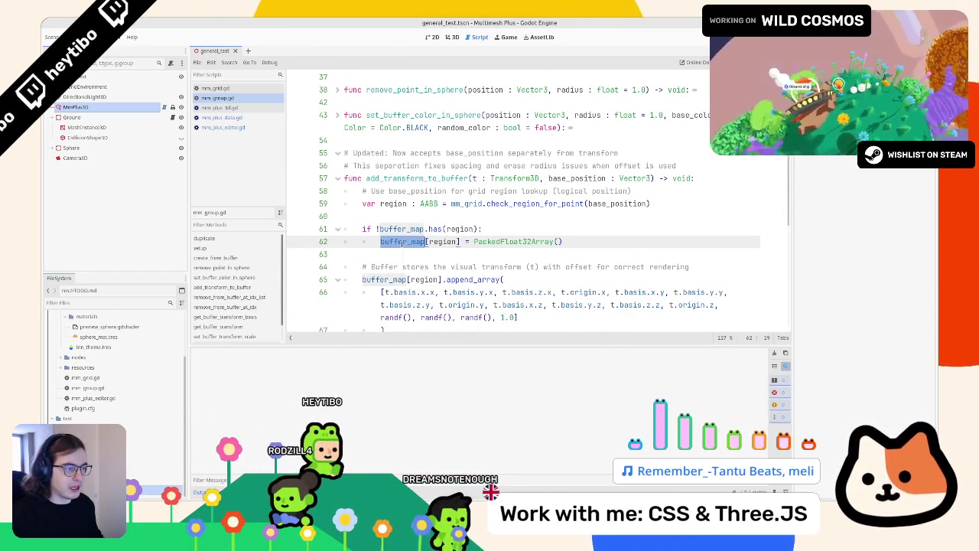
double_click(442, 242)
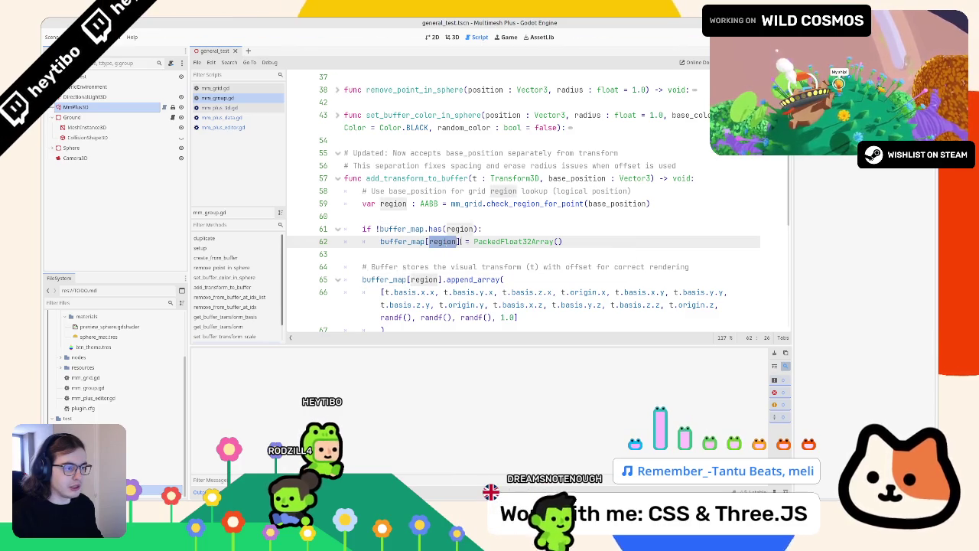
left_click_drag(362, 280, 500, 280)
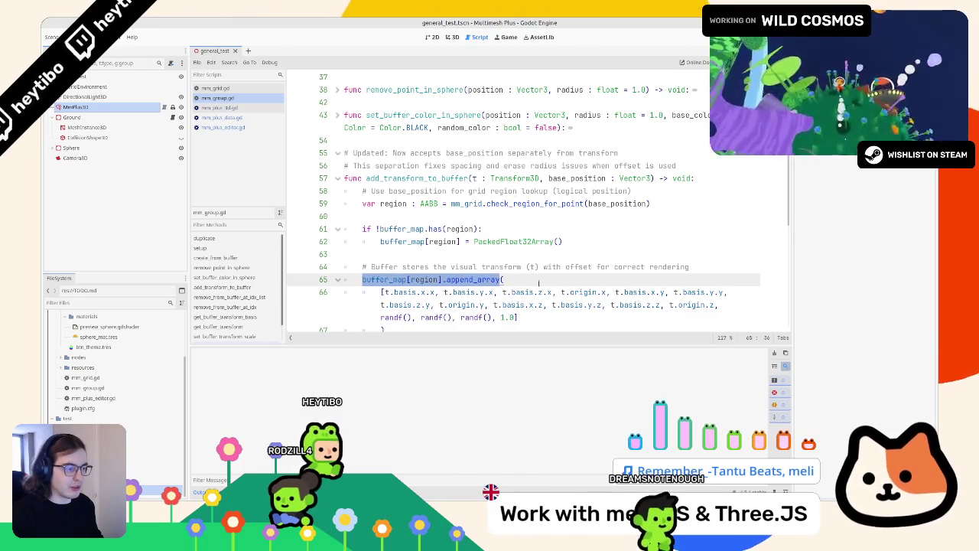
- Review the three randf() colour values and the print(buffer) call on line 36
scroll(539, 283, "down", 3)
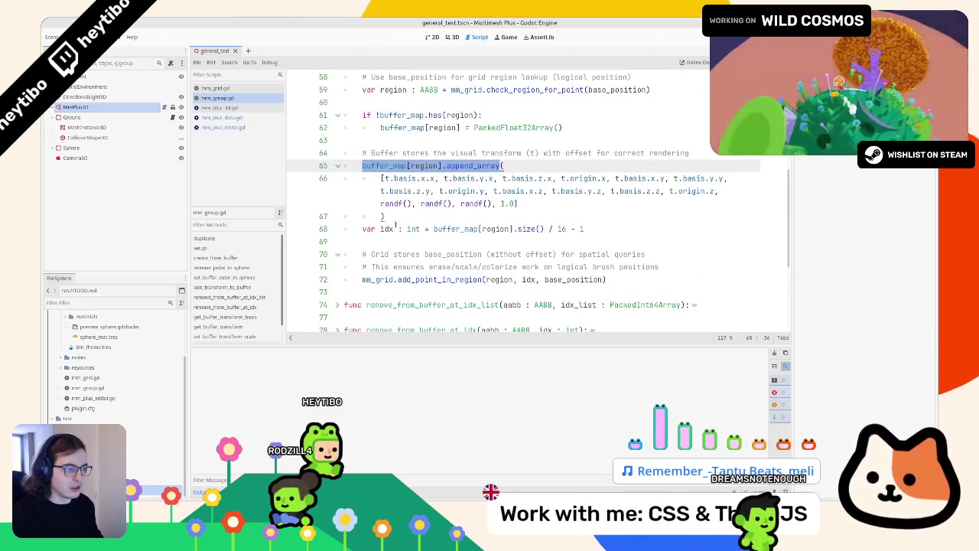
left_click_drag(518, 203, 354, 199)
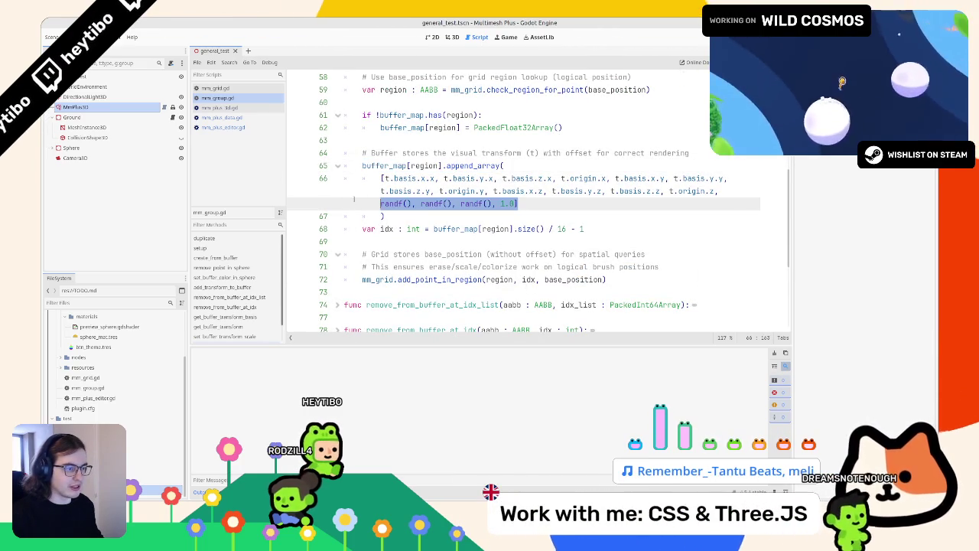
scroll(377, 200, "up", 1)
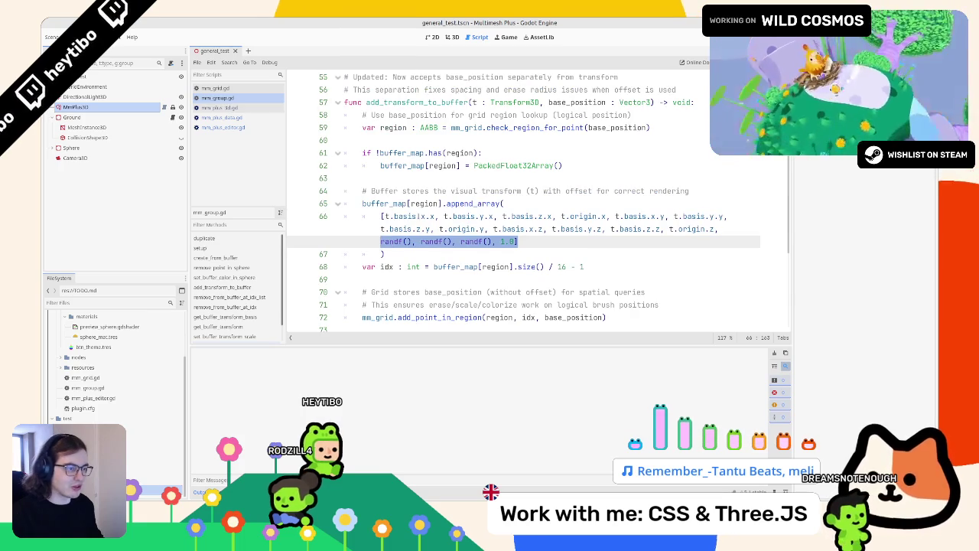
scroll(367, 218, "up", 4)
mouse_move(362, 140)
left_mouse_down()
mouse_move(421, 140)
mouse_move(363, 140)
mouse_move(429, 203)
mouse_move(459, 306)
mouse_move(398, 166)
left_mouse_up()
double_click(407, 254)
left_click(372, 141)
scroll(397, 166, "up", 1)
left_click(399, 178)
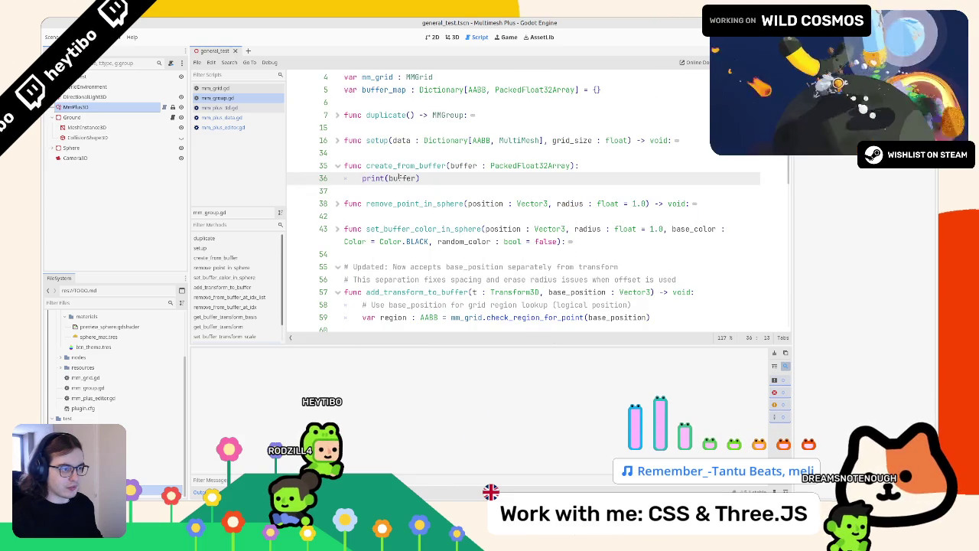
- Search the script for '/' to locate the size() / 16 - 1 index calculation
key("ctrl+f")
type("/ 16")
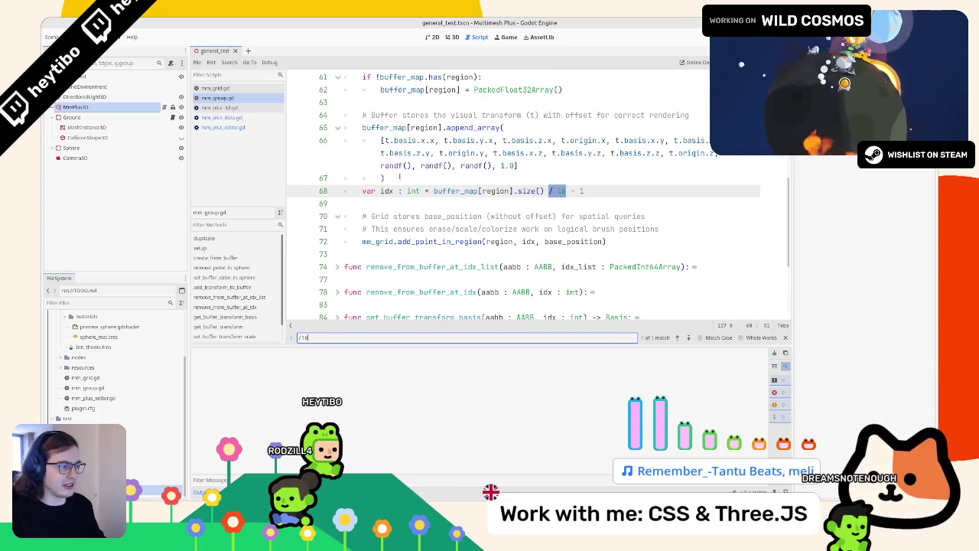
scroll(397, 177, "up", 2)
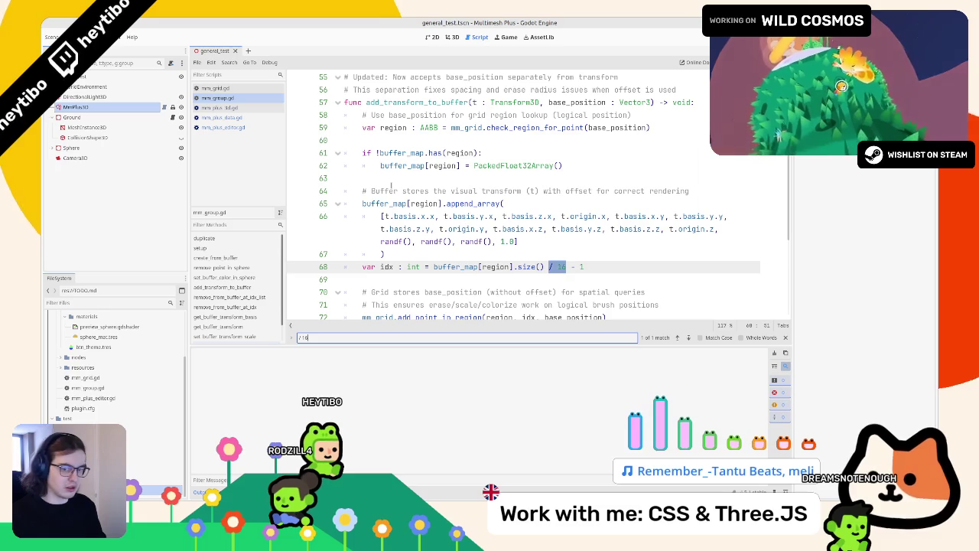
scroll(391, 185, "down", 2)
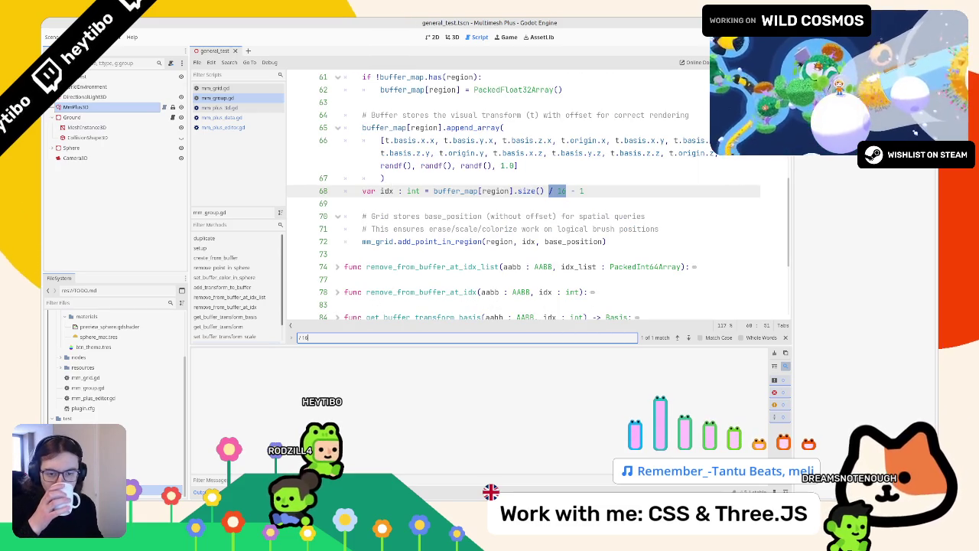
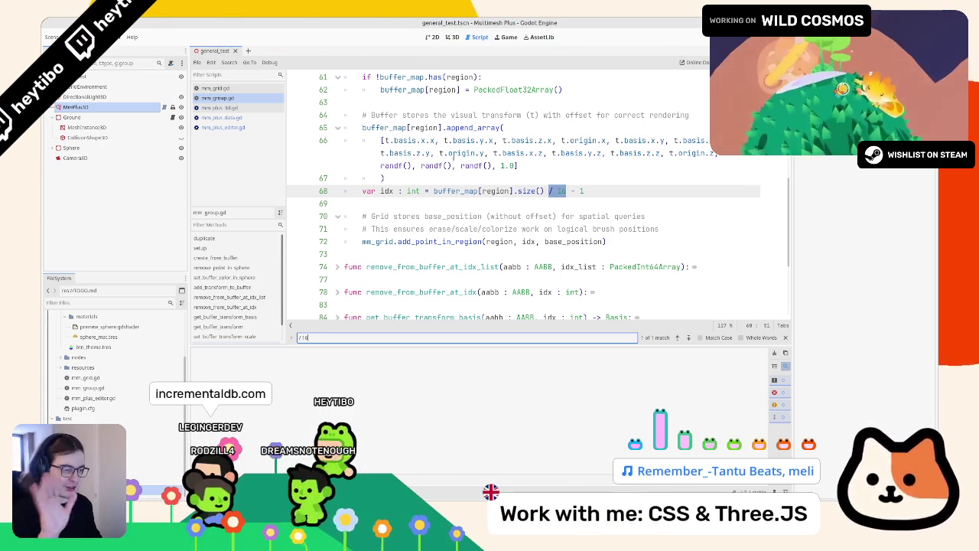
- Close the in-script search and start a Find in Files search for '/ 16' across the project
scroll(512, 206, "up", 2)
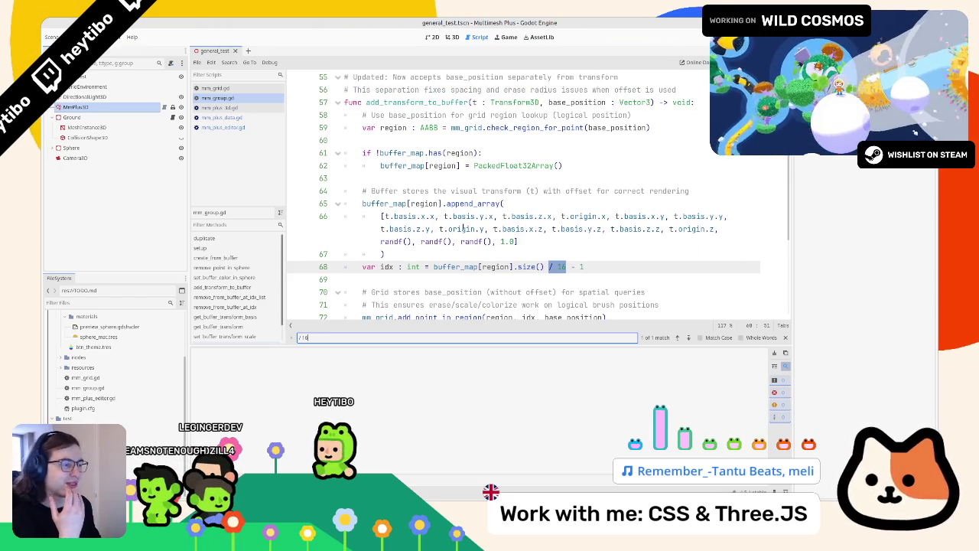
left_click(555, 254)
key("ctrl+f")
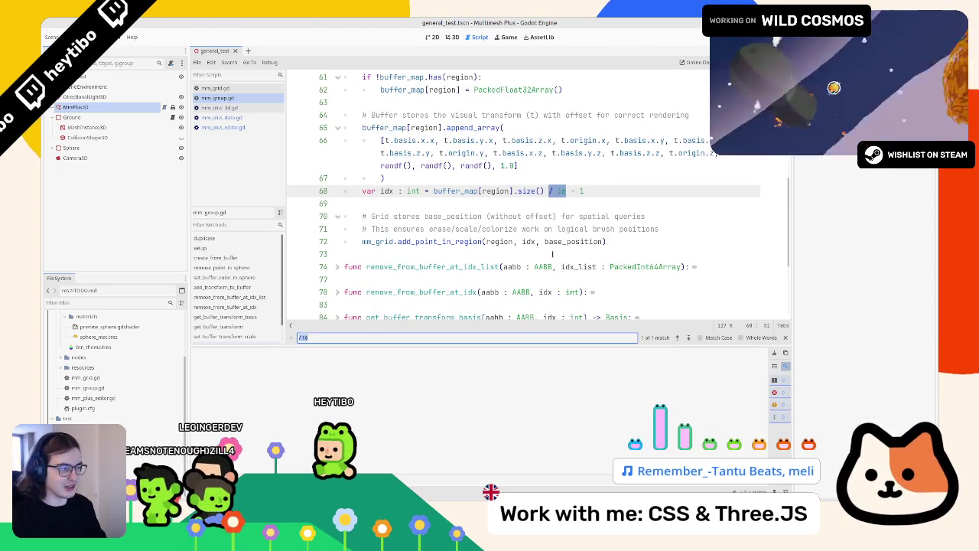
key("Escape")
key("ctrl+shift+f")
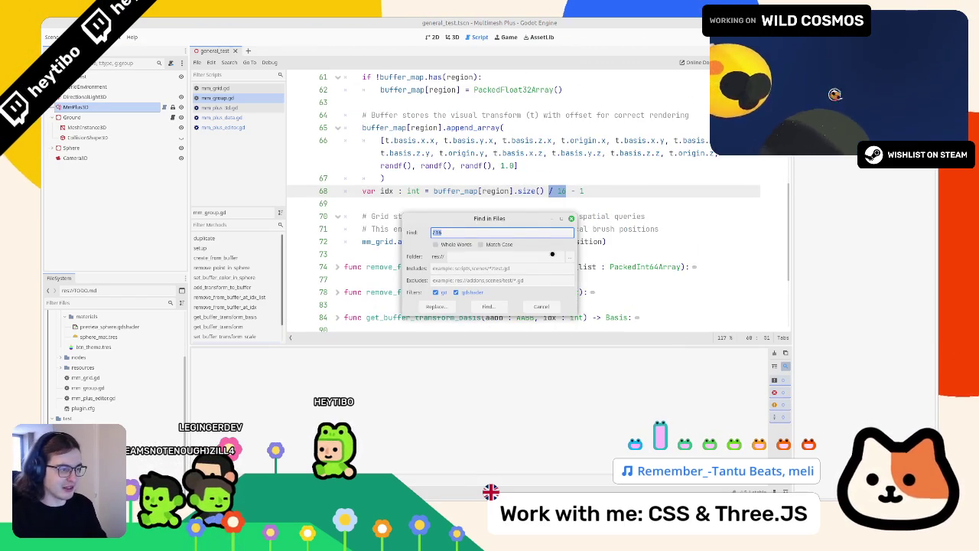
- Run the '/ 16' search and check the line 155 and 151 matches in mm_plus_3d.gd
key("Return")
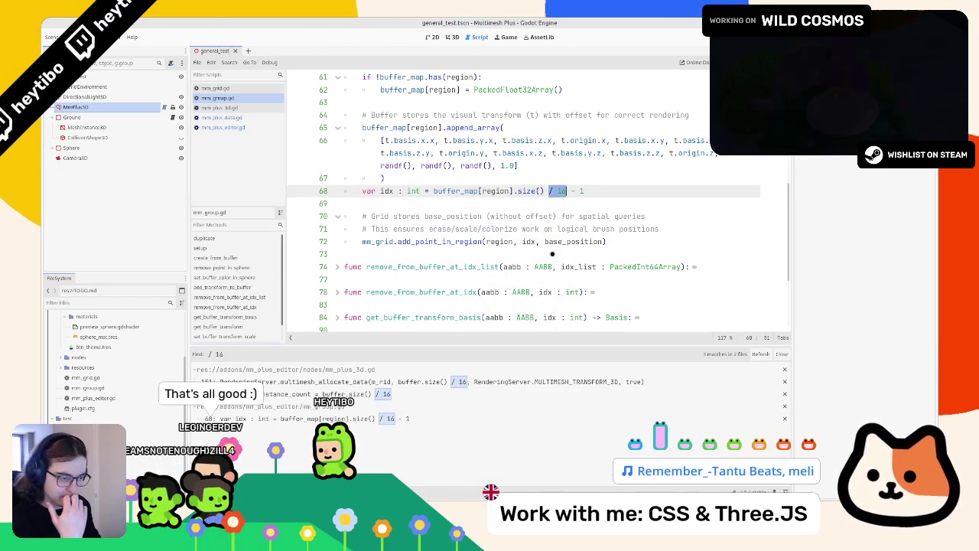
left_click(413, 392)
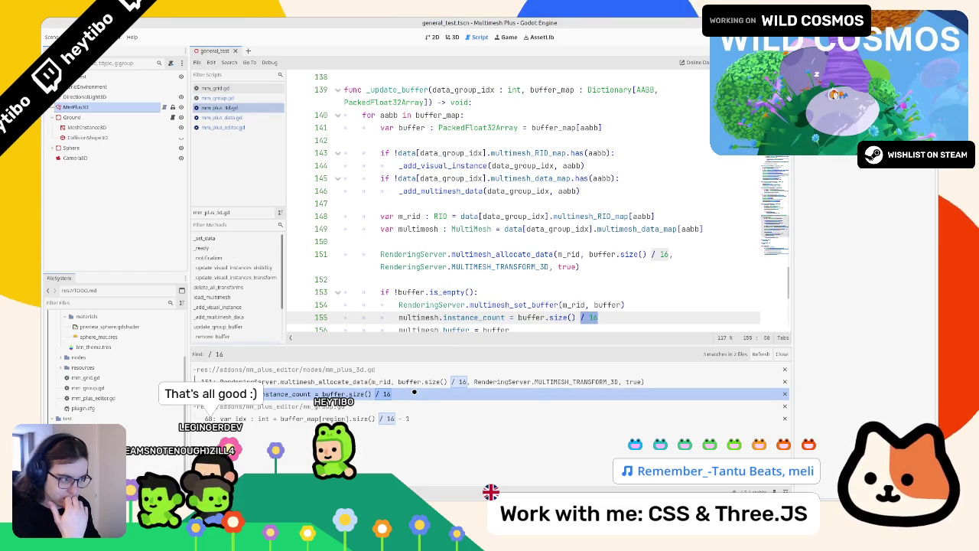
key("Up")
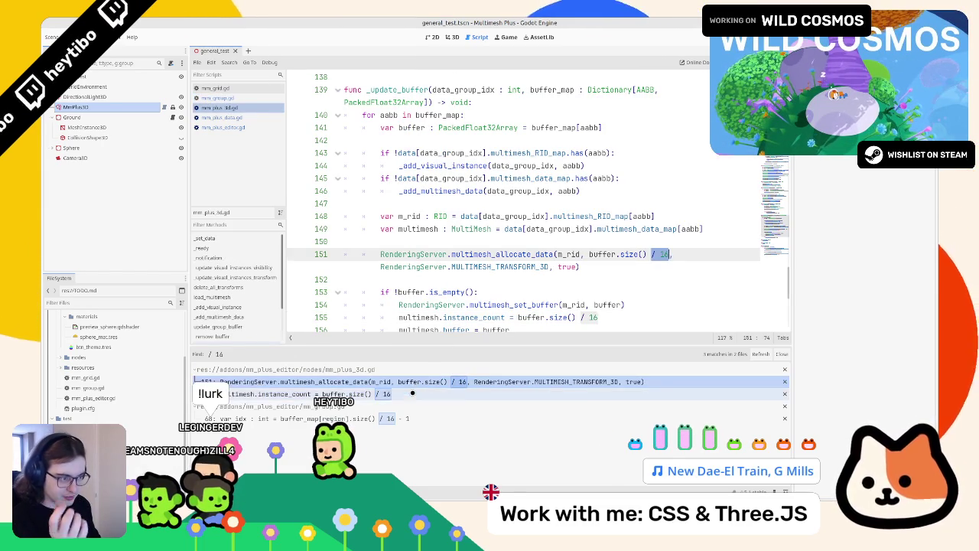
key("Down")
key("Down")
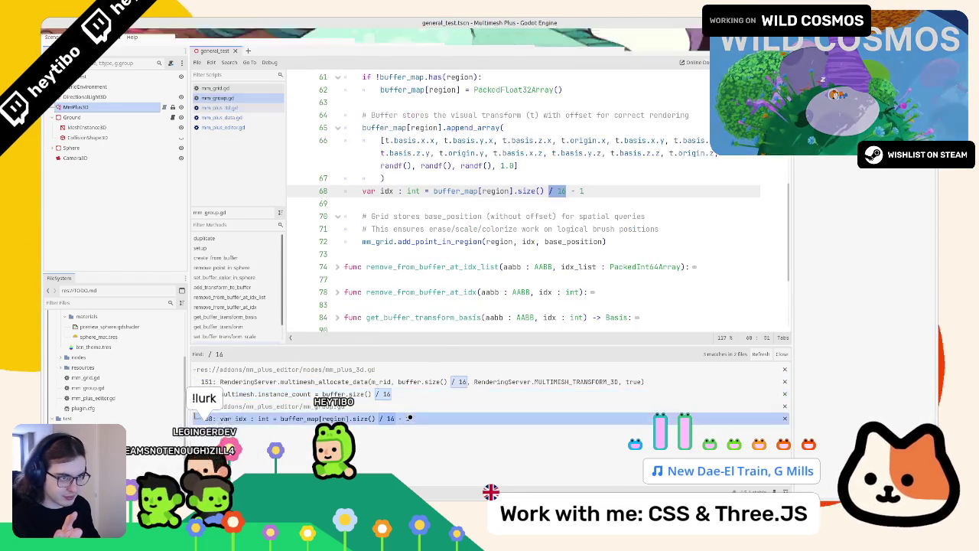
- Go back up mm_group.gd to print(buffer) on line 36
scroll(446, 280, "up", 3)
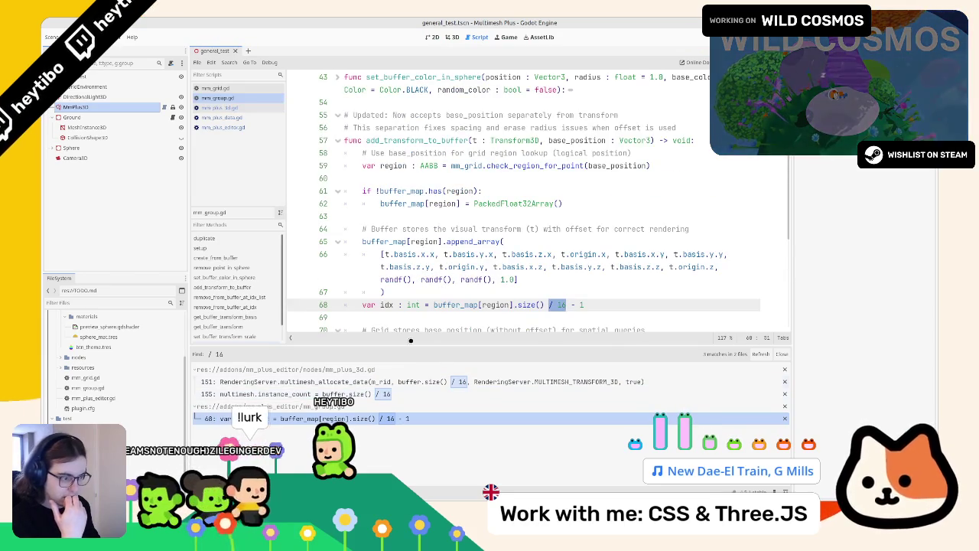
scroll(439, 291, "up", 14)
left_click(416, 217)
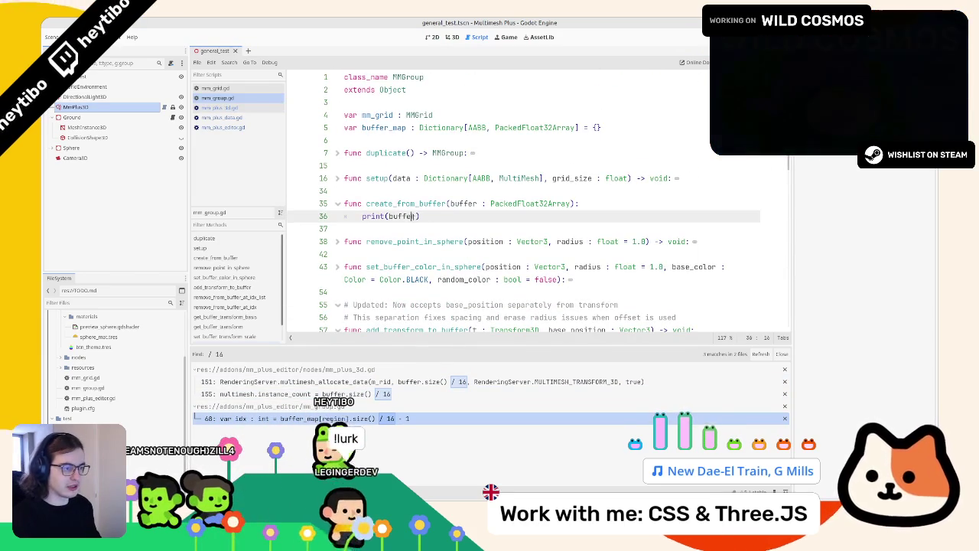
- Change line 36 to print(buffer.size() / 16)
type("ize(")
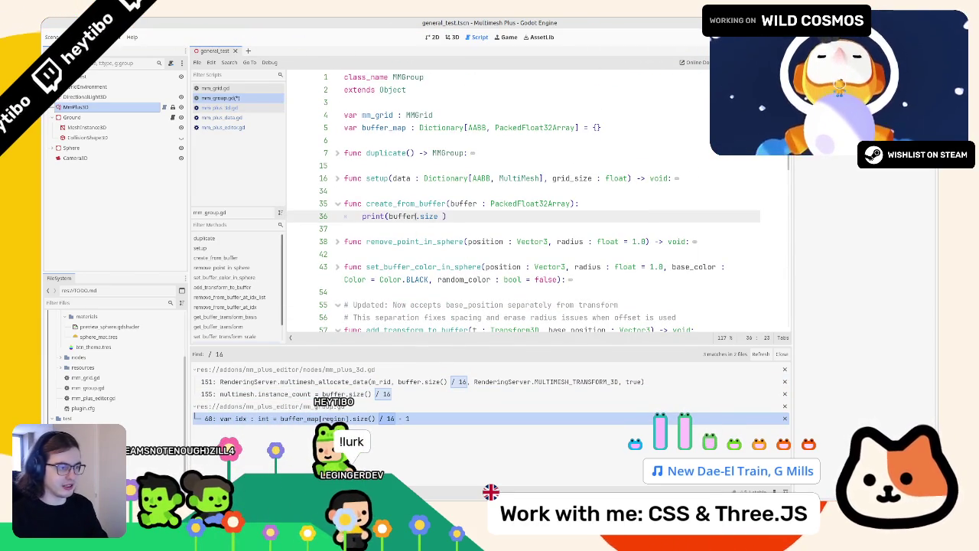
left_click(92, 106)
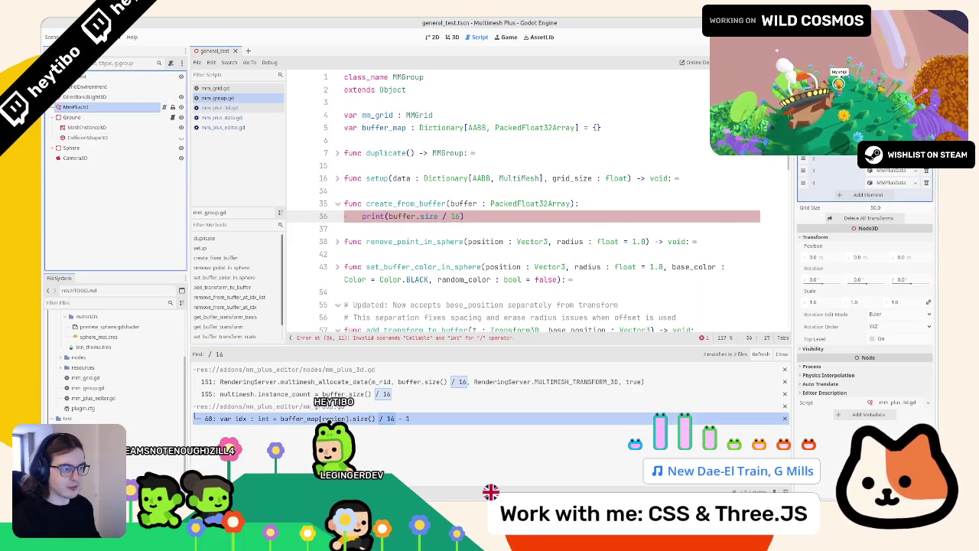
mouse_move(430, 217)
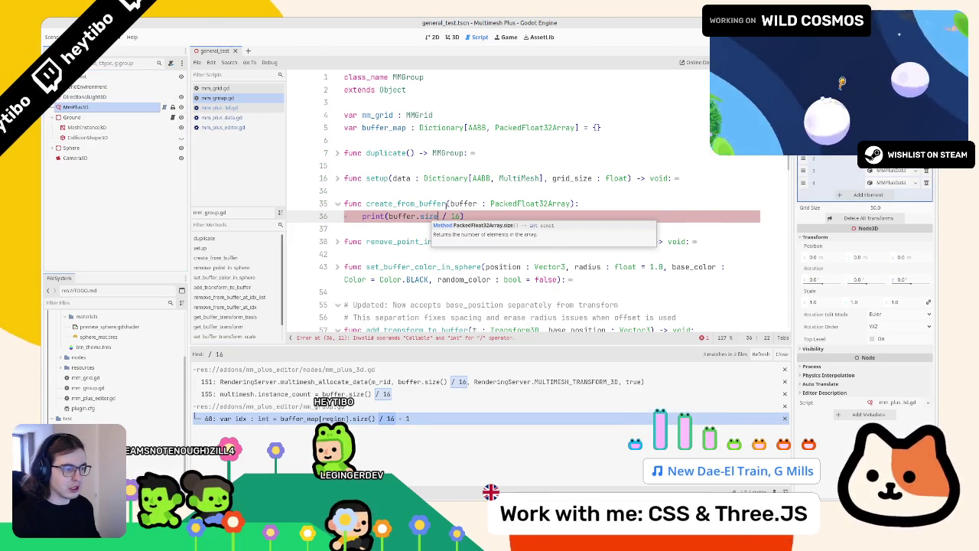
scroll(446, 205, "down", 5)
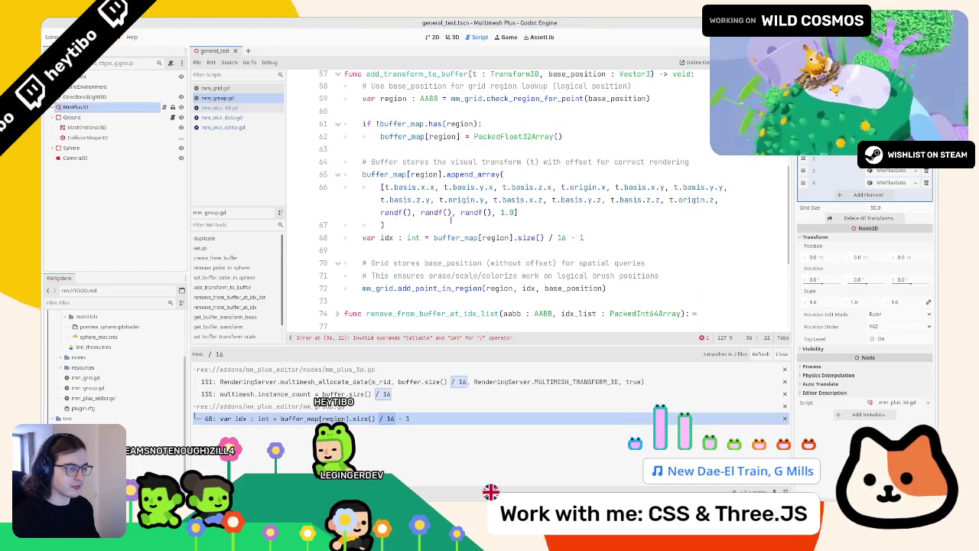
scroll(450, 221, "up", 4)
scroll(447, 219, "down", 2)
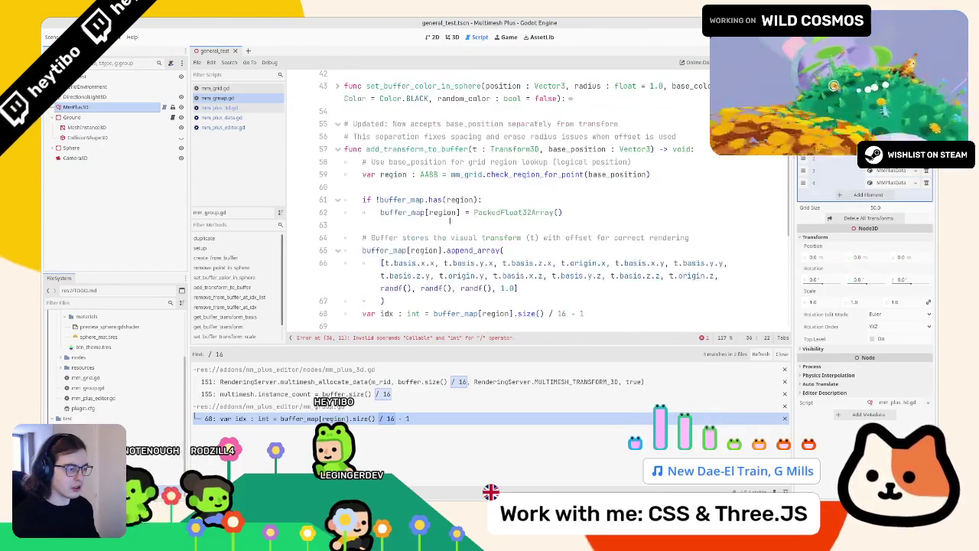
scroll(442, 218, "up", 4)
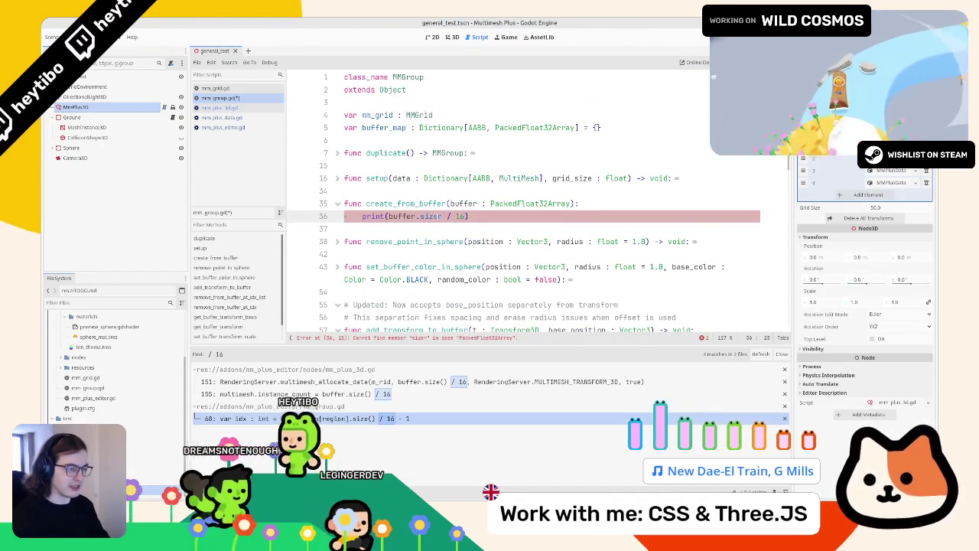
type("(")
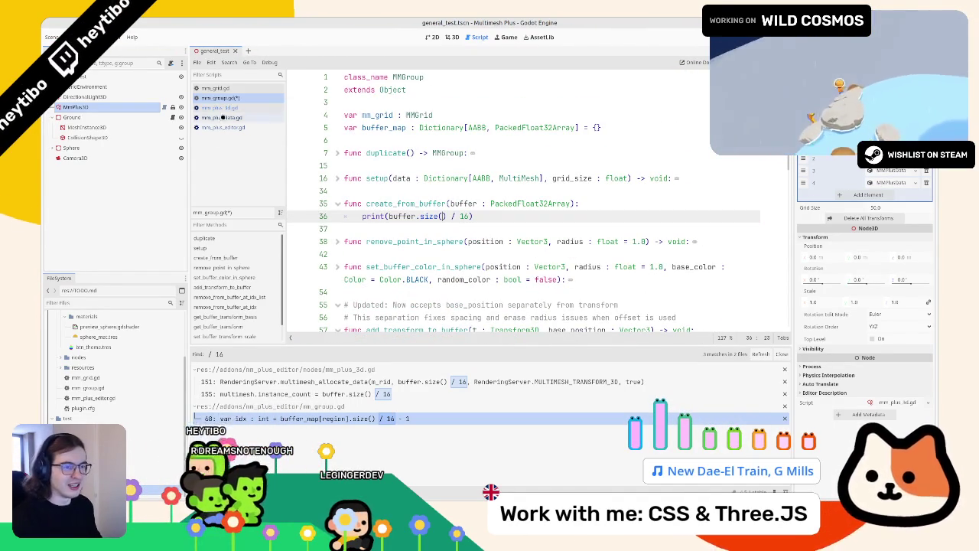
- Save and run with F5 to view the printed counts, then clear the Output log
left_click(99, 106)
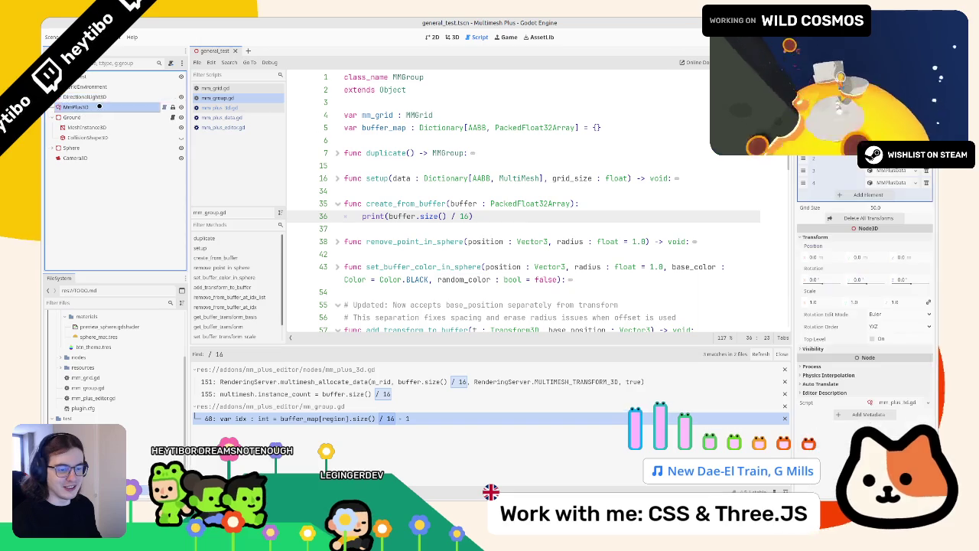
key("F5")
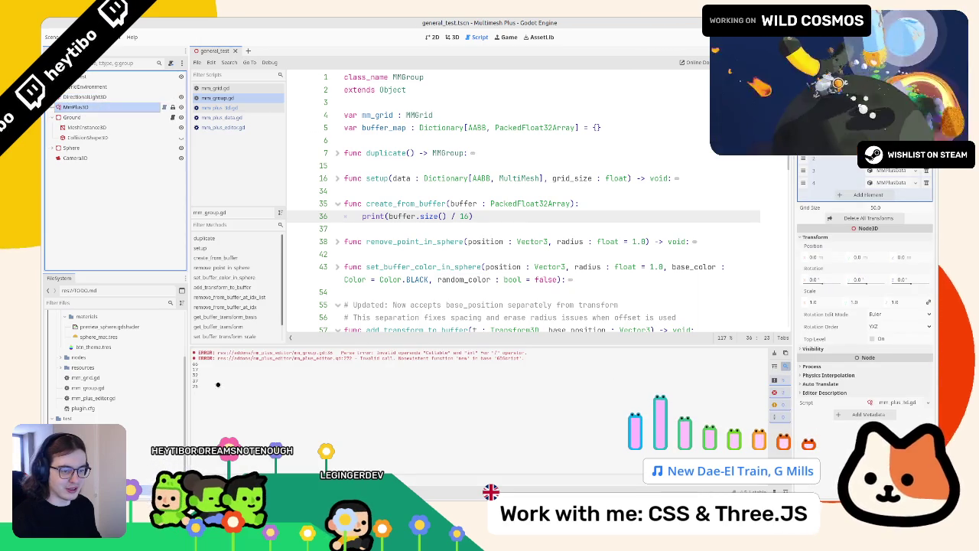
left_click(772, 352)
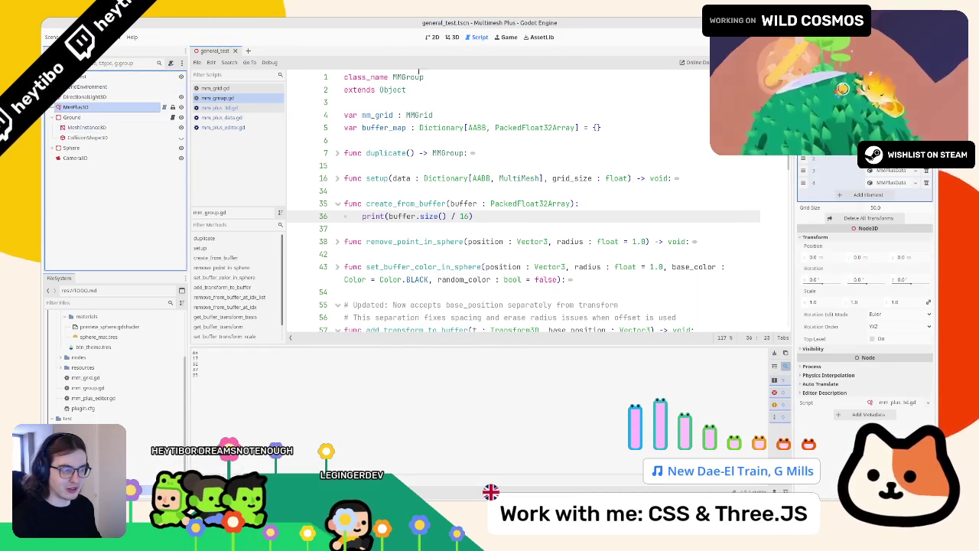
- Inspect the scattered meshes in the 3D view, then select buffer.size() / 16 back in the script
left_click(453, 37)
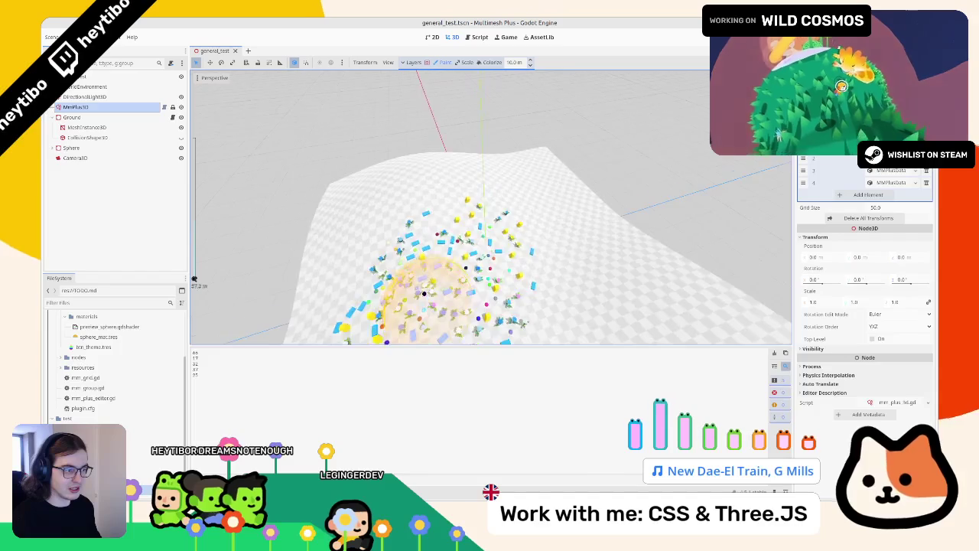
scroll(539, 274, "up", 5)
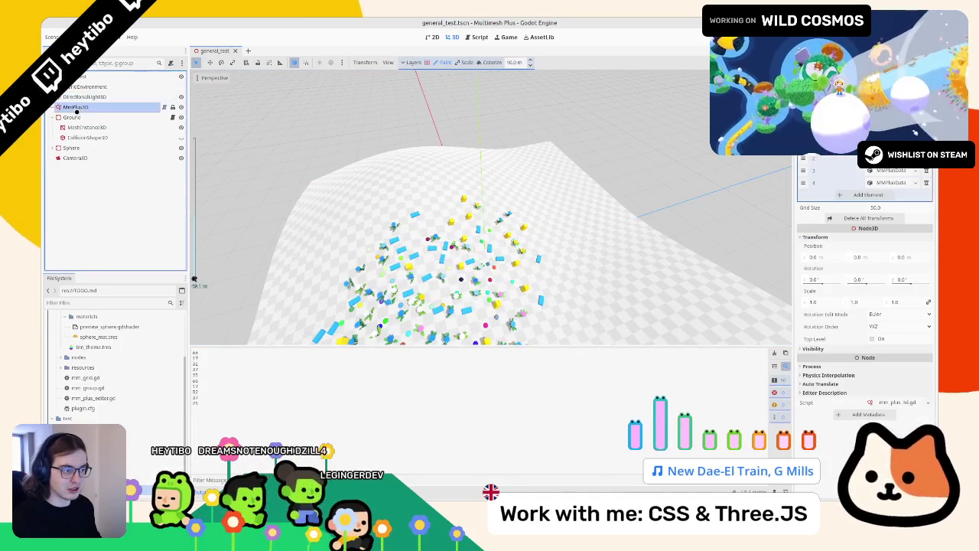
left_click(473, 37)
left_click_drag(388, 216, 472, 216)
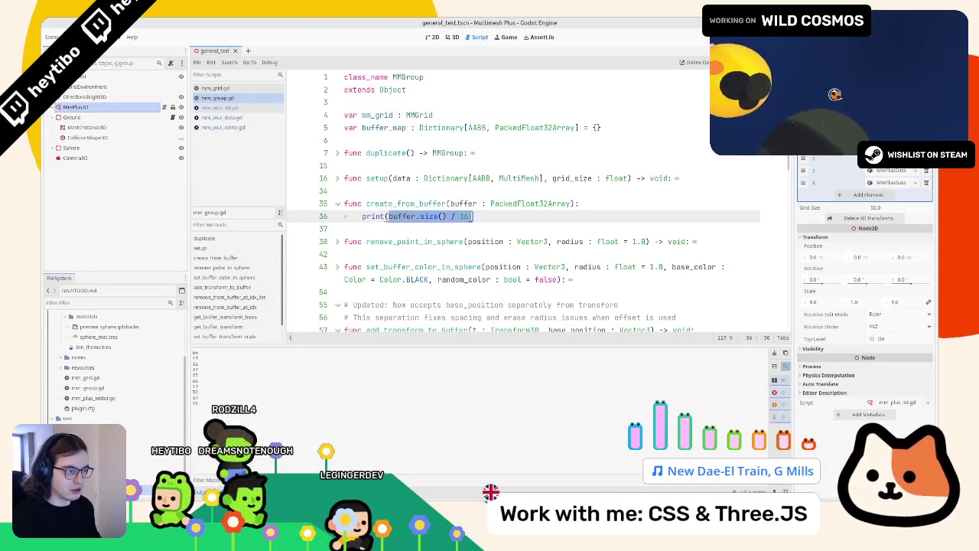
left_click_drag(363, 216, 473, 216)
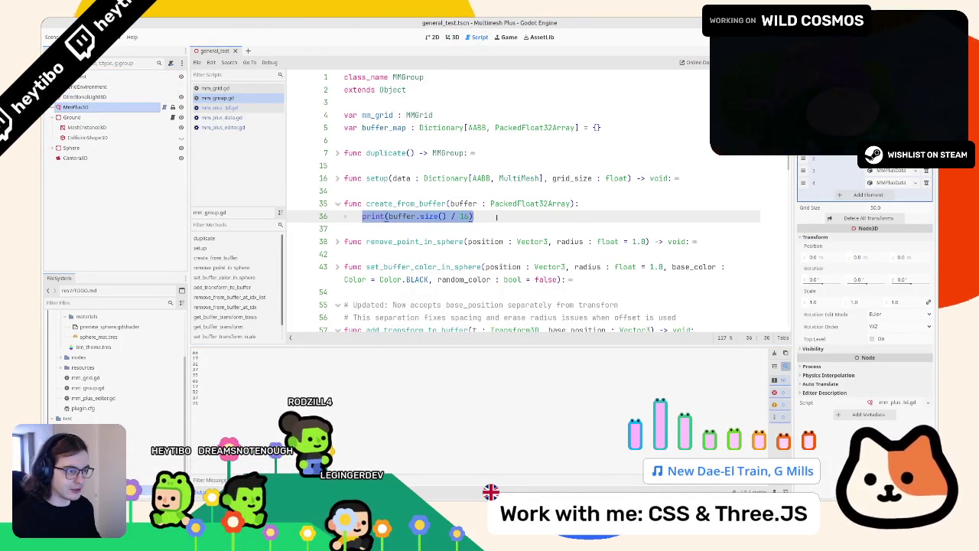
scroll(484, 227, "down", 3)
scroll(484, 227, "up", 2)
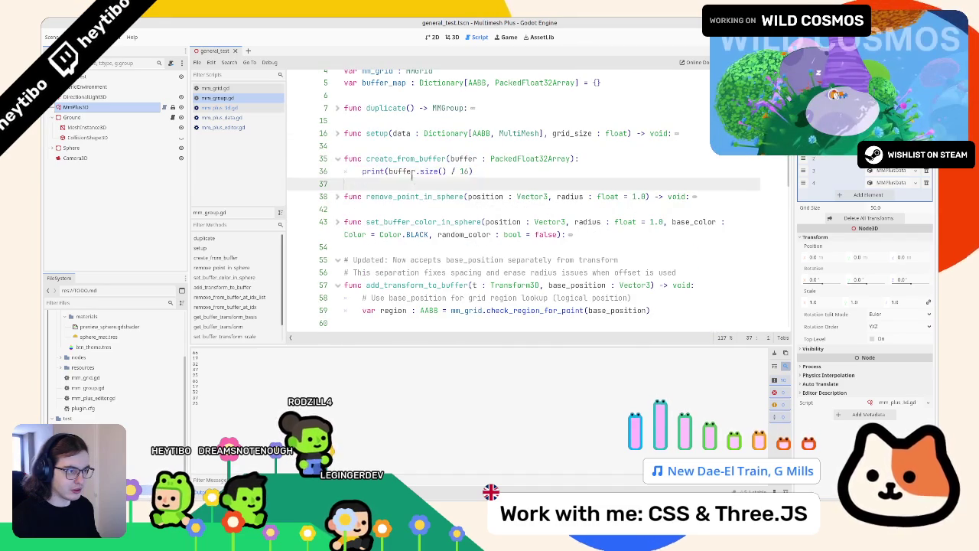
left_click_drag(388, 172, 447, 172)
scroll(493, 159, "down", 4)
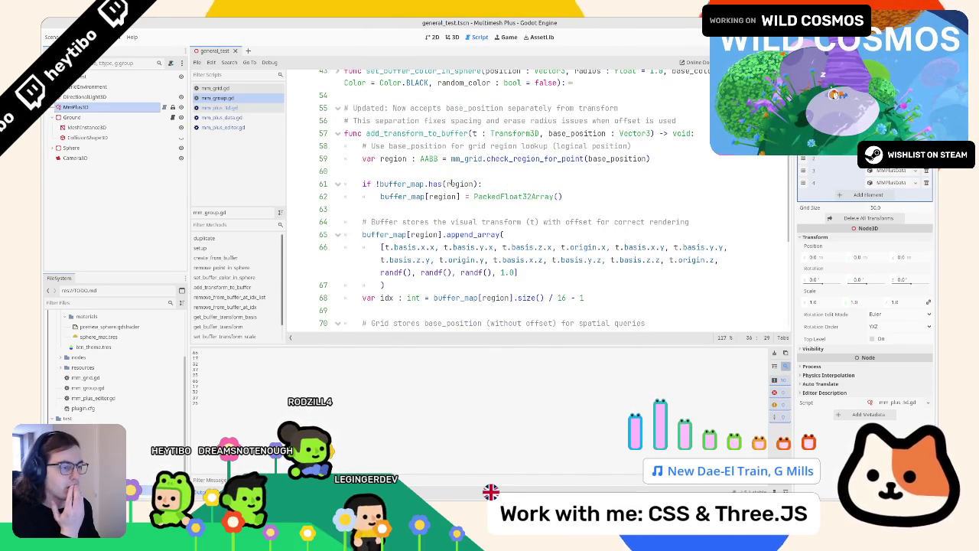
left_click(470, 246)
left_click(465, 235)
triple_click(466, 235)
mouse_move(466, 235)
left_mouse_down()
mouse_move(444, 298)
mouse_move(440, 285)
left_mouse_up()
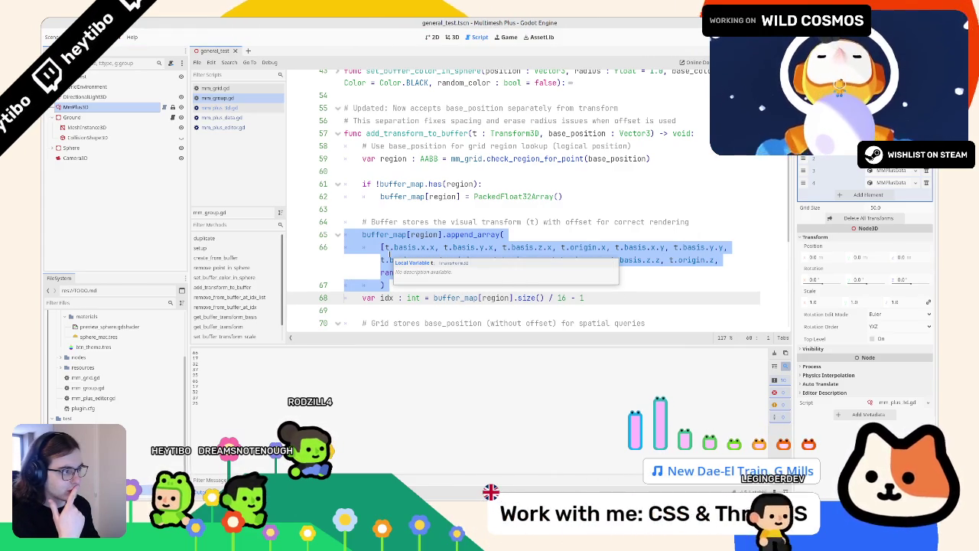
scroll(390, 254, "down", 3)
scroll(375, 253, "up", 3)
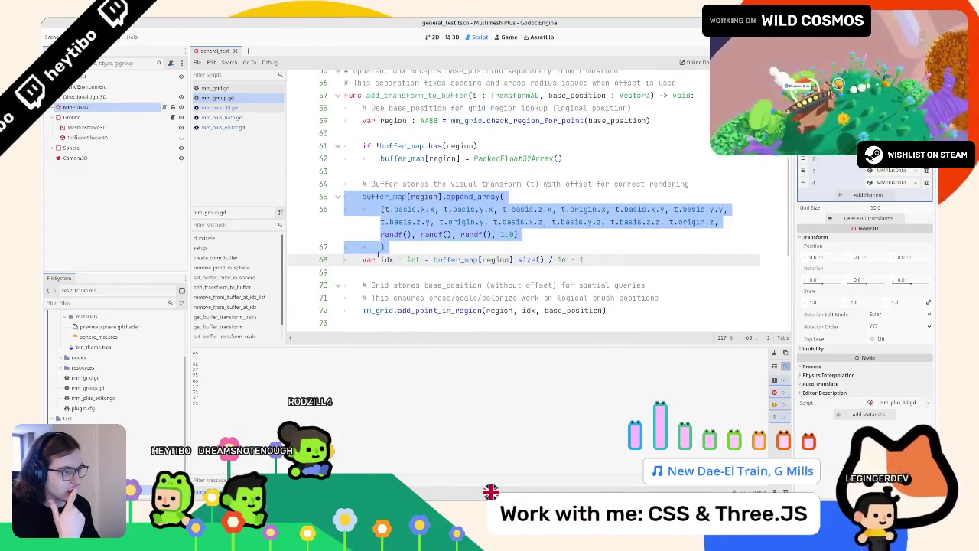
scroll(369, 246, "up", 1)
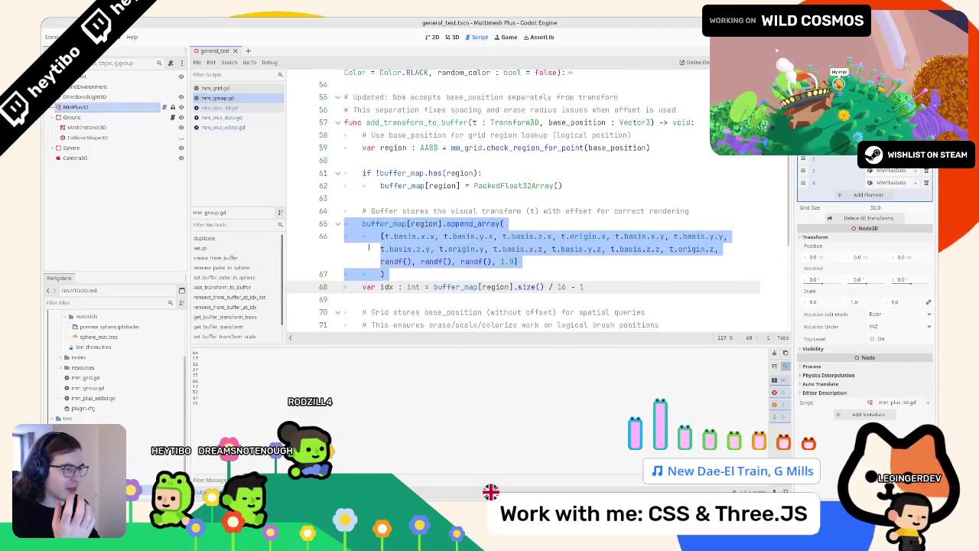
scroll(365, 248, "down", 4)
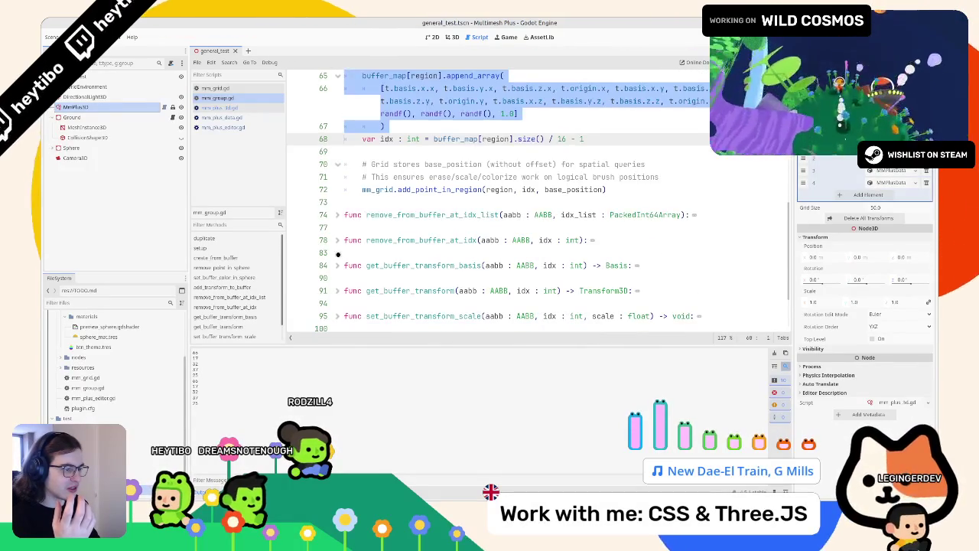
left_click(337, 265)
left_click(337, 265)
left_click(337, 240)
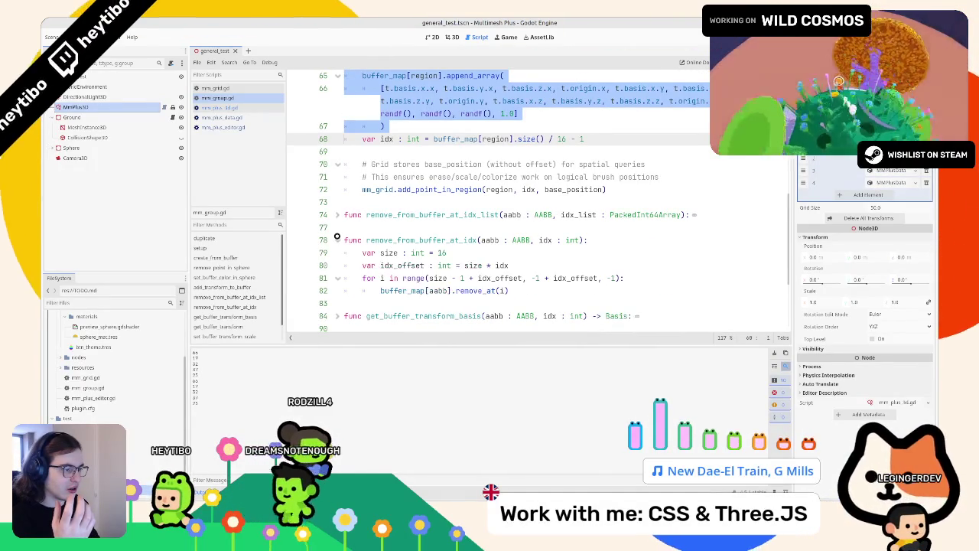
left_click(337, 240)
scroll(337, 245, "up", 2)
left_click(337, 269, "shift")
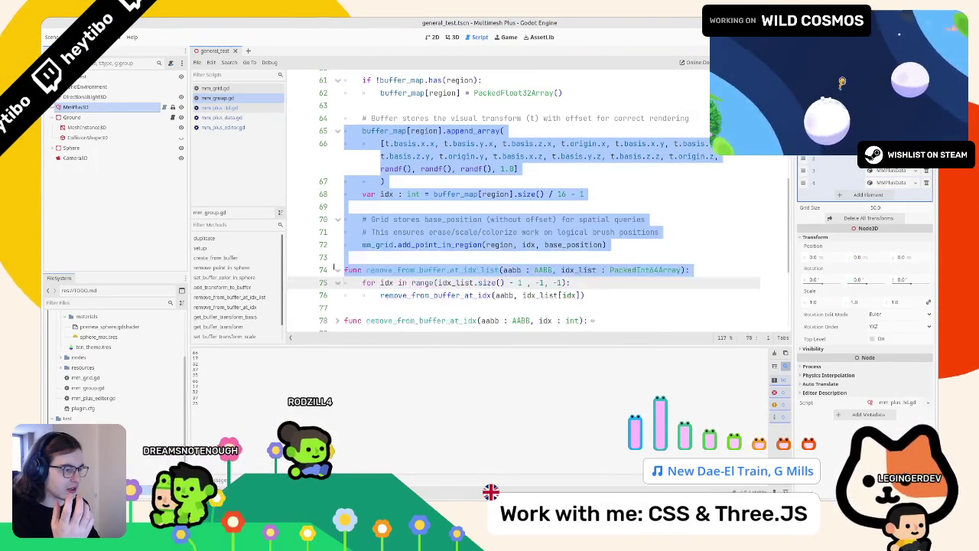
left_click(337, 269)
left_click(334, 266)
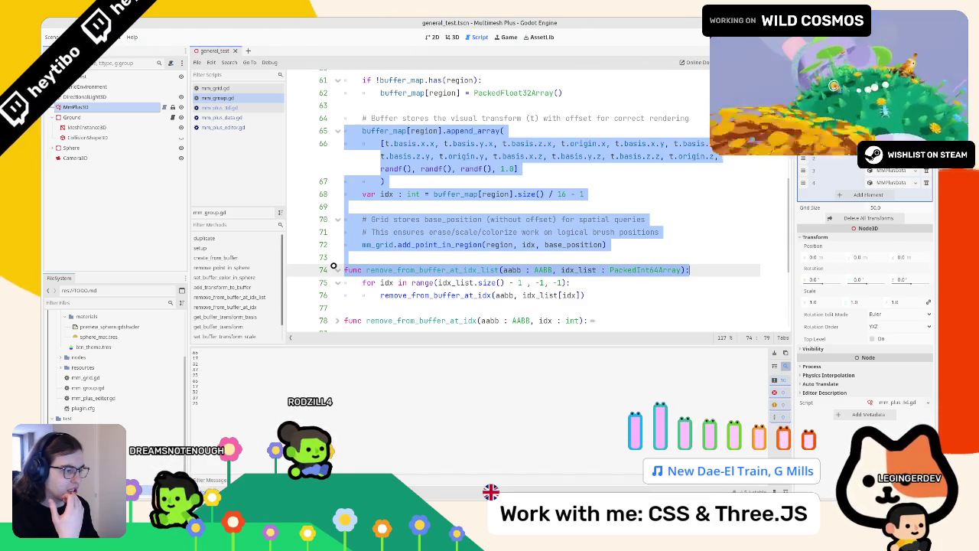
left_click(333, 265)
scroll(334, 266, "down", 3)
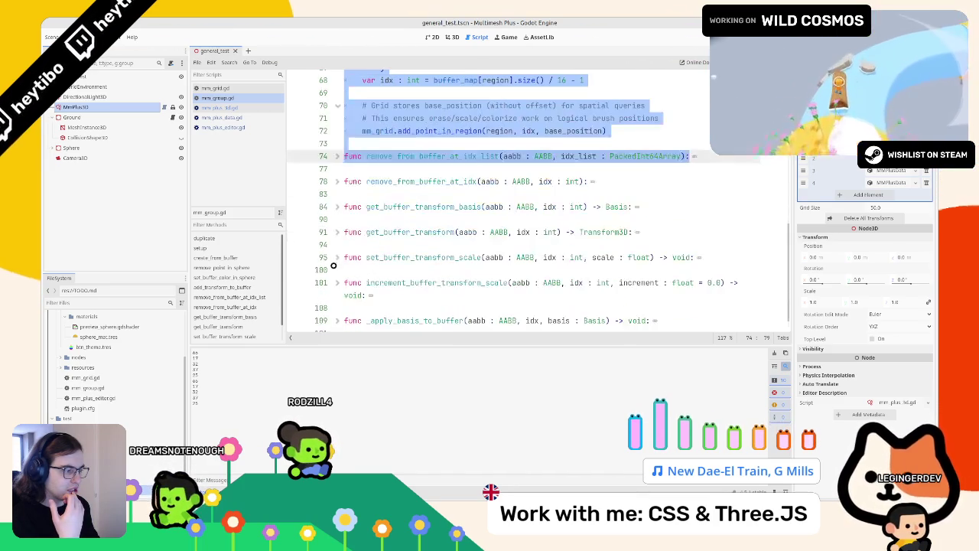
left_click(337, 258)
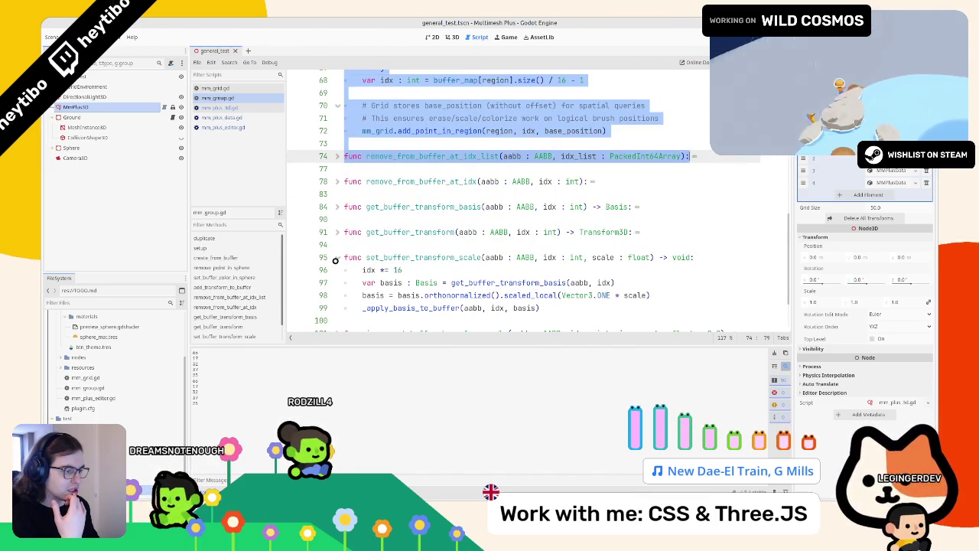
left_click(335, 259)
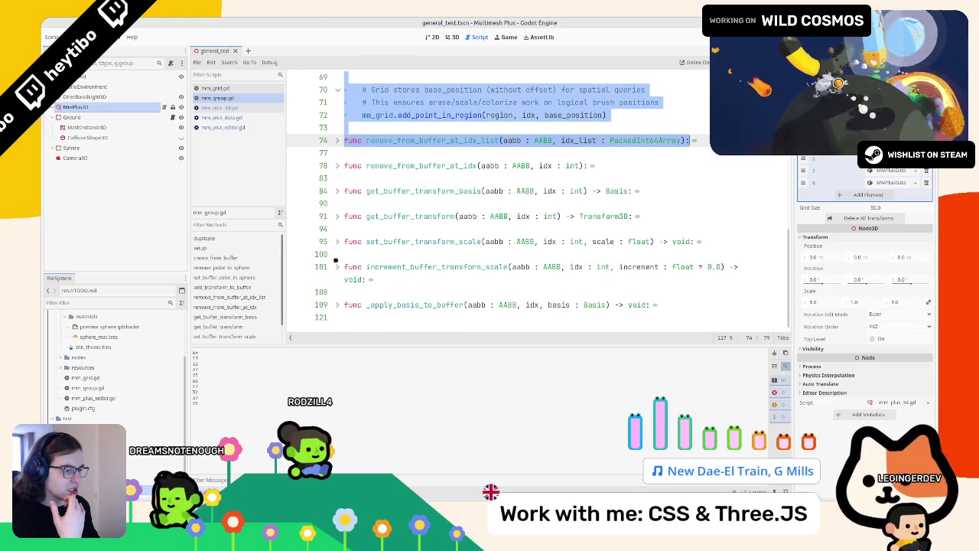
left_click(337, 305)
scroll(338, 298, "down", 3)
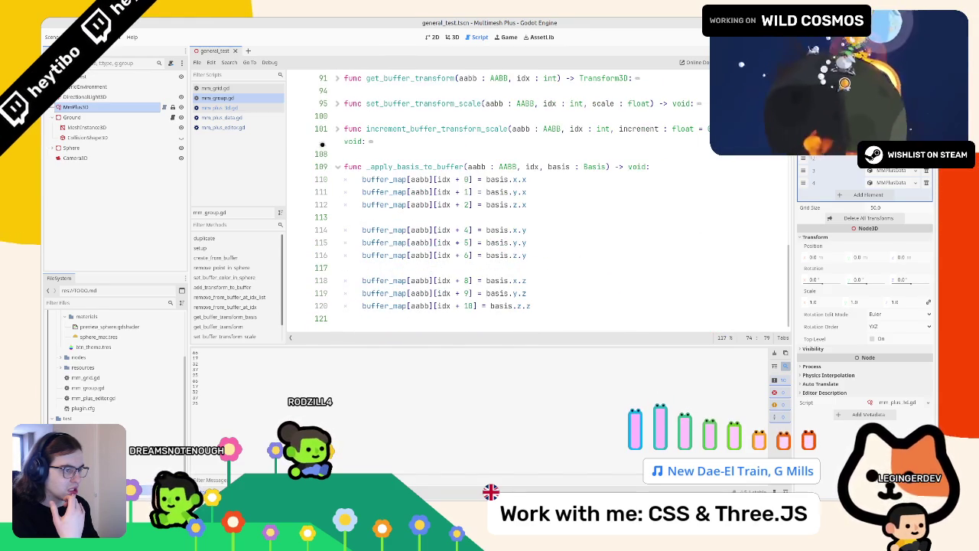
left_click_drag(335, 175, 341, 77)
left_click(341, 140)
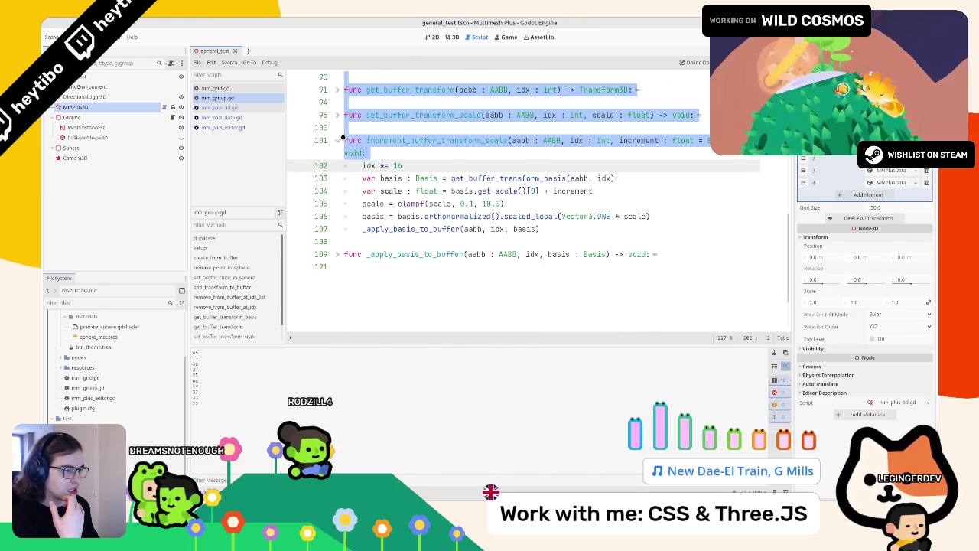
left_click(361, 178)
left_click(337, 140)
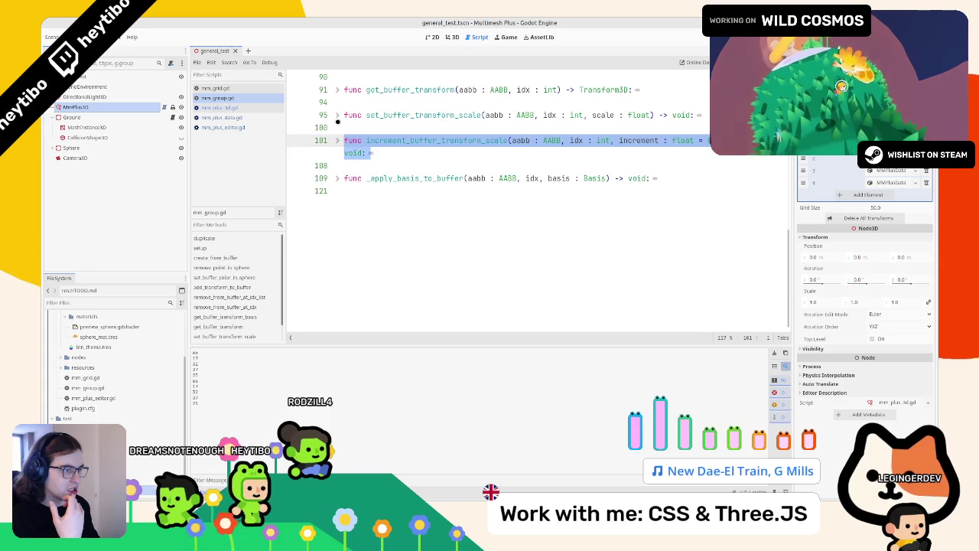
left_click(337, 116)
double_click(397, 128)
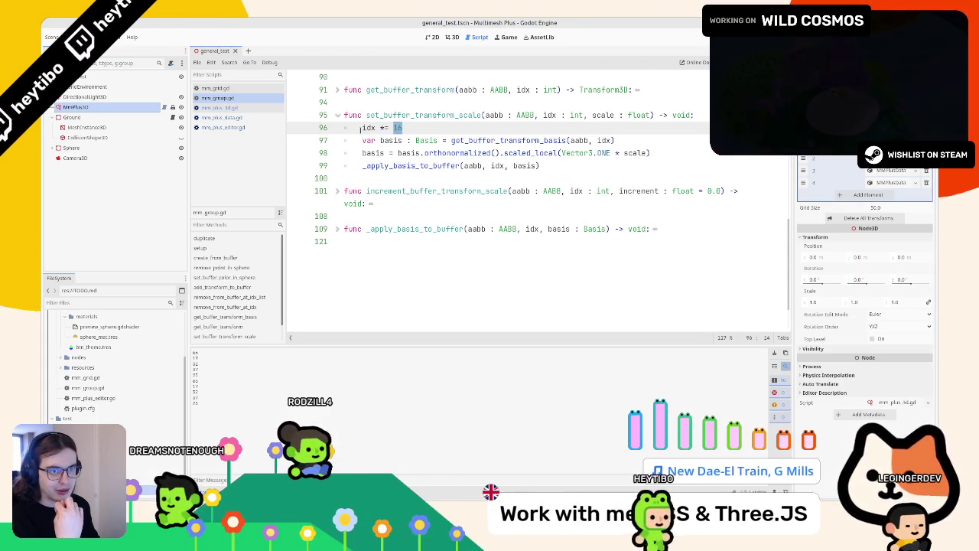
left_click(337, 114)
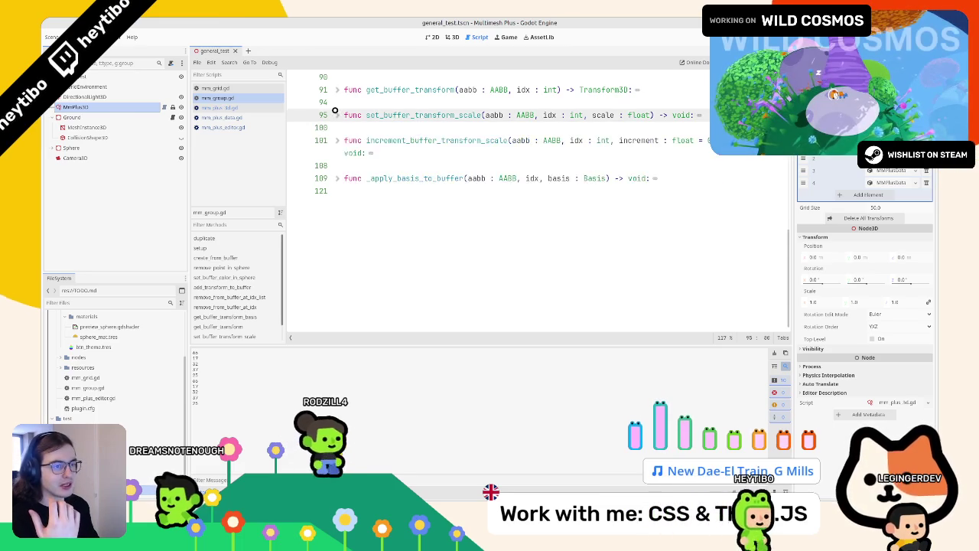
scroll(337, 214, "up", 10)
scroll(337, 215, "up", 2)
scroll(382, 176, "down", 2)
double_click(406, 156)
mouse_move(405, 156)
left_mouse_down()
mouse_move(551, 170)
mouse_move(462, 180)
mouse_move(511, 180)
left_mouse_up()
left_click(533, 192)
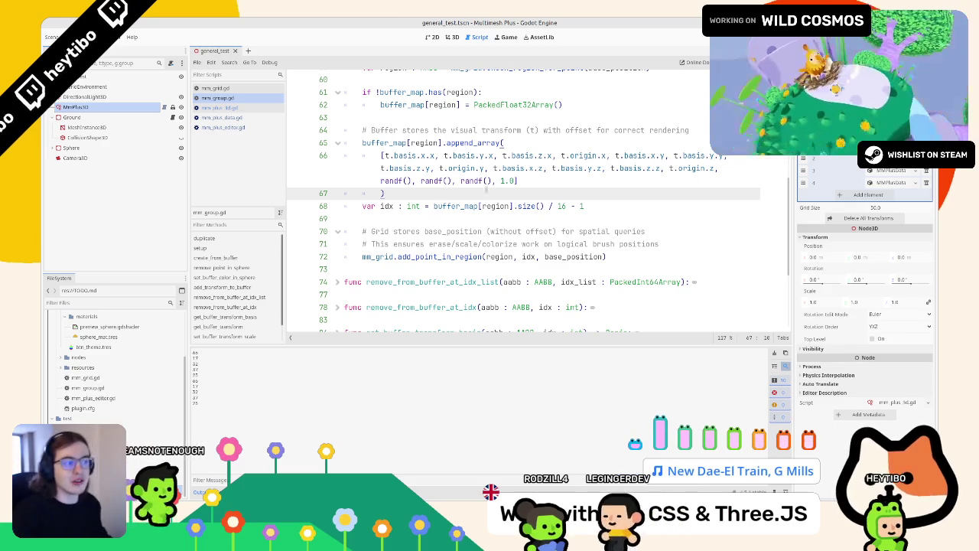
left_click_drag(517, 181, 374, 181)
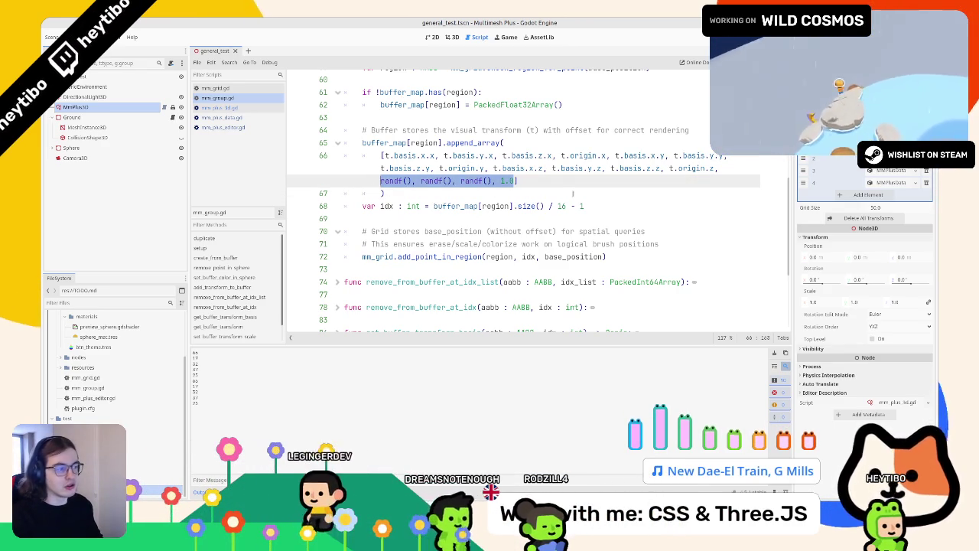
double_click(562, 206)
left_click(557, 181)
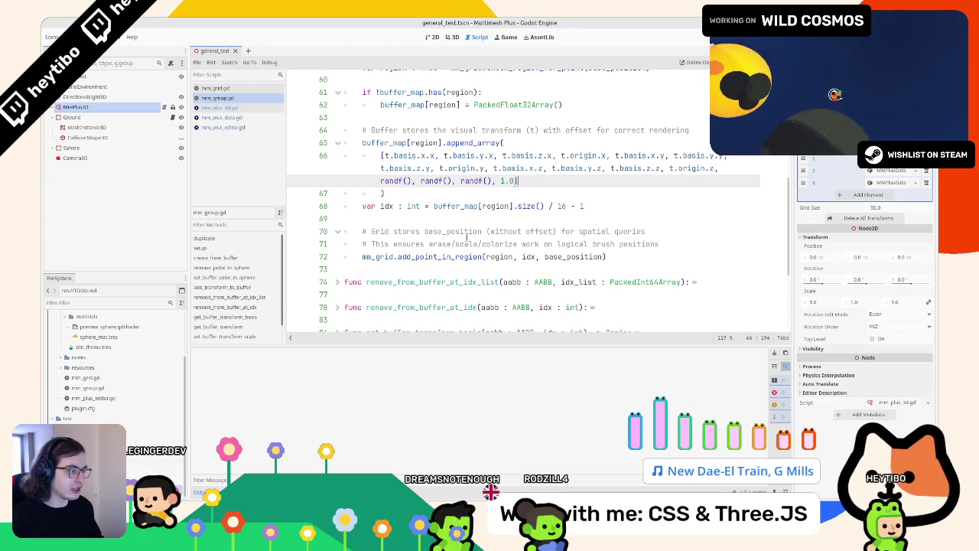
scroll(466, 237, "up", 7)
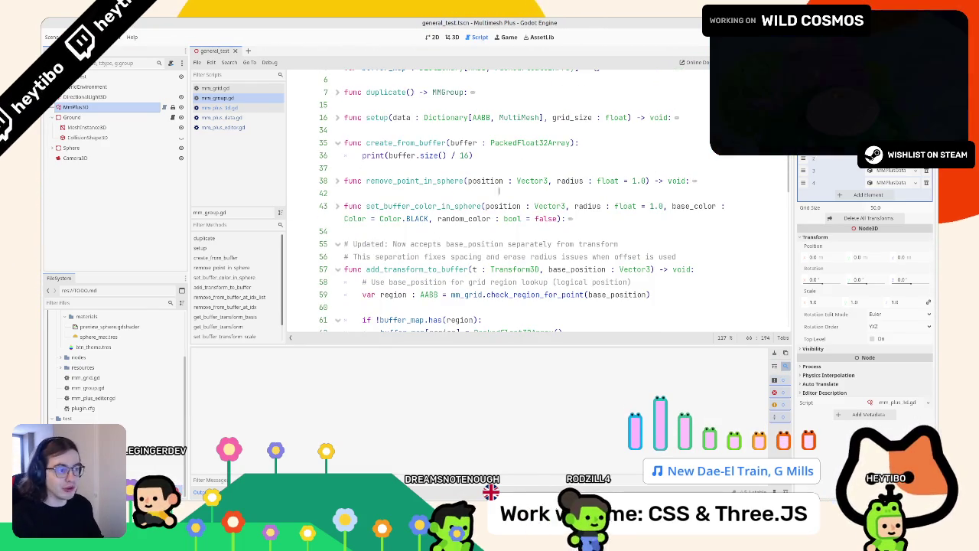
left_click(119, 117)
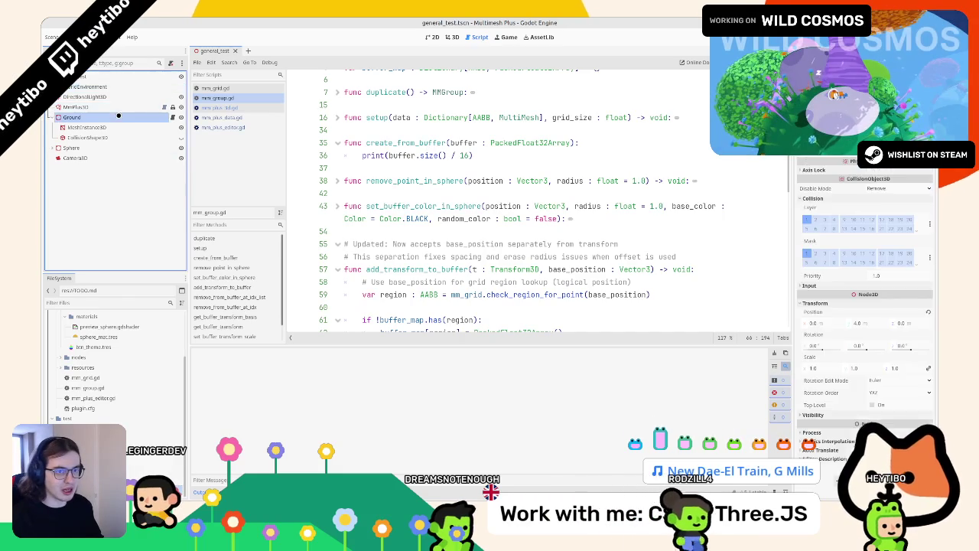
left_click(115, 107)
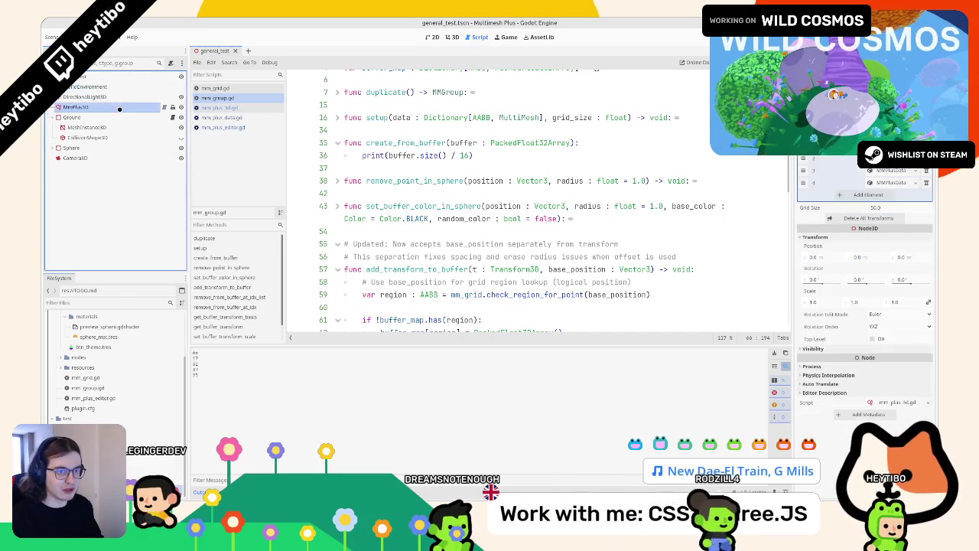
left_click(406, 142)
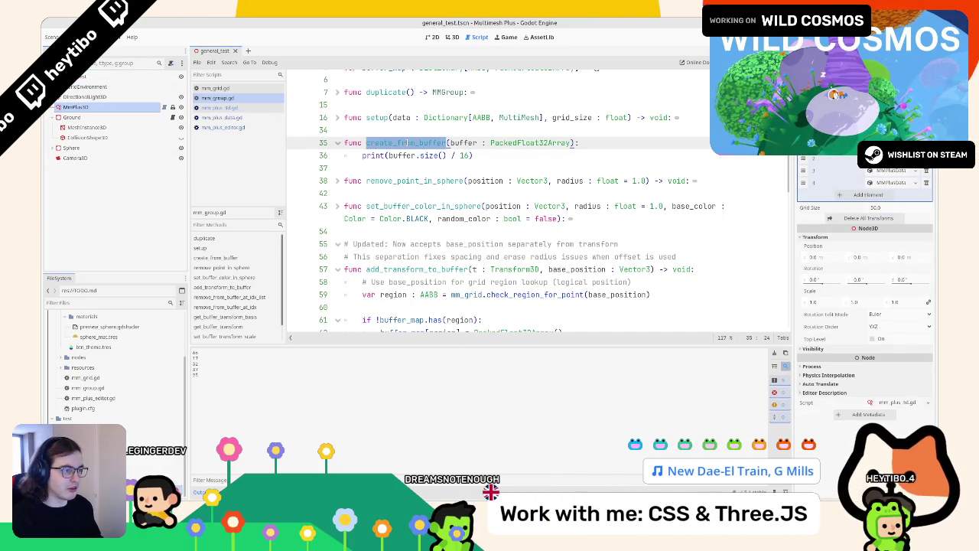
left_click(401, 150)
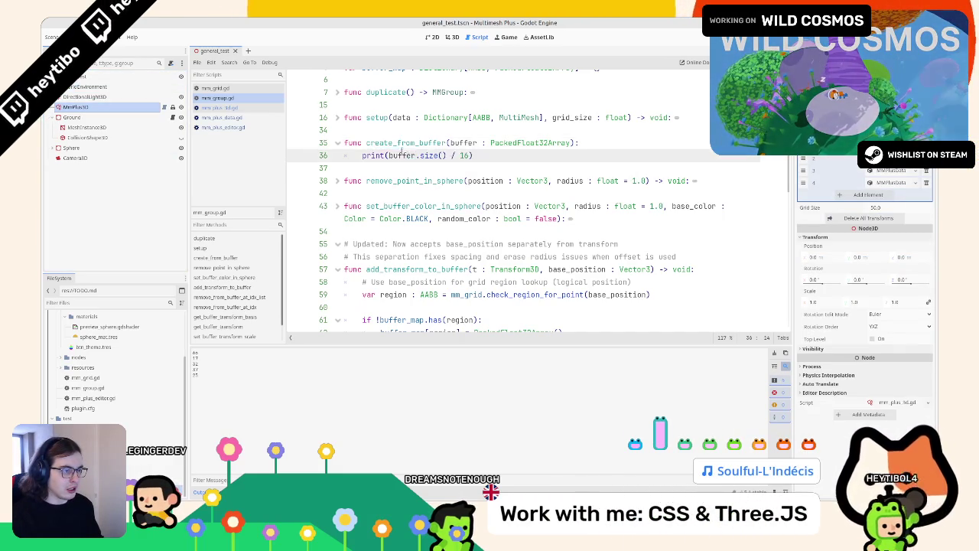
scroll(463, 155, "down", 3)
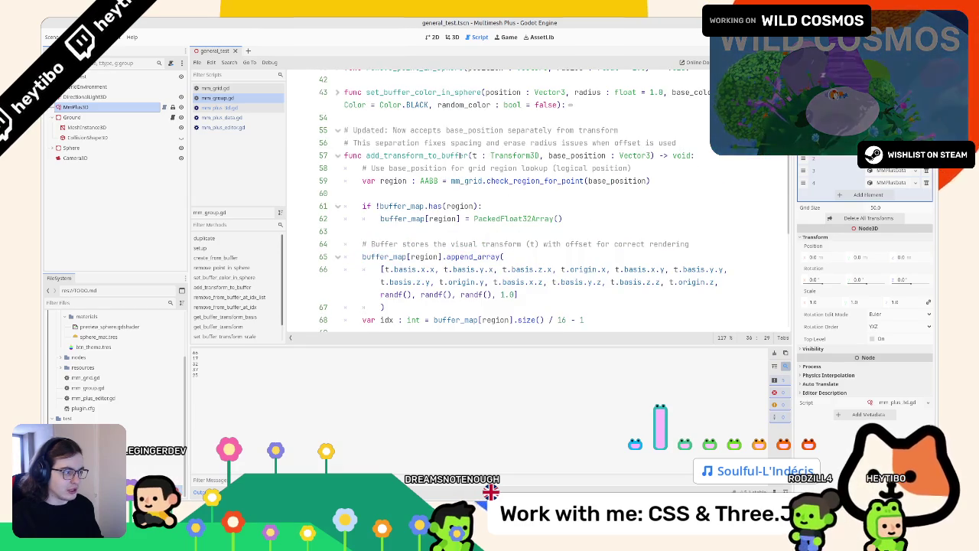
scroll(459, 155, "up", 2)
scroll(447, 157, "down", 2)
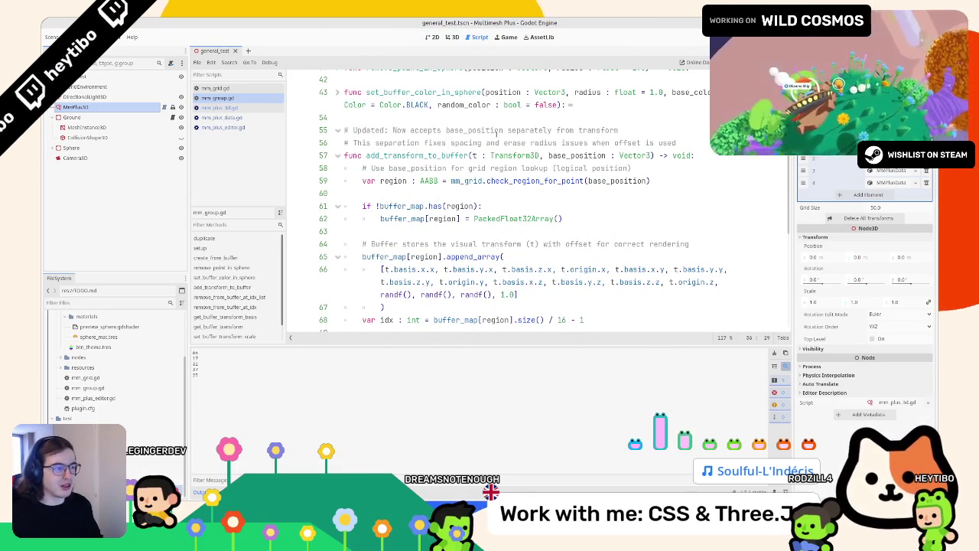
scroll(496, 134, "down", 1)
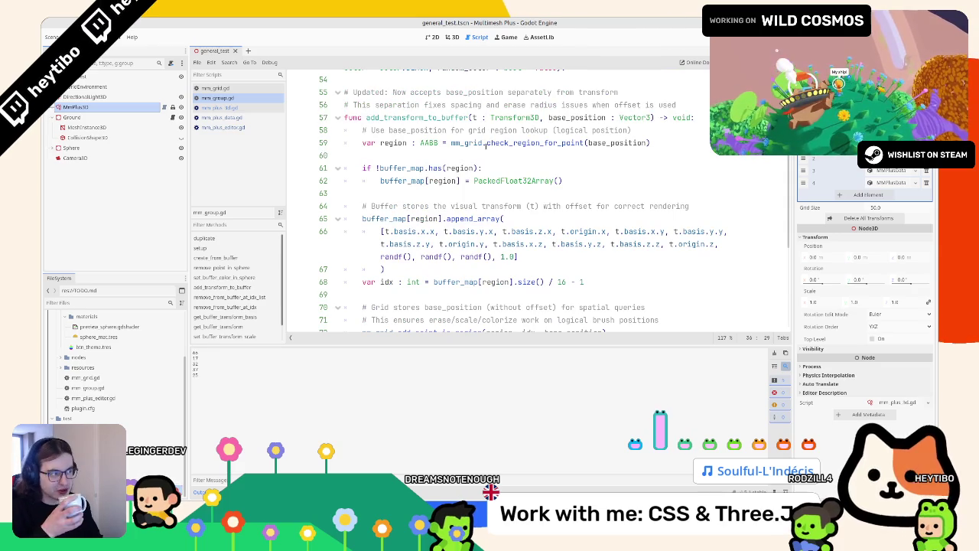
mouse_move(486, 145)
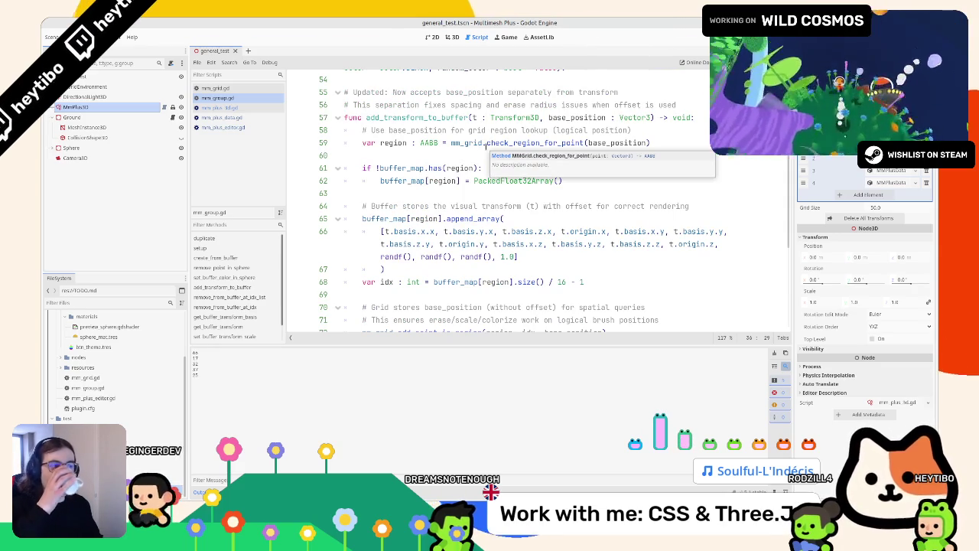
scroll(474, 145, "up", 1)
scroll(463, 137, "up", 5)
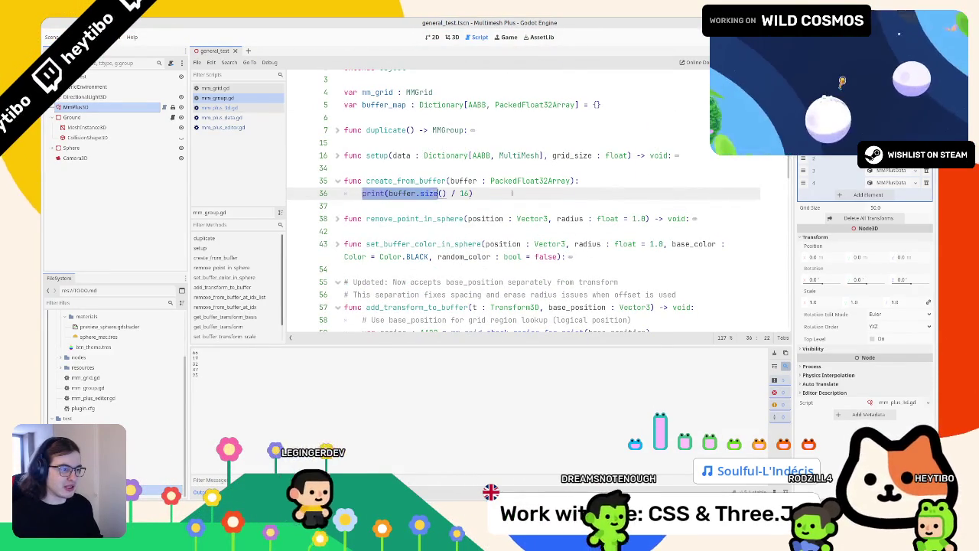
scroll(464, 150, "down", 3)
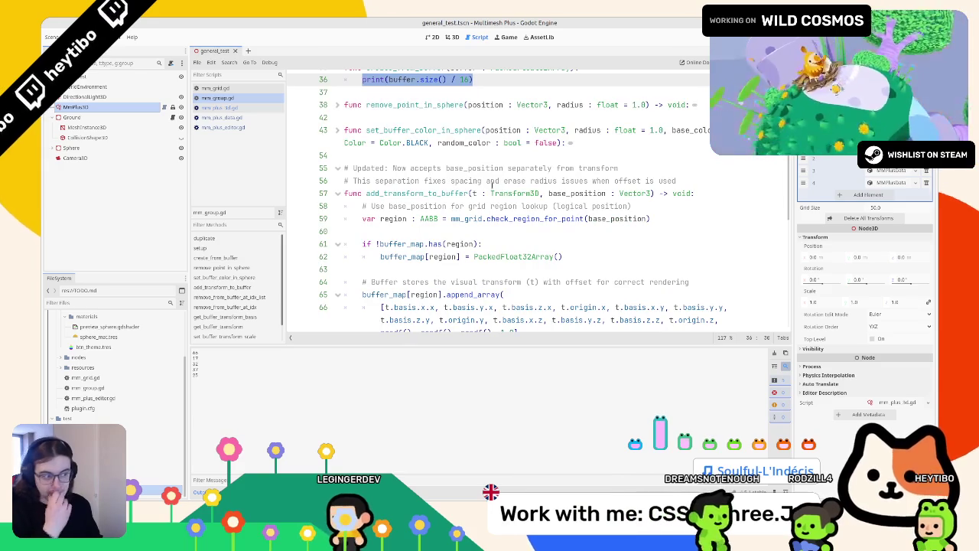
scroll(489, 193, "down", 2)
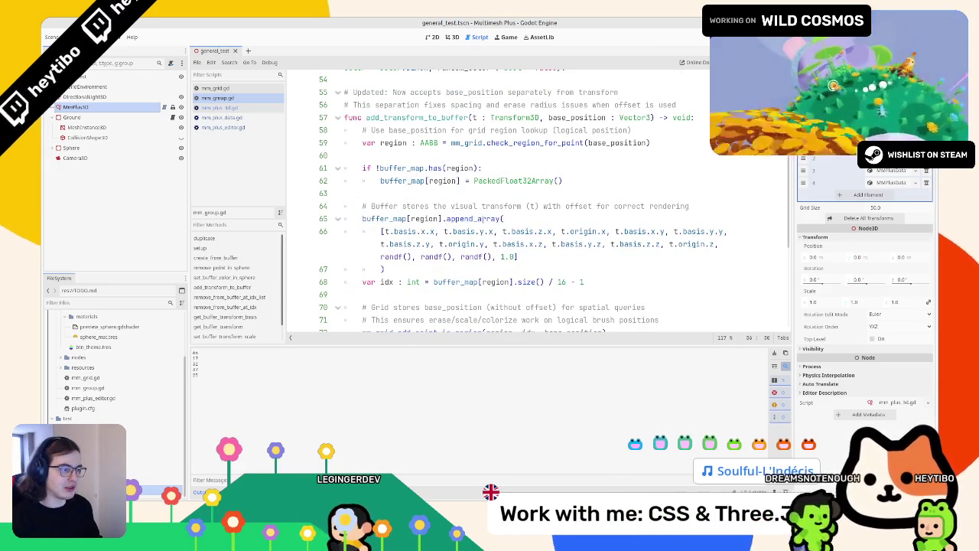
double_click(472, 219)
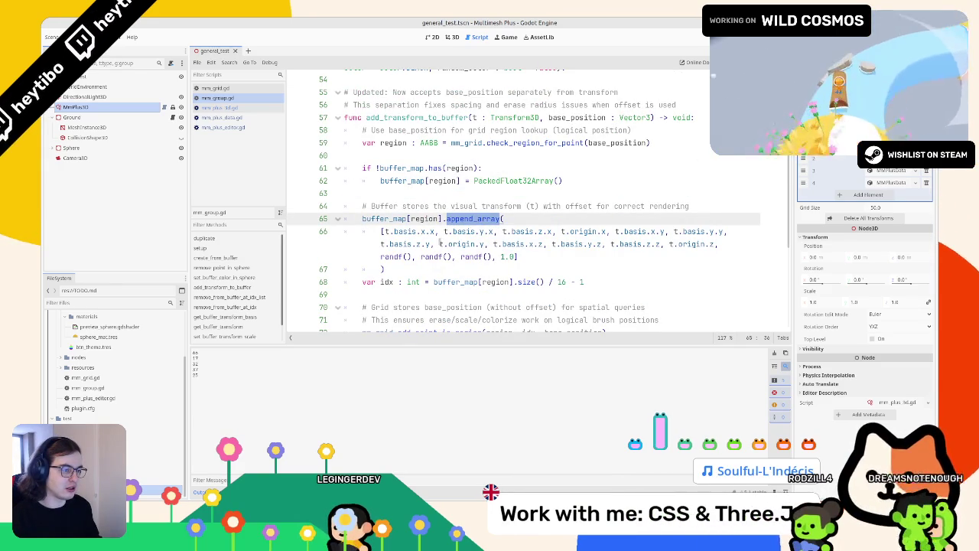
left_click(459, 281)
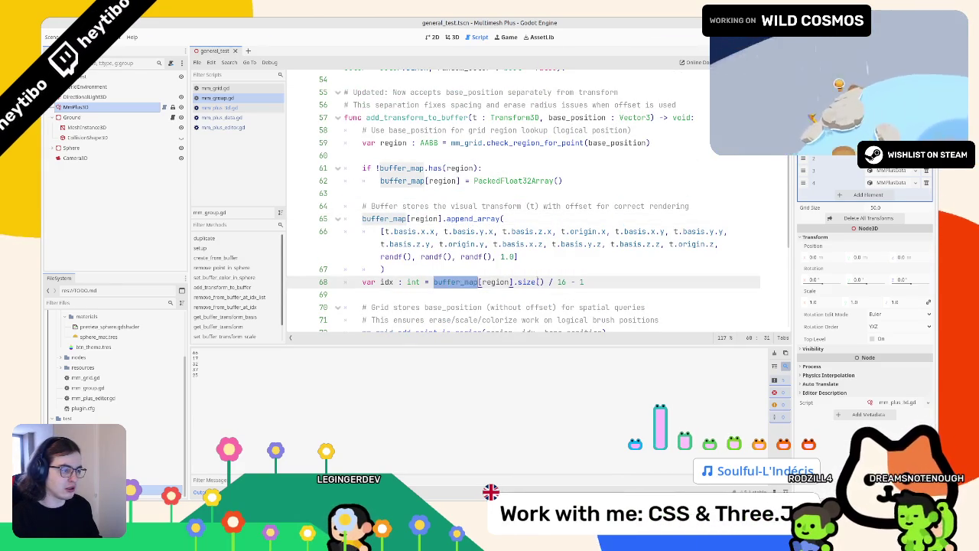
left_click(528, 282)
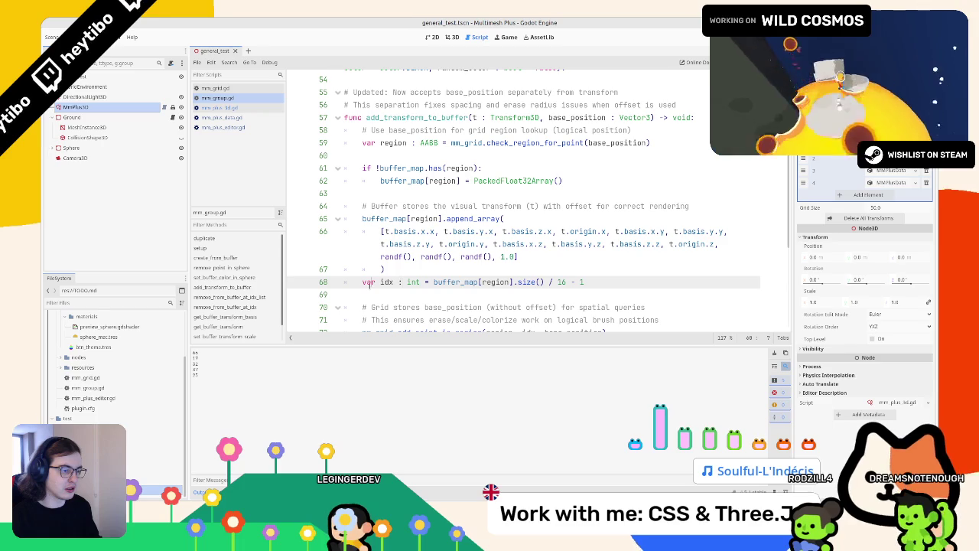
scroll(451, 244, "down", 4)
scroll(451, 245, "up", 5)
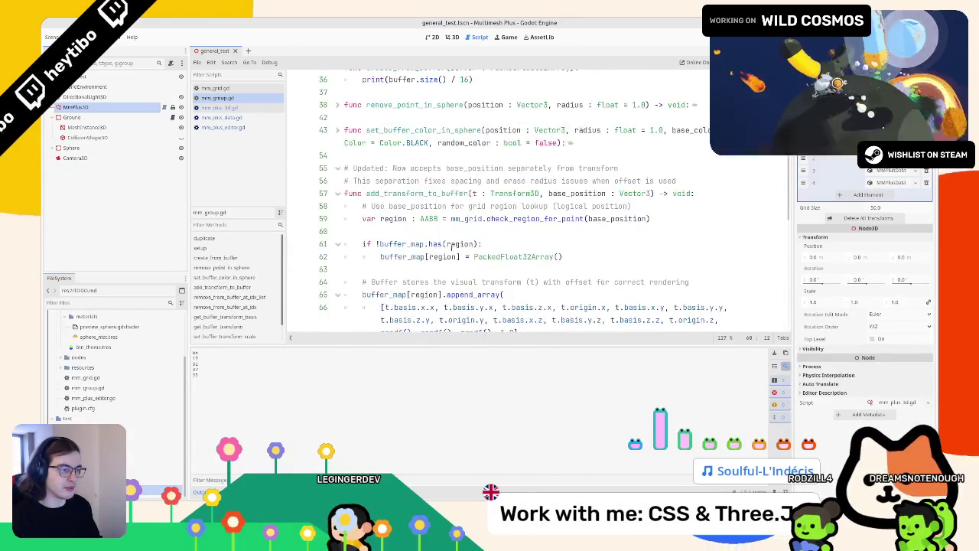
scroll(442, 208, "up", 2)
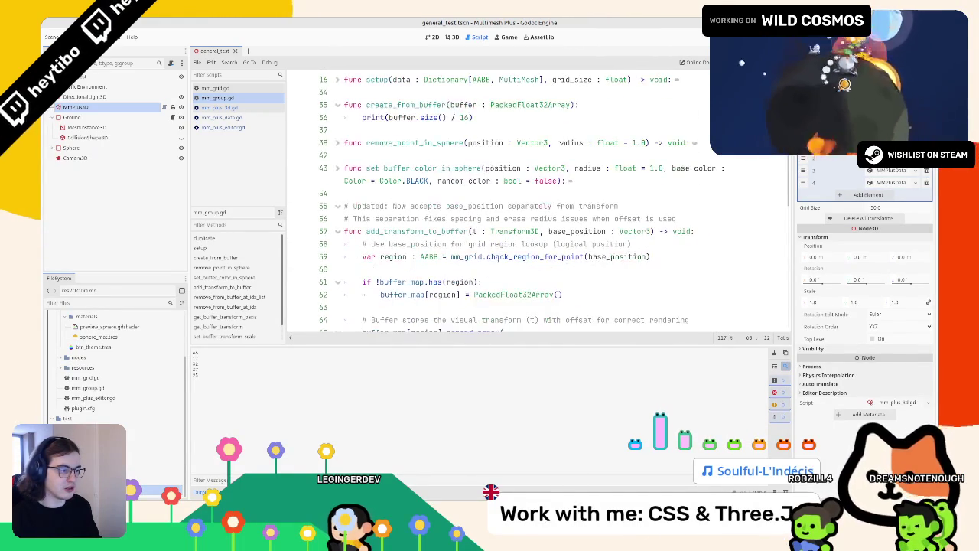
left_click_drag(366, 232, 737, 232)
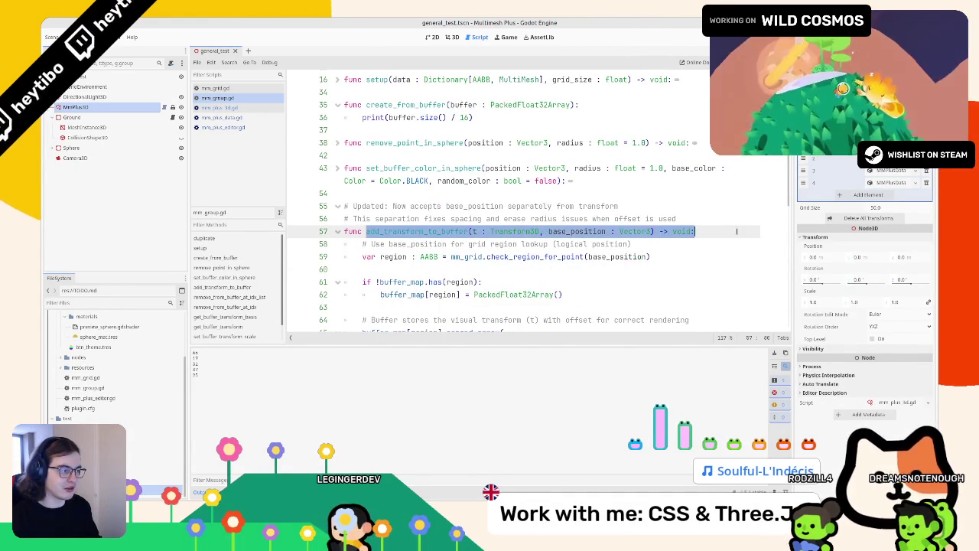
right_click(735, 231)
mouse_move(473, 231)
left_mouse_down()
mouse_move(365, 231)
mouse_move(540, 231)
left_mouse_up()
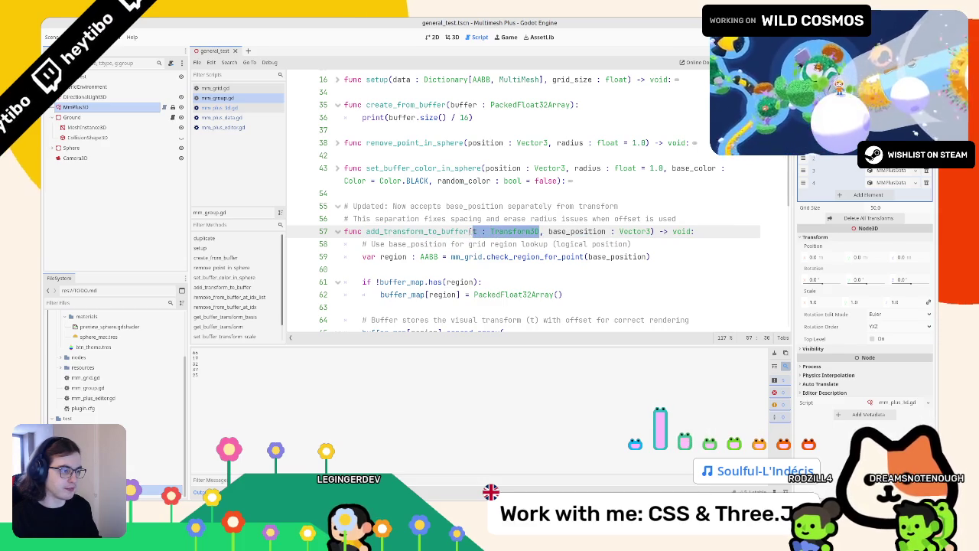
scroll(463, 231, "down", 3)
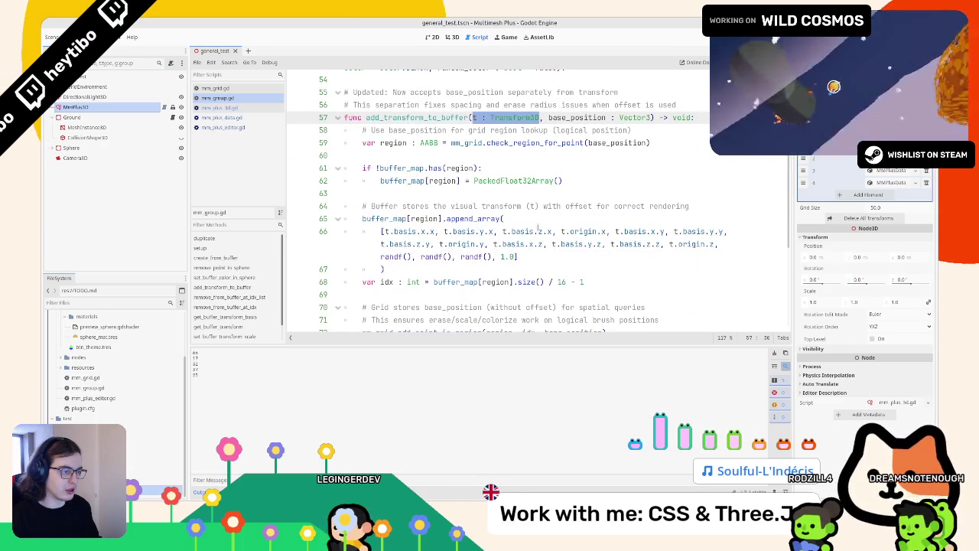
left_click_drag(539, 222, 521, 257)
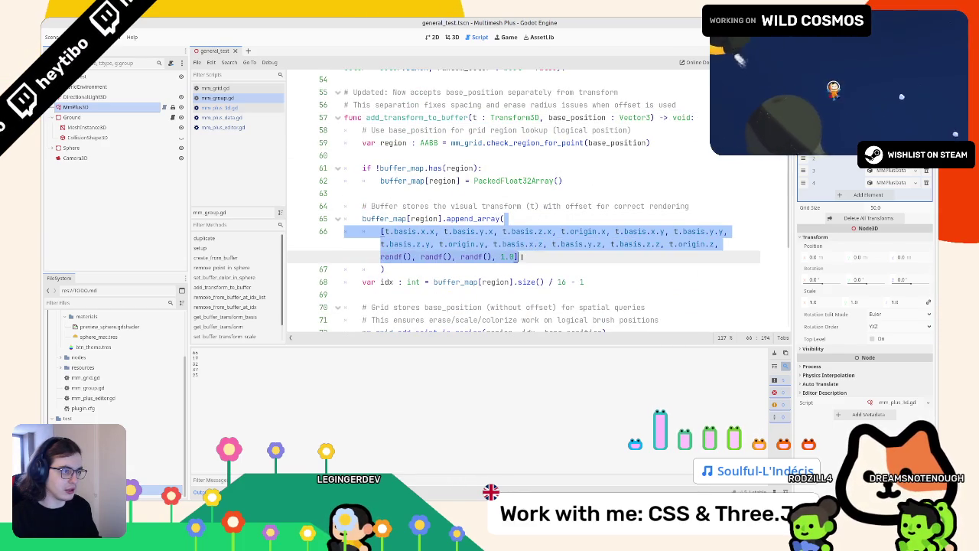
double_click(371, 117)
scroll(375, 149, "up", 3)
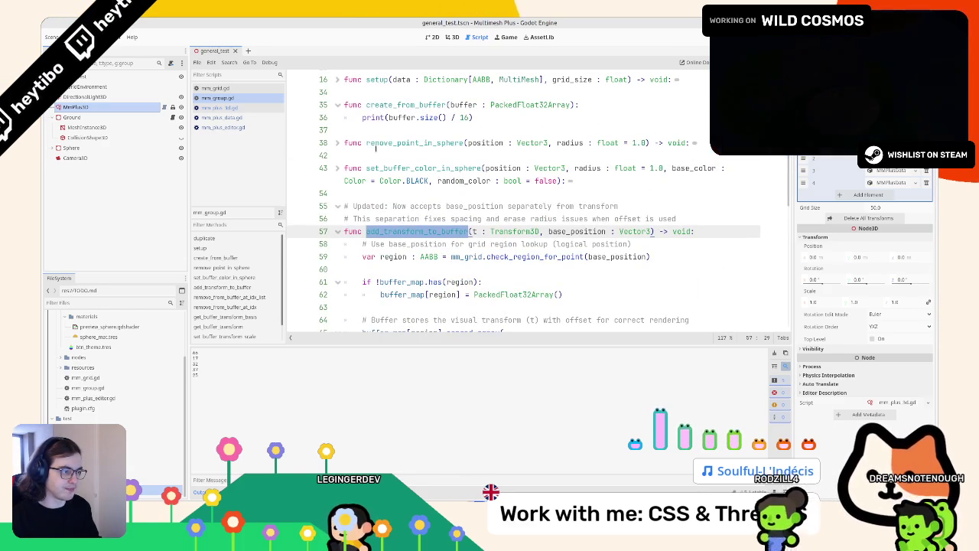
scroll(376, 149, "up", 2)
left_click_drag(389, 193, 475, 193)
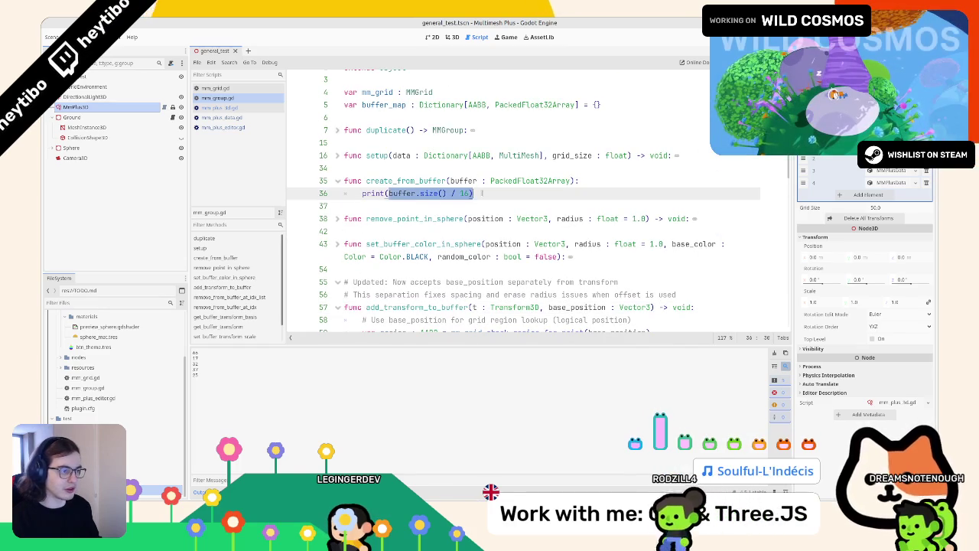
left_click_drag(363, 193, 539, 195)
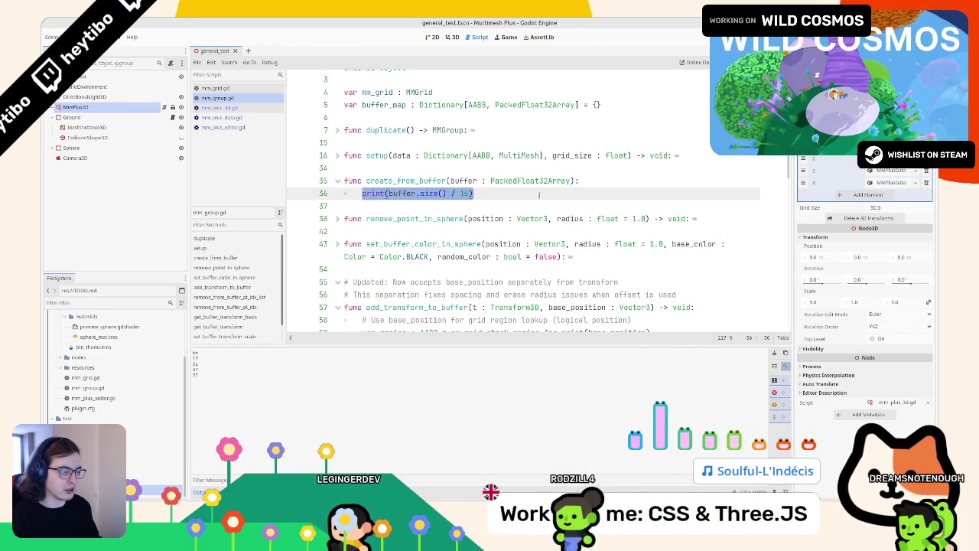
left_click_drag(389, 193, 468, 193)
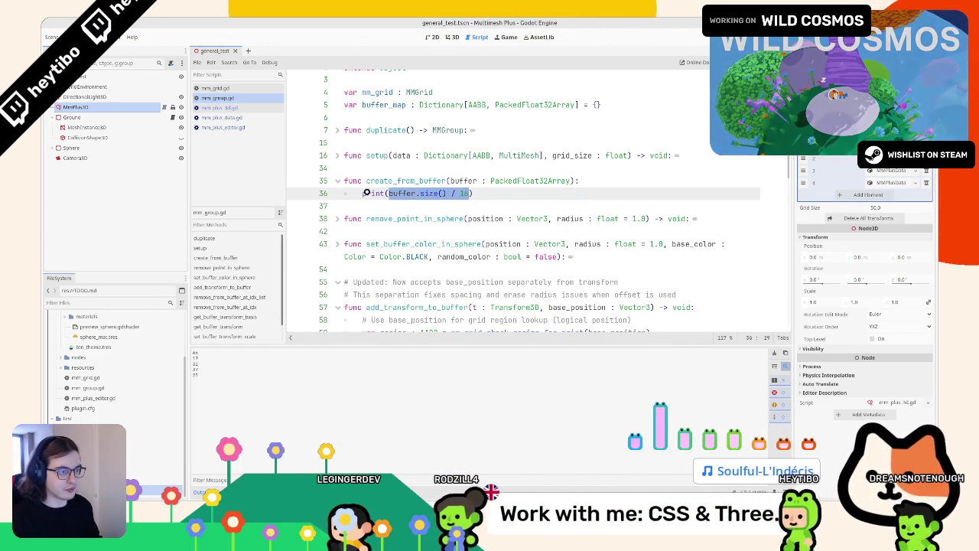
left_click_drag(363, 193, 475, 193)
- Replace the print line with 'for idx in buffer.size() / 16:' and a pass body
type("for idx in ")
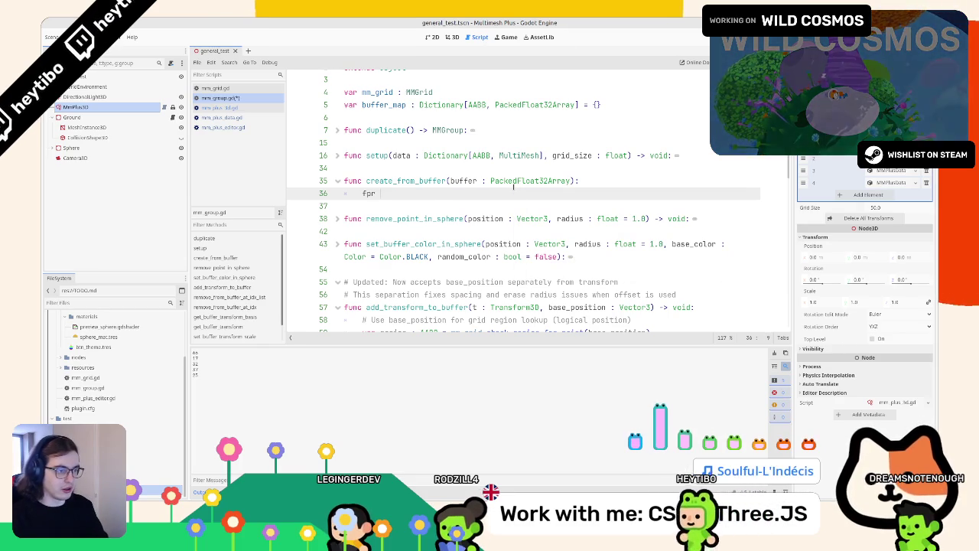
type("buffer.size() / 16:")
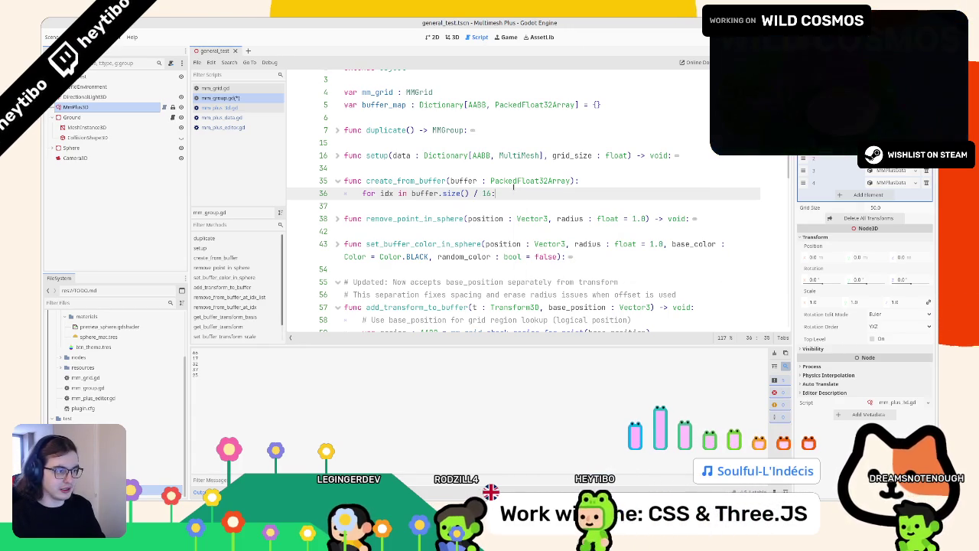
key("Return")
type("pass")
scroll(513, 186, "down", 6)
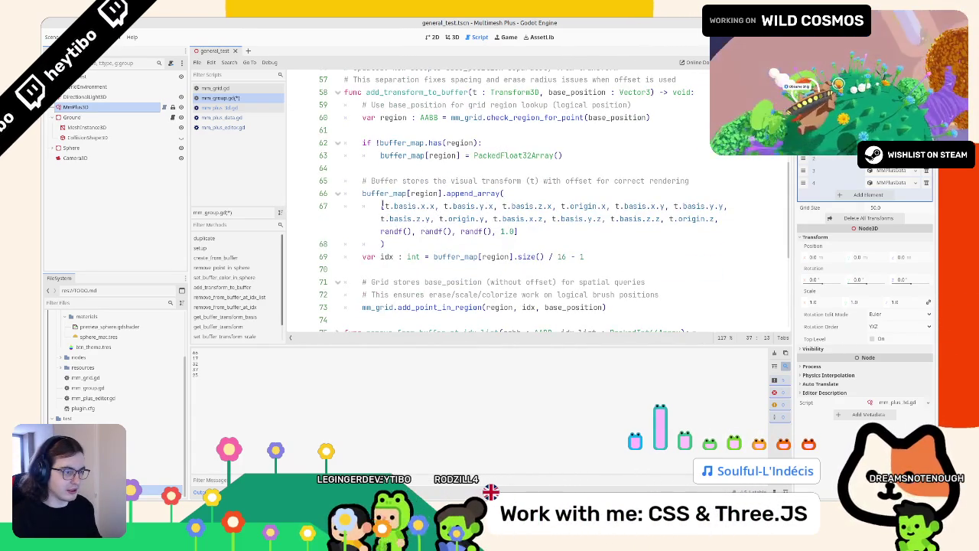
- Select the transform array literal on line 67
left_click_drag(382, 206, 398, 231)
left_click_drag(518, 231, 382, 206)
key("ctrl+c")
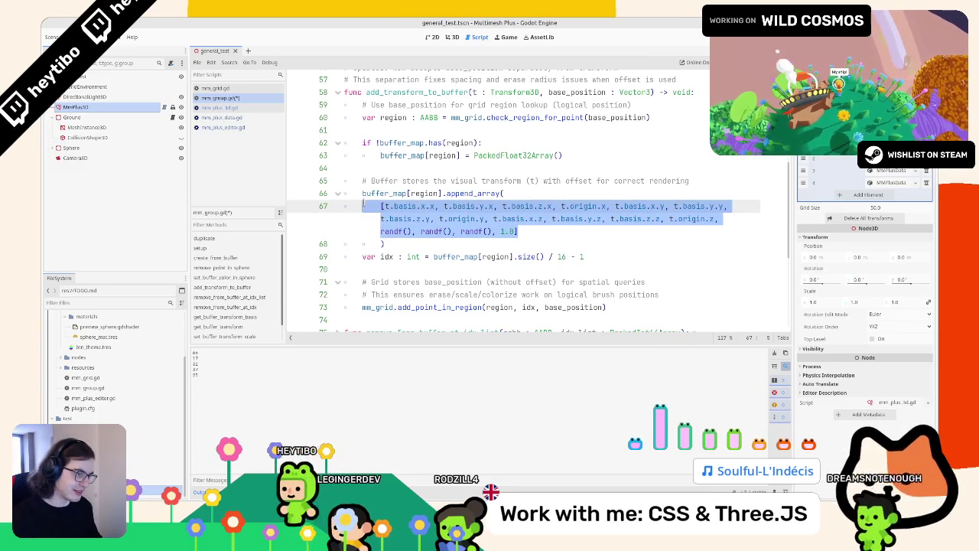
scroll(382, 197, "up", 3)
scroll(382, 197, "up", 2)
- Paste the transform array below the loop body, then undo the paste
left_click(408, 138)
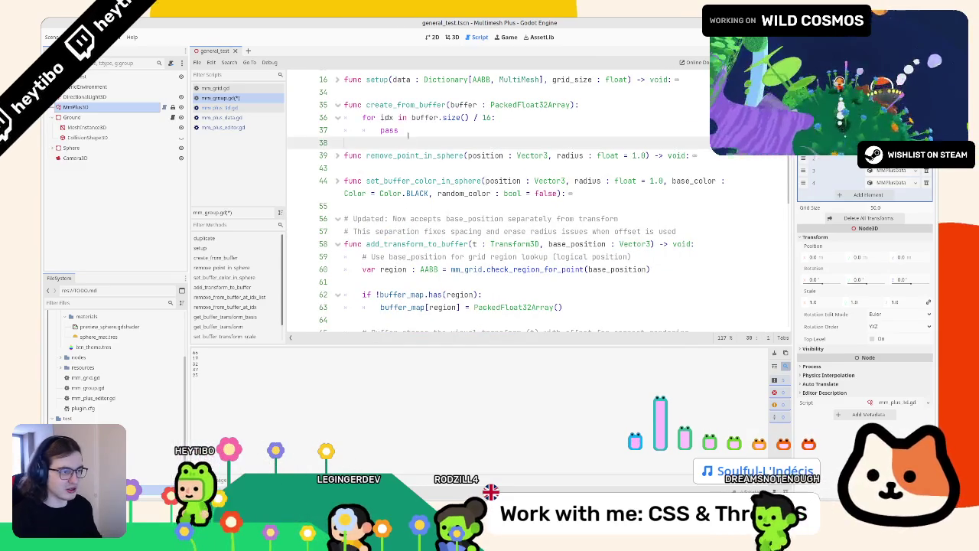
key("Return")
key("Up")
key("ctrl+v")
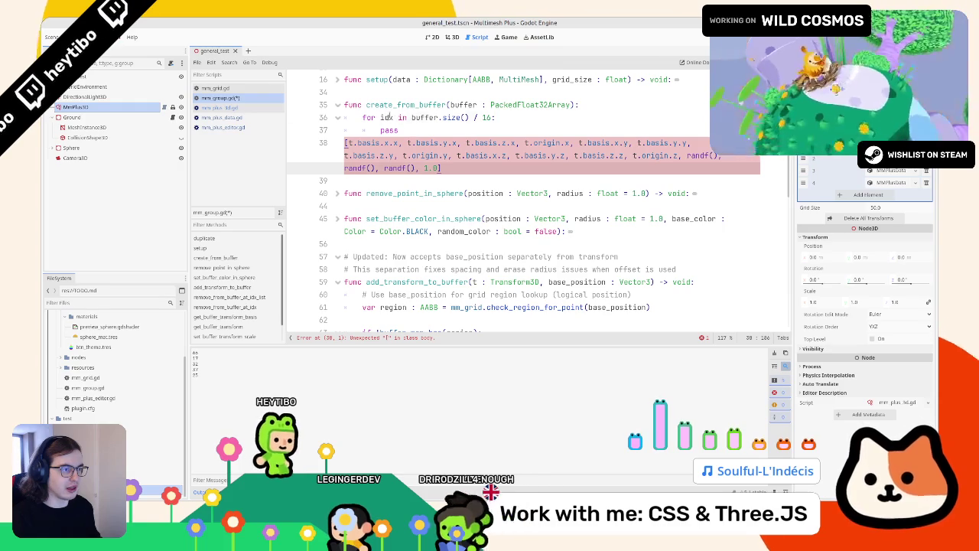
double_click(388, 117)
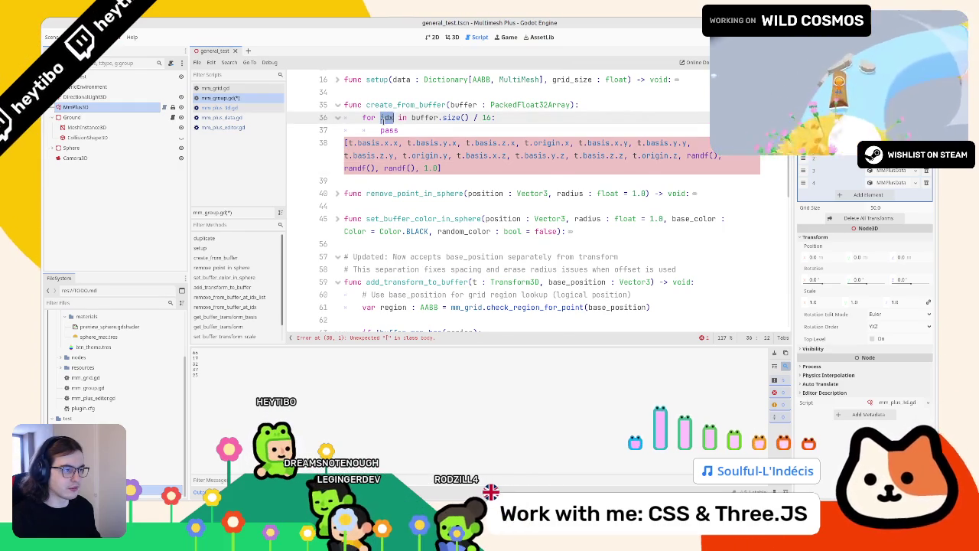
key("ctrl+z")
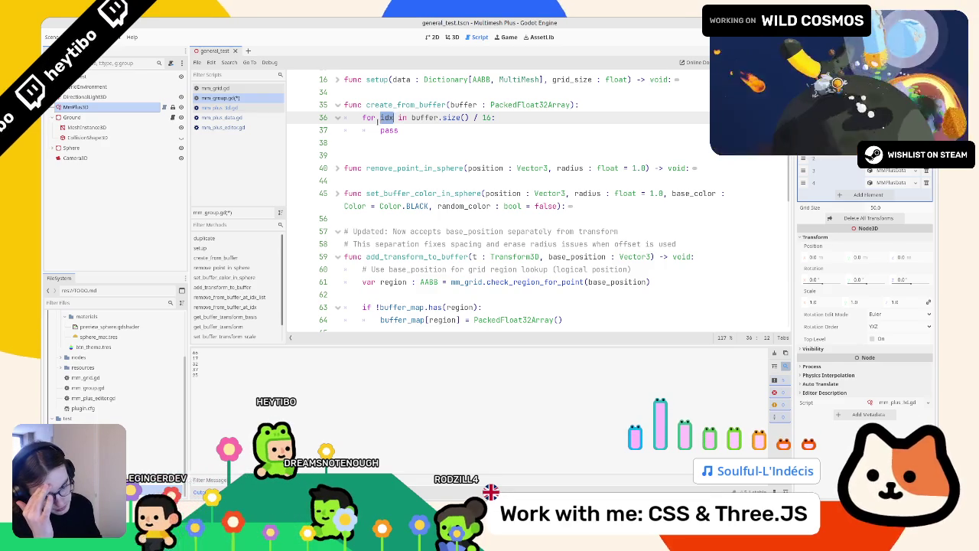
scroll(395, 165, "down", 10)
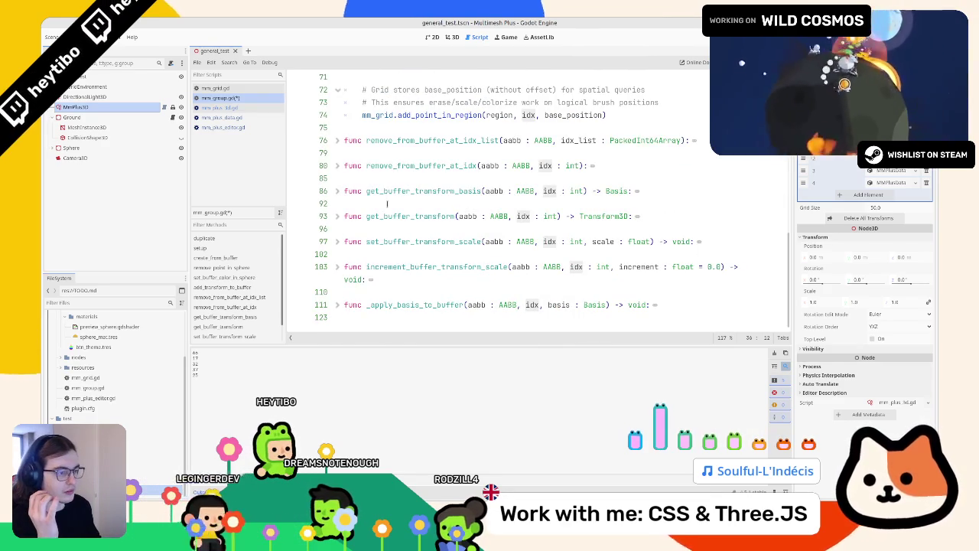
left_click(342, 303, "shift")
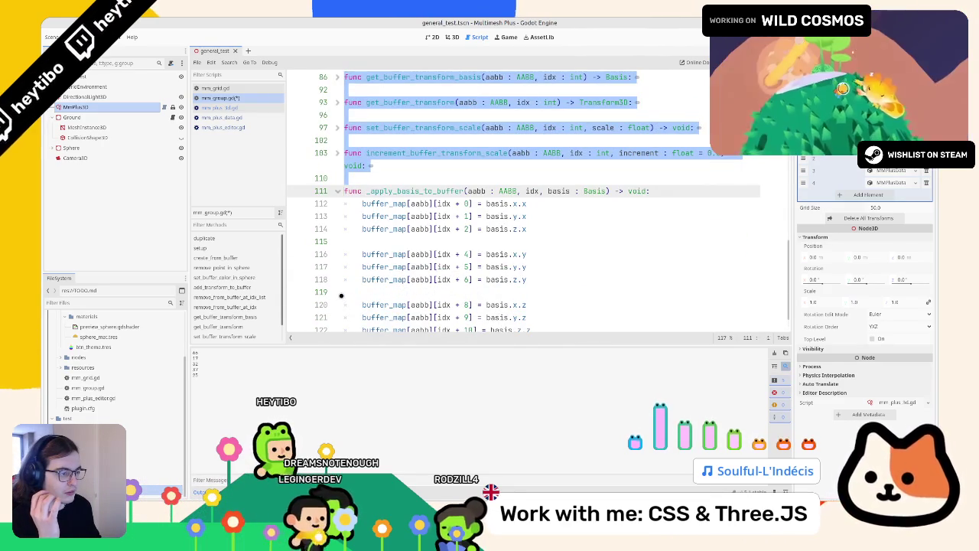
left_click(459, 254)
double_click(445, 253)
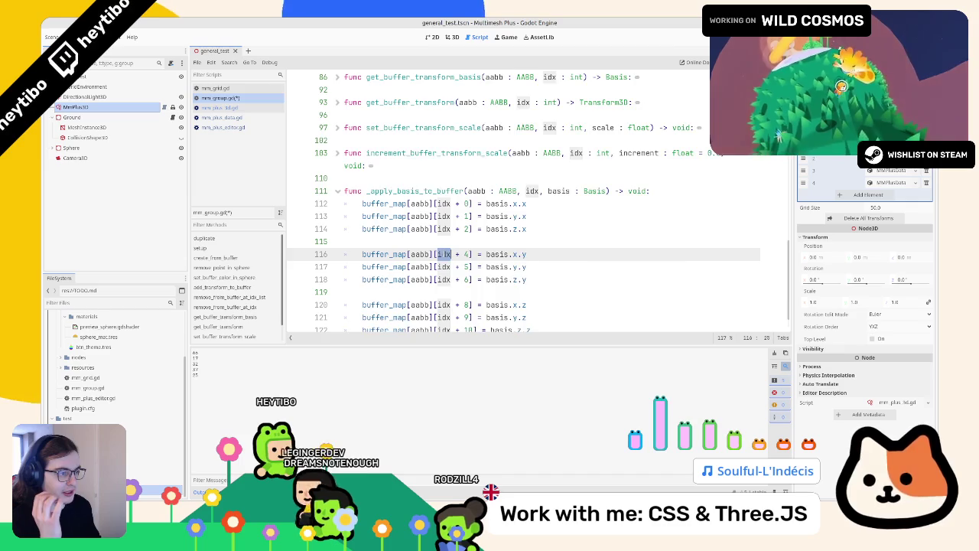
scroll(442, 254, "down", 1)
left_click(339, 166)
left_click(340, 165)
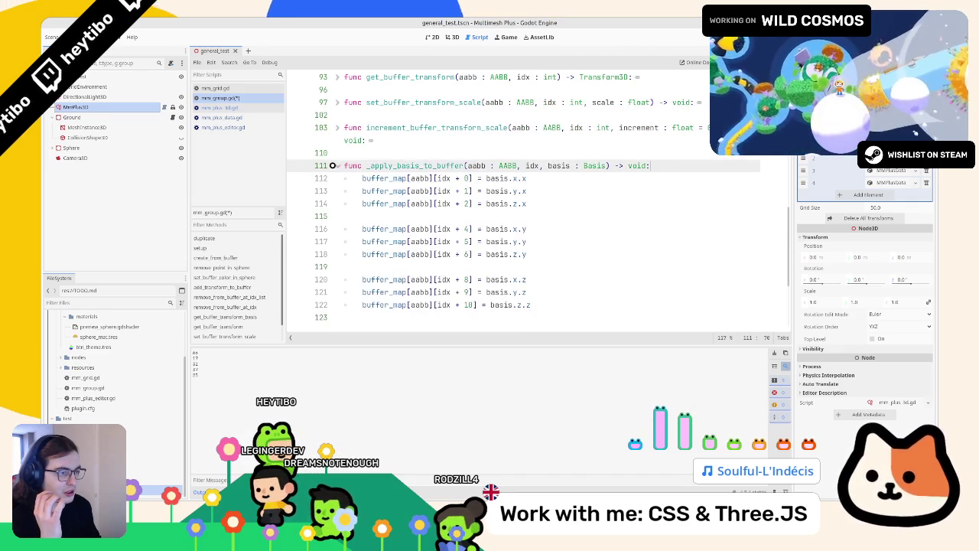
left_click(339, 165)
scroll(340, 165, "up", 3)
scroll(459, 199, "up", 4)
left_click_drag(384, 241, 345, 204)
left_click(382, 204)
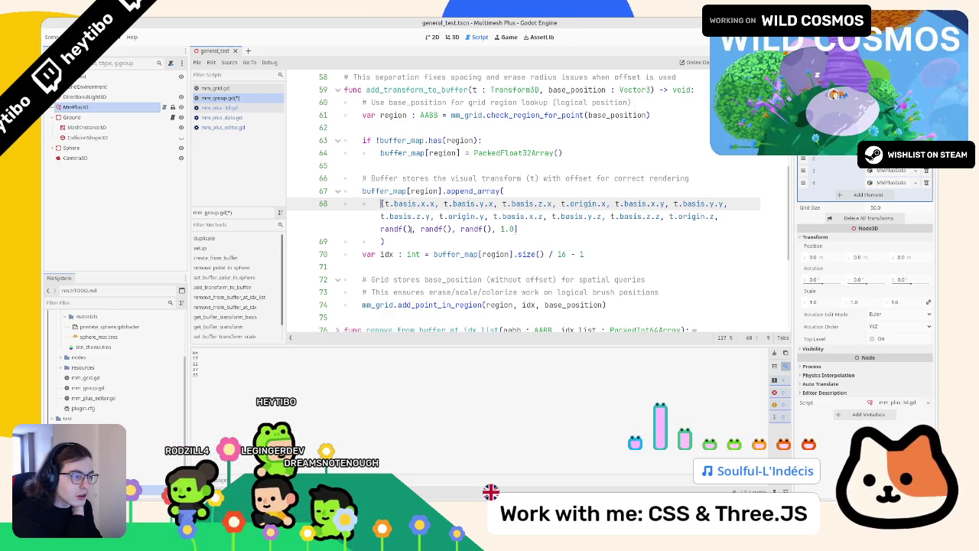
scroll(384, 221, "up", 2)
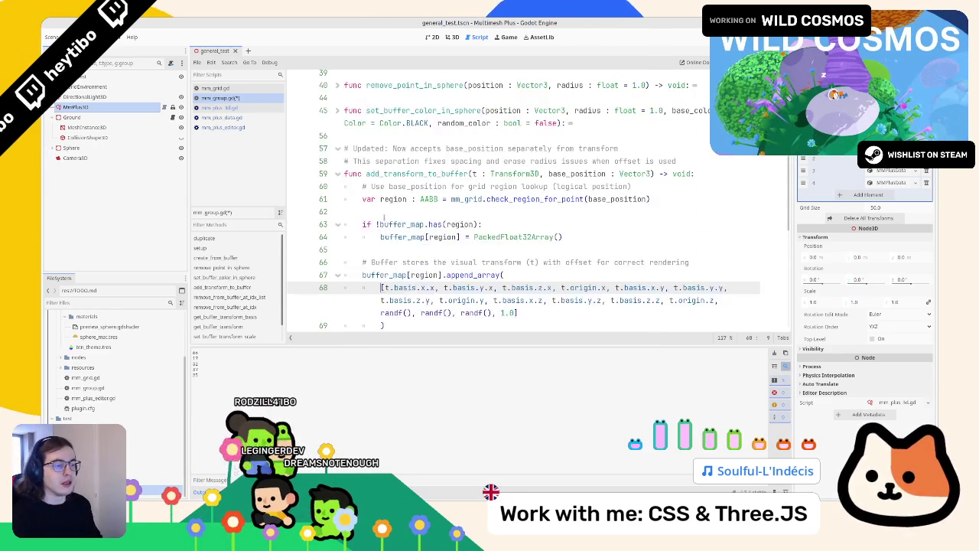
scroll(459, 229, "up", 3)
double_click(390, 161)
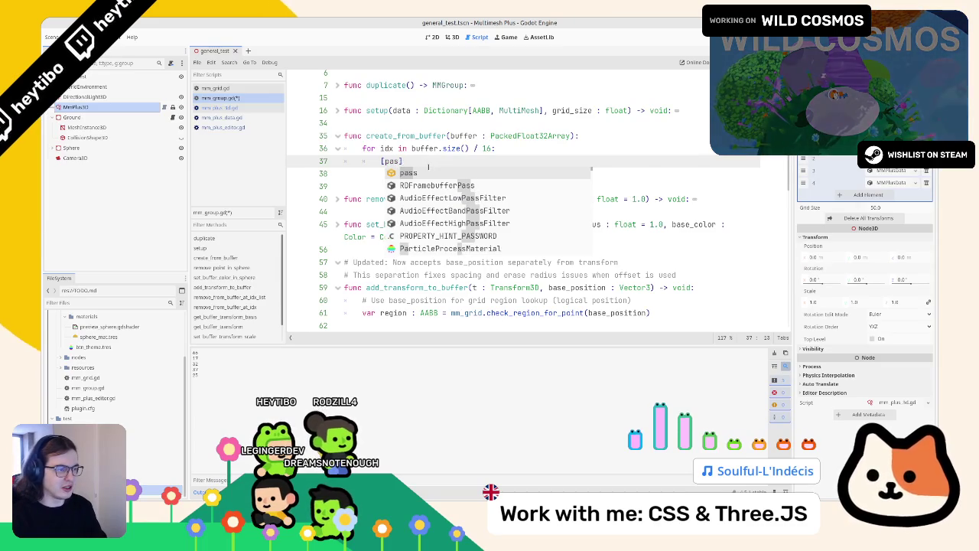
- Replace pass with a bracketed list holding a first buffer[idx + 0] entry
key("BackSpace")
key("Escape")
key("Return")
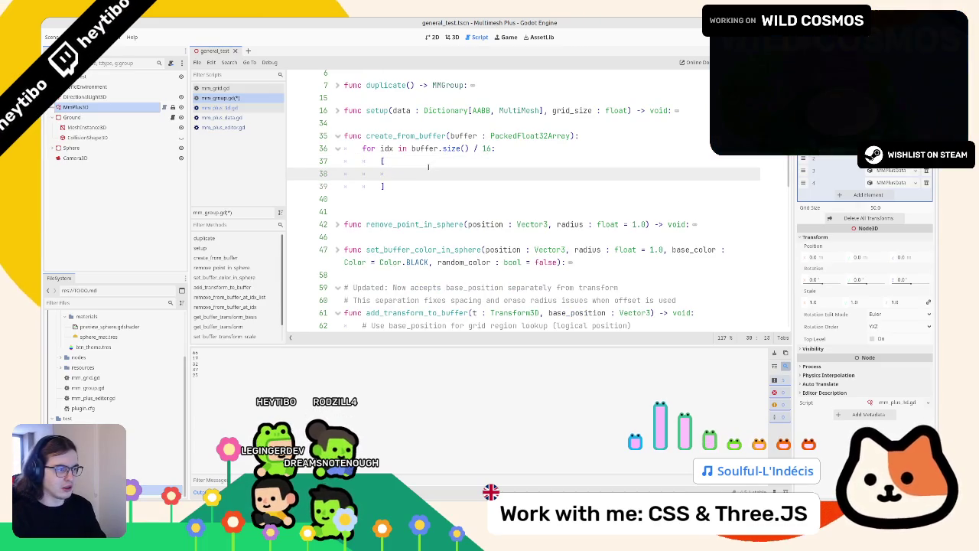
key("ctrl+z")
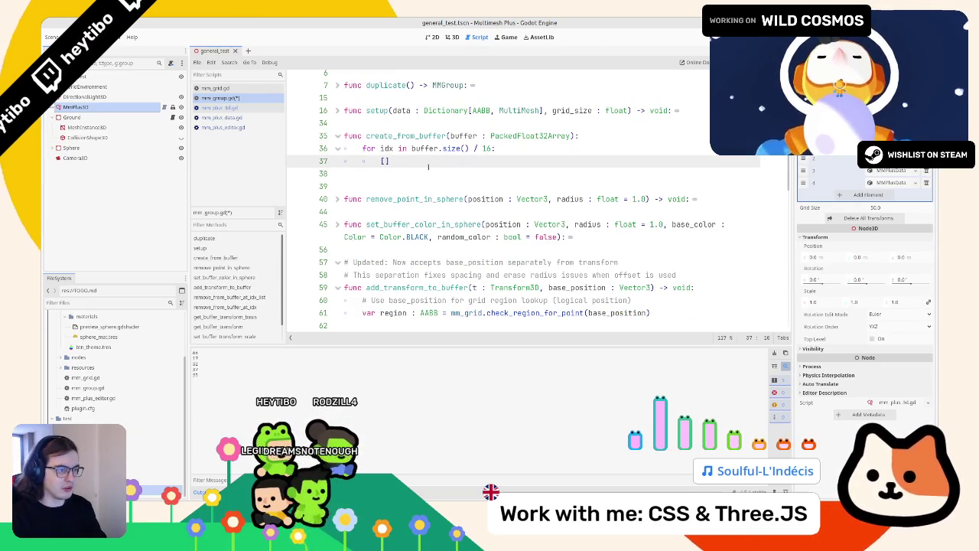
type("ffer[idx +")
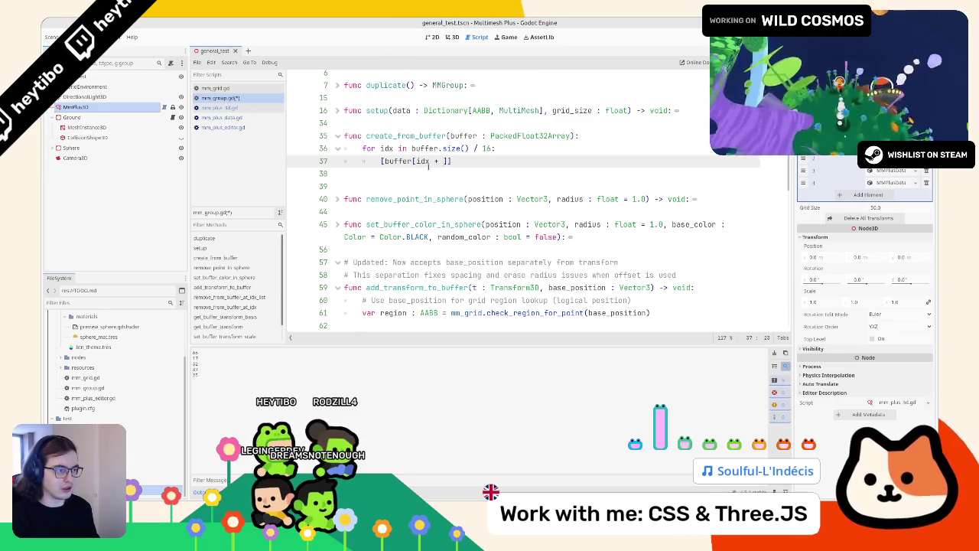
key("BackSpace")
key("BackSpace")
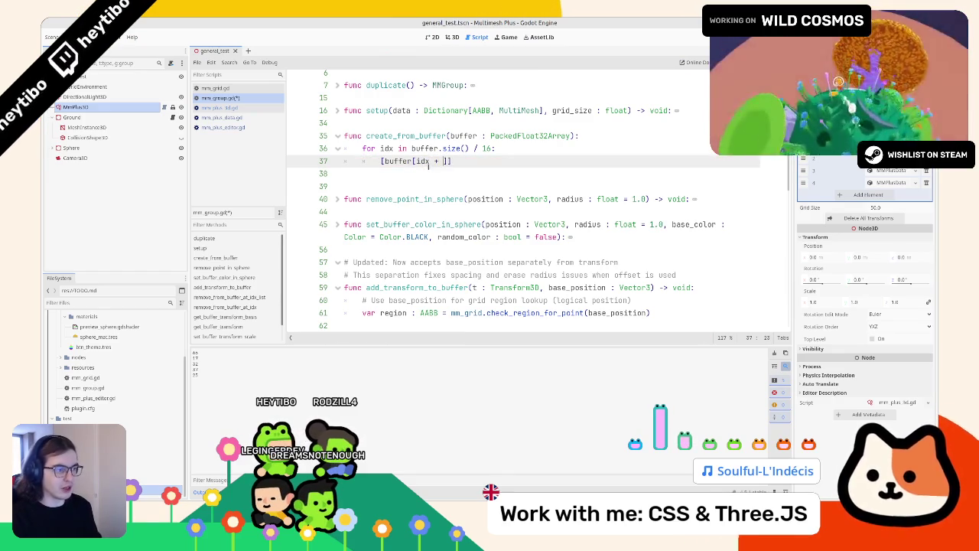
scroll(428, 164, "down", 10)
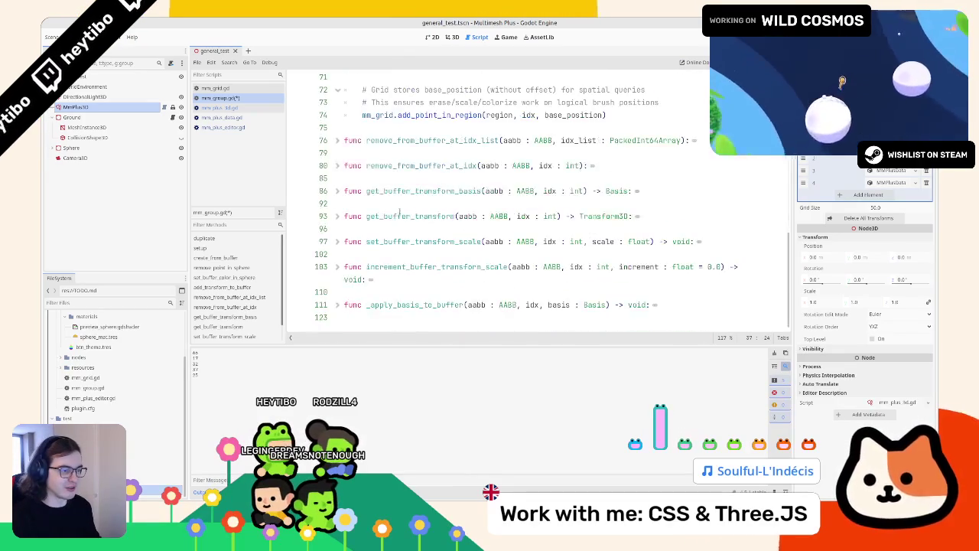
scroll(414, 203, "up", 3)
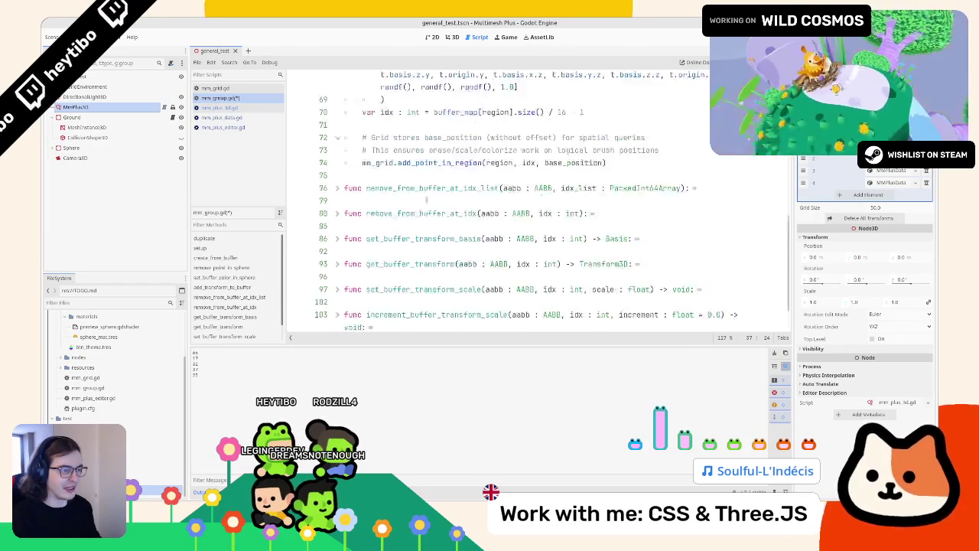
scroll(414, 202, "up", 6)
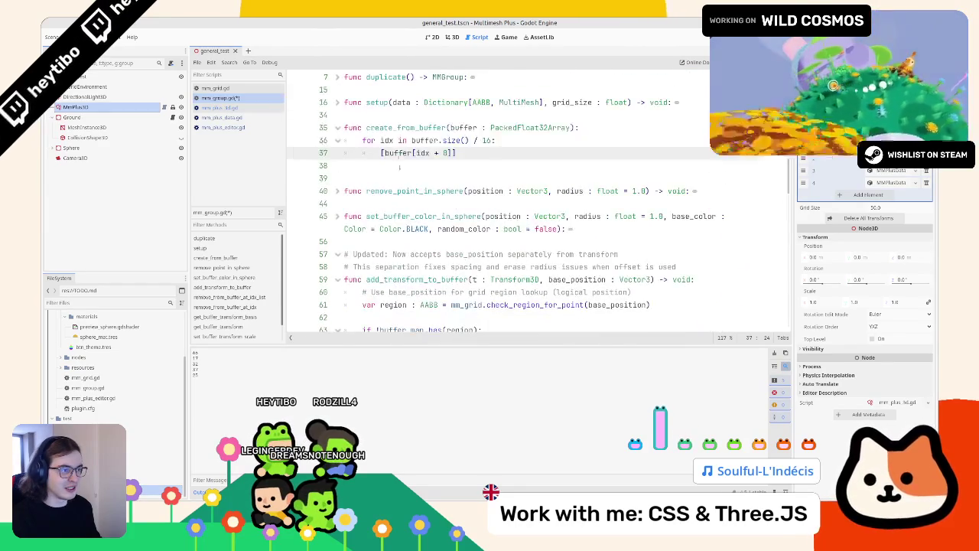
- Copy buffer[idx + 0] and paste it several more times, separated by commas
key("shift+End")
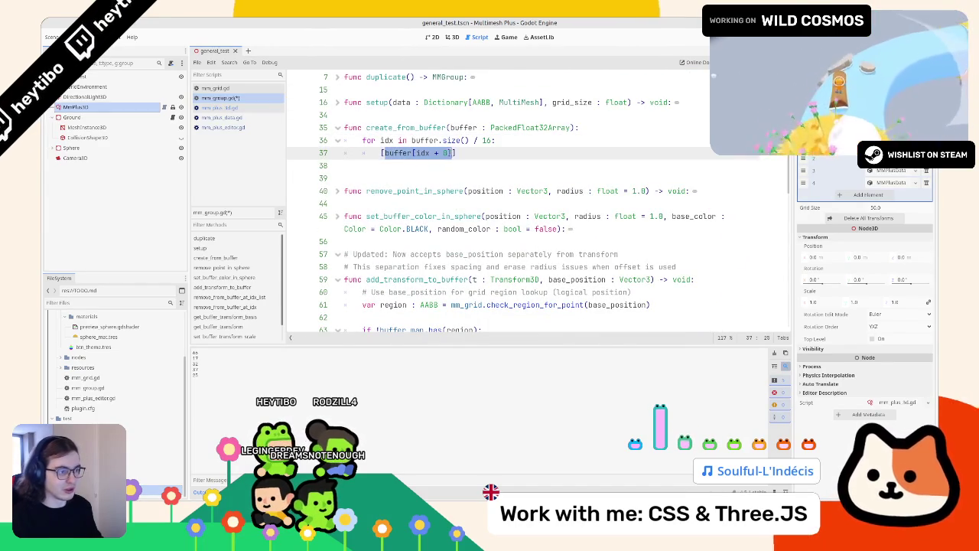
key("Right")
type(",")
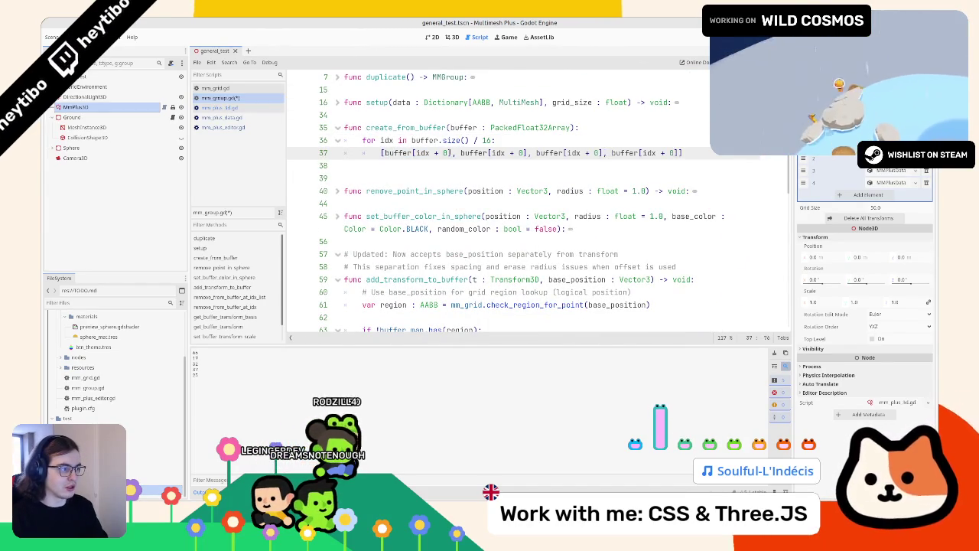
type(",")
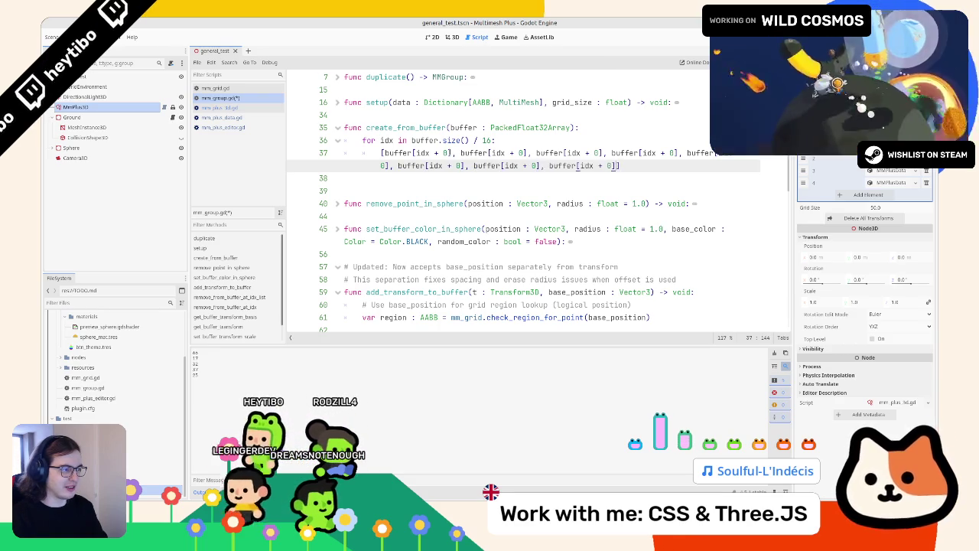
key("ctrl+v")
key("ctrl+v")
key("ctrl+v")
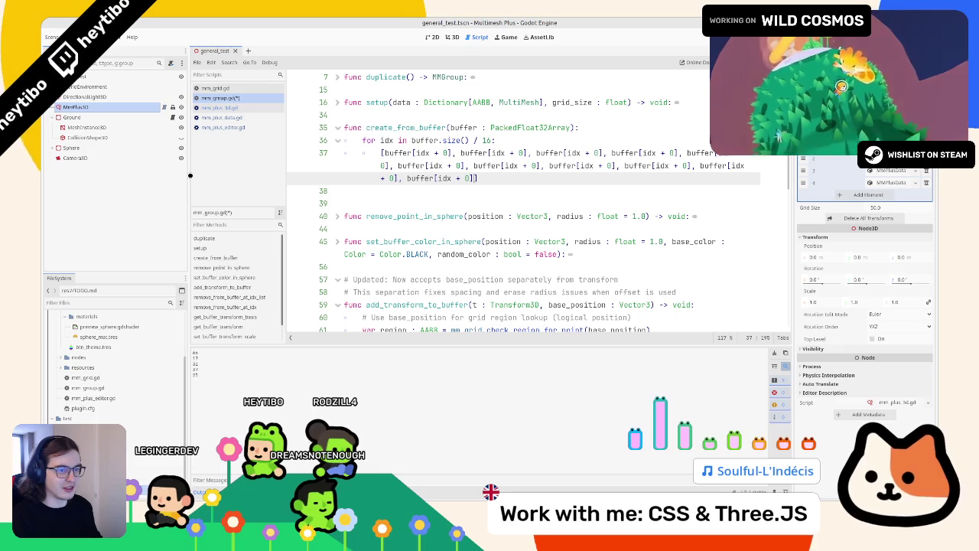
- Widen the script editor and move to the end of the wrapped list on line 37
left_click_drag(188, 175, 143, 167)
mouse_move(450, 177)
left_mouse_down()
mouse_move(329, 141)
mouse_move(337, 152)
left_mouse_up()
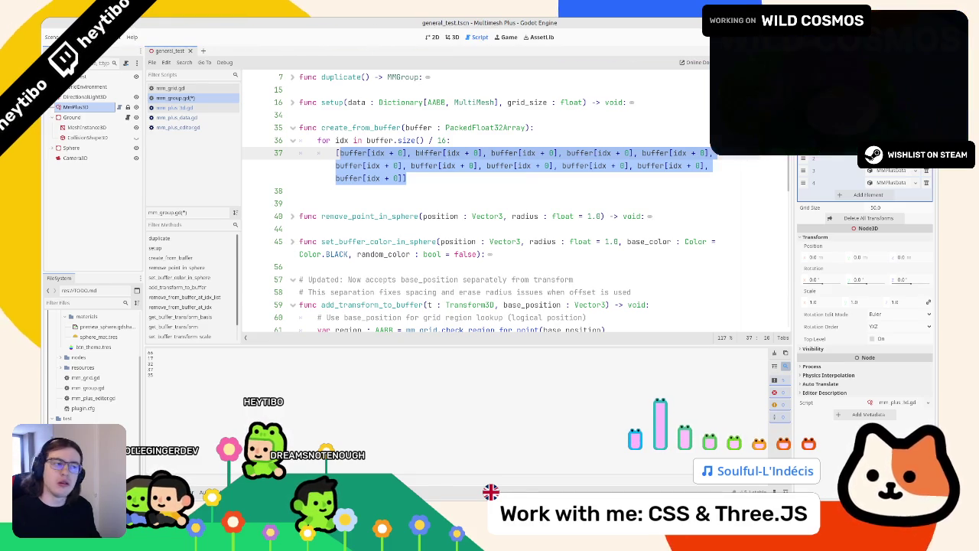
left_click(445, 152)
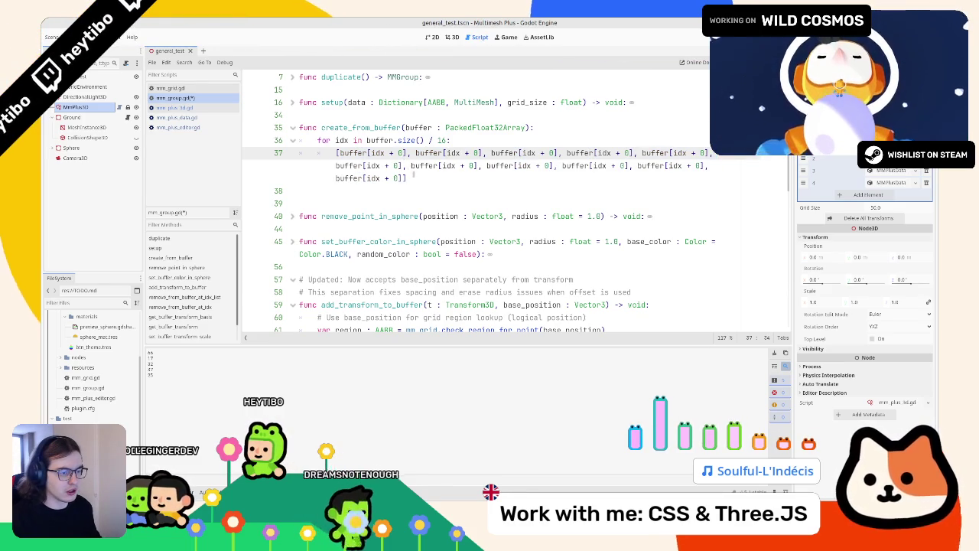
key("End")
- Replace the whole buffer list on line 37 with Transform3D.IDENTITY via autocomplete
key("shift+Up")
key("shift+Up")
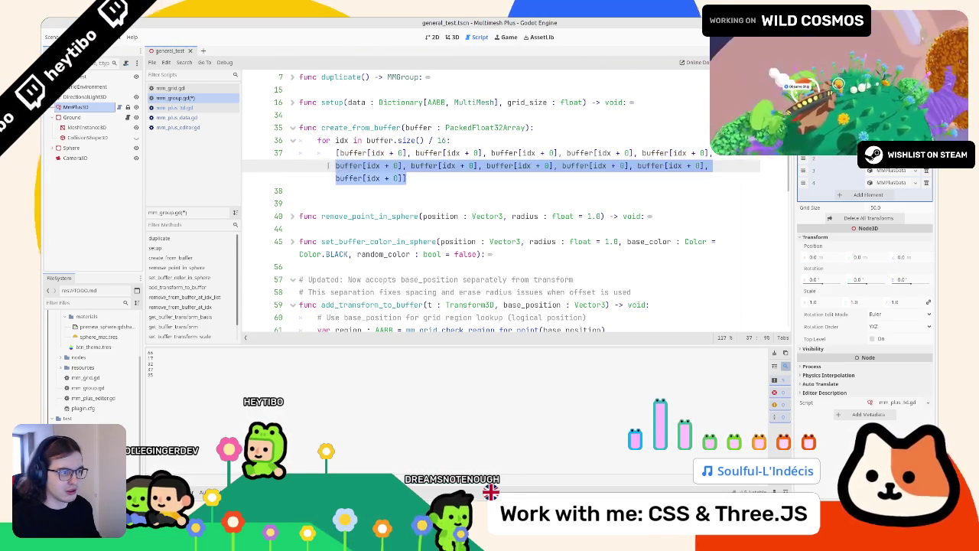
type("ne")
key("BackSpace")
key("BackSpace")
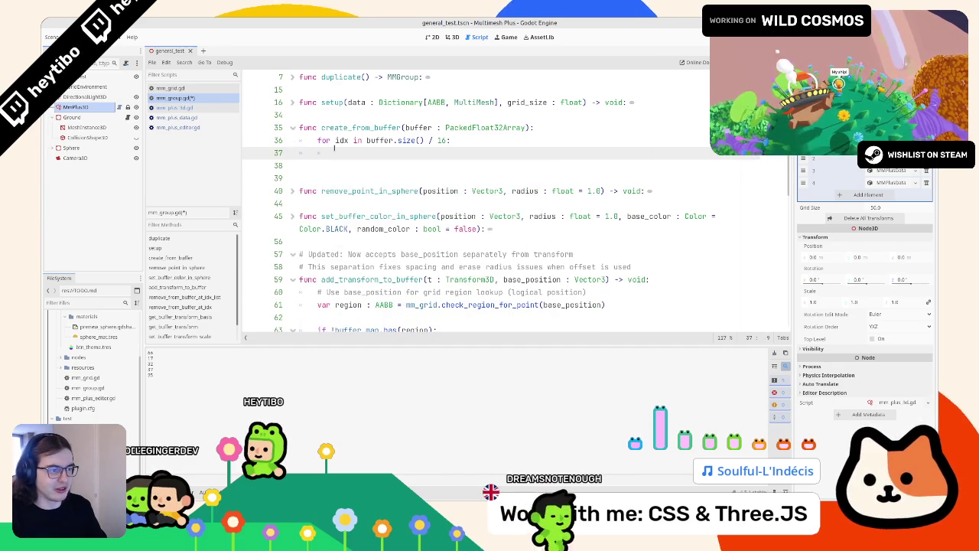
type("transfor")
key("Down")
key("Return")
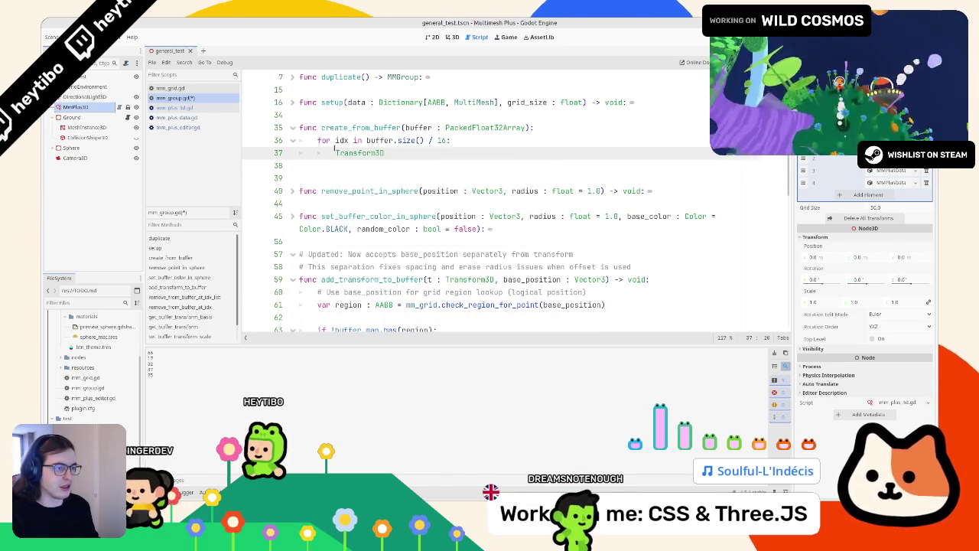
type(".ID")
key("Return")
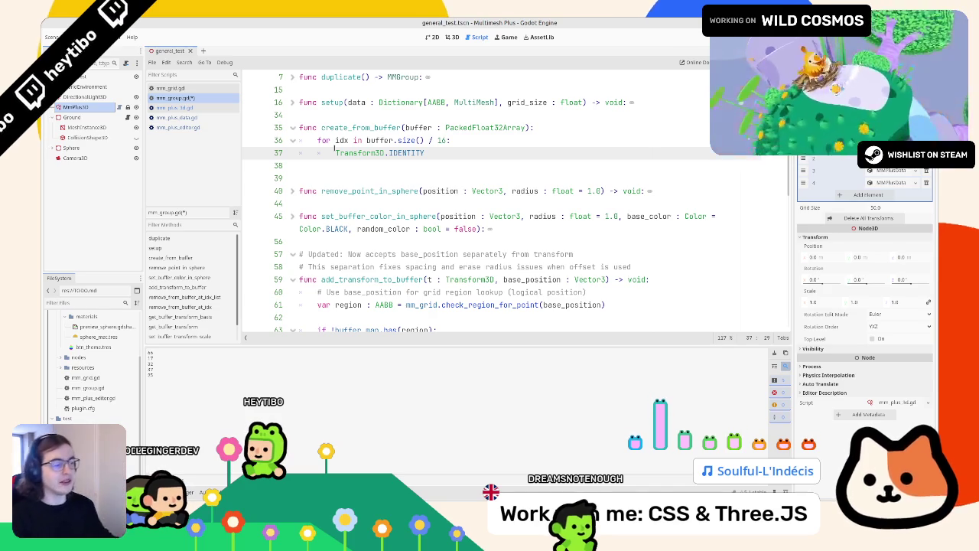
- Review the code below, then select the for loop and its body
scroll(334, 148, "down", 5)
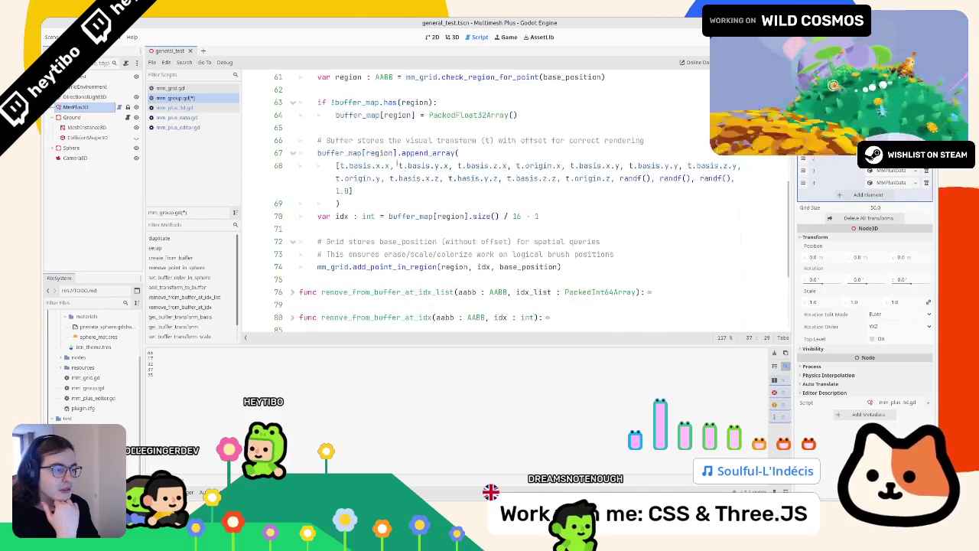
scroll(377, 135, "up", 3)
scroll(436, 243, "up", 5)
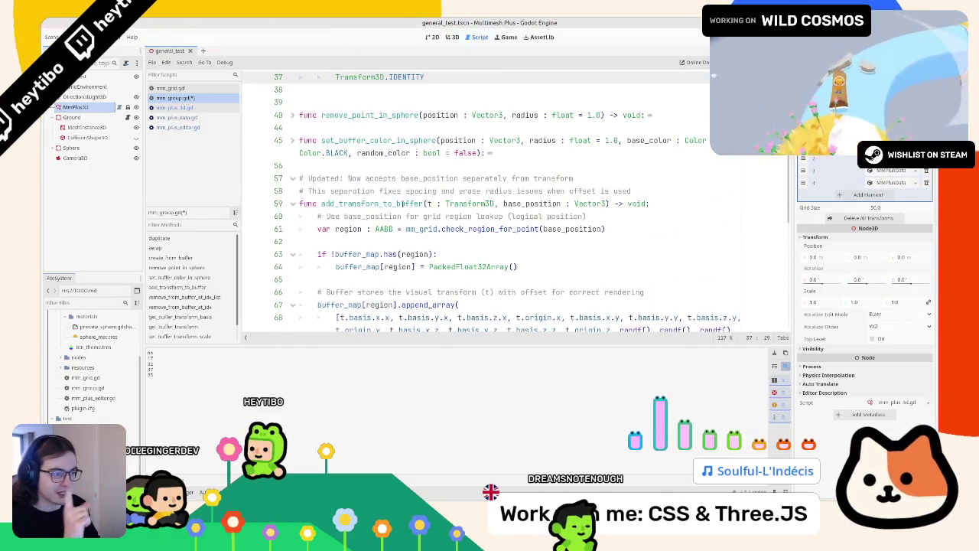
left_click(335, 166)
left_click(335, 179)
left_click_drag(425, 190, 534, 166)
- Delete the for loop lines and leave pass as the function body
key("BackSpace")
key("Return")
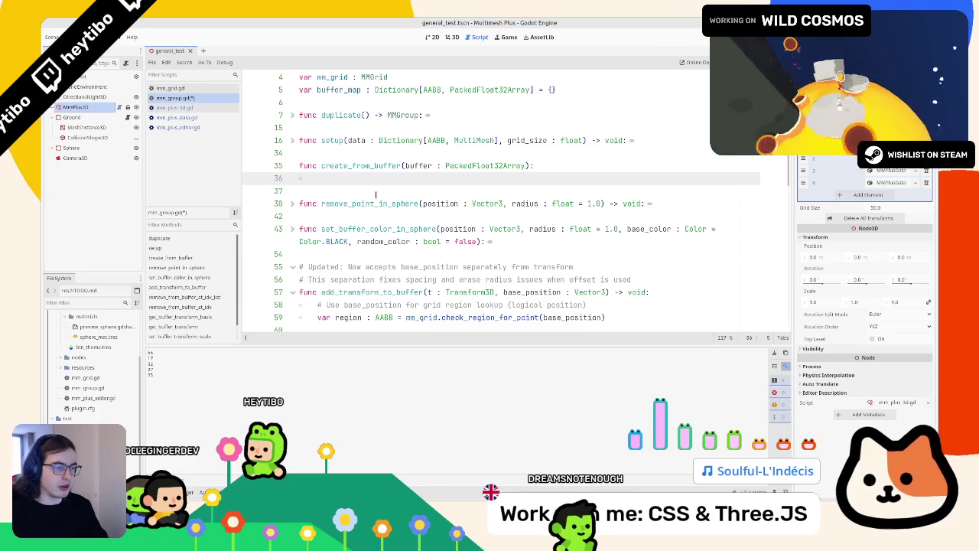
type("pass")
- Scroll through add_transform_to_buffer to review how it works
scroll(381, 214, "down", 2)
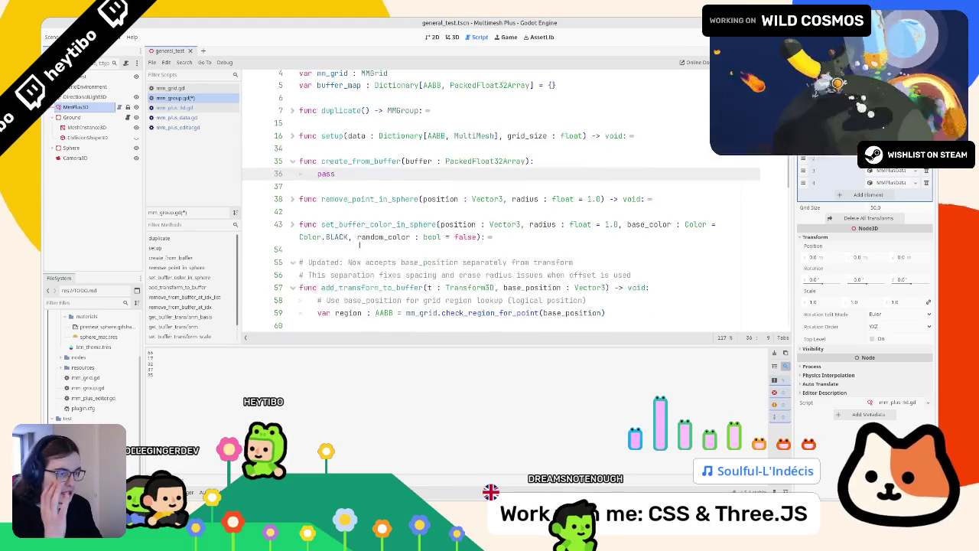
scroll(386, 235, "down", 5)
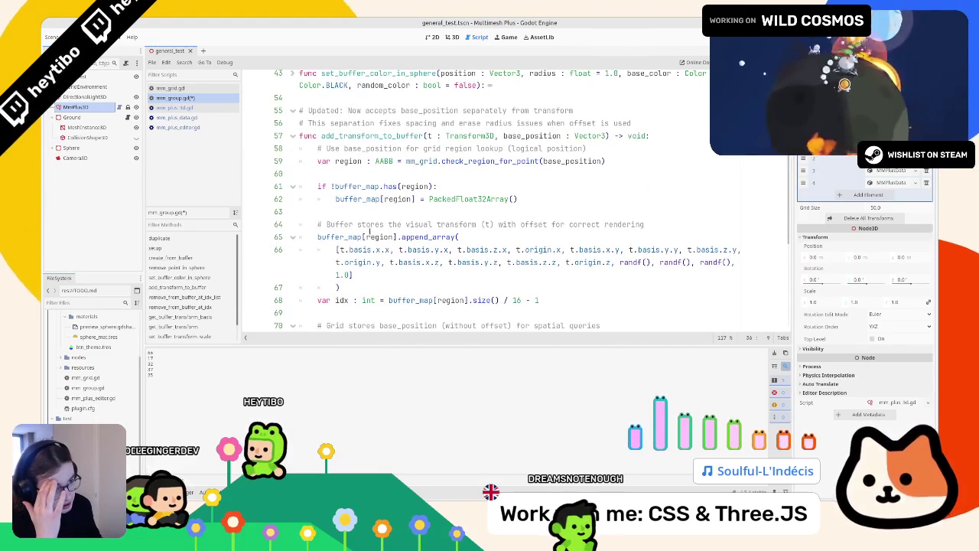
scroll(350, 225, "down", 5)
left_click_drag(318, 161, 394, 161)
scroll(377, 155, "up", 5)
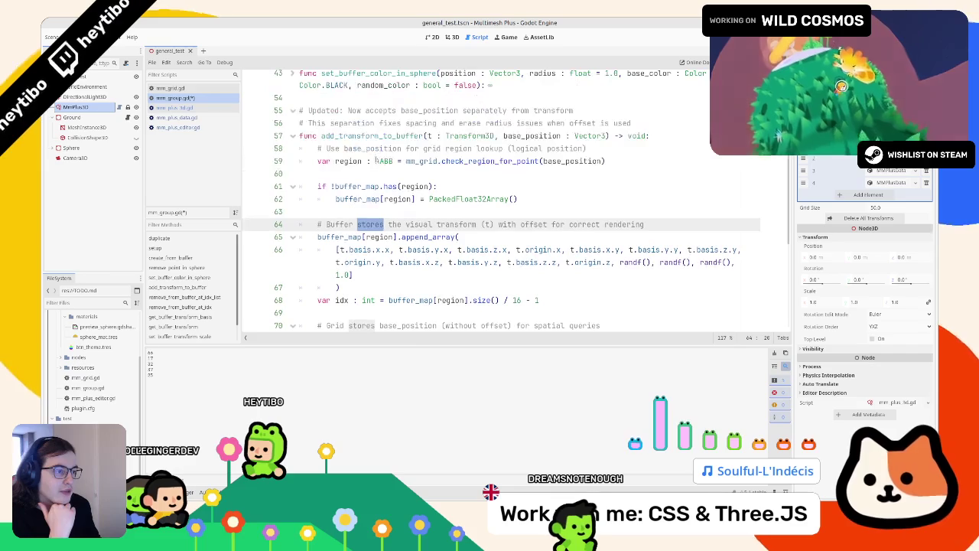
double_click(374, 136)
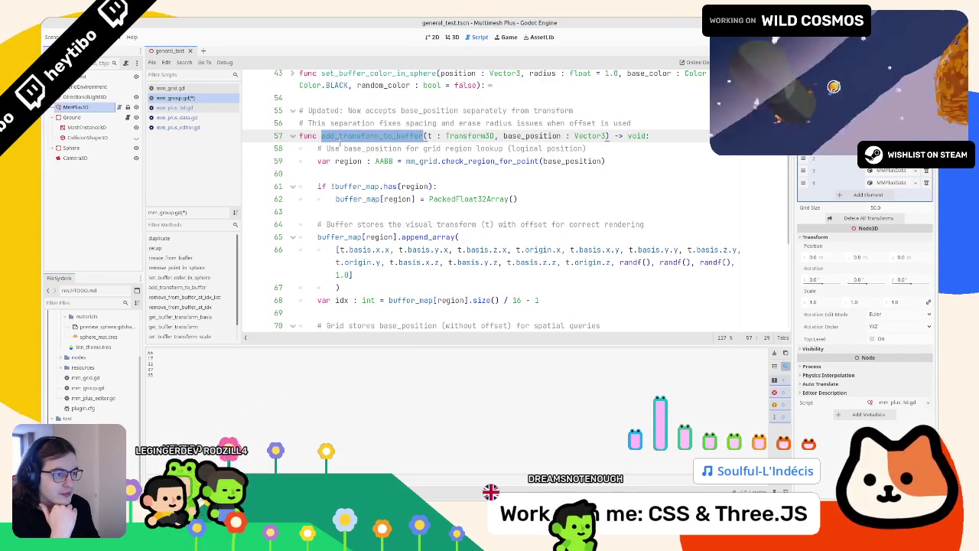
scroll(339, 143, "up", 3)
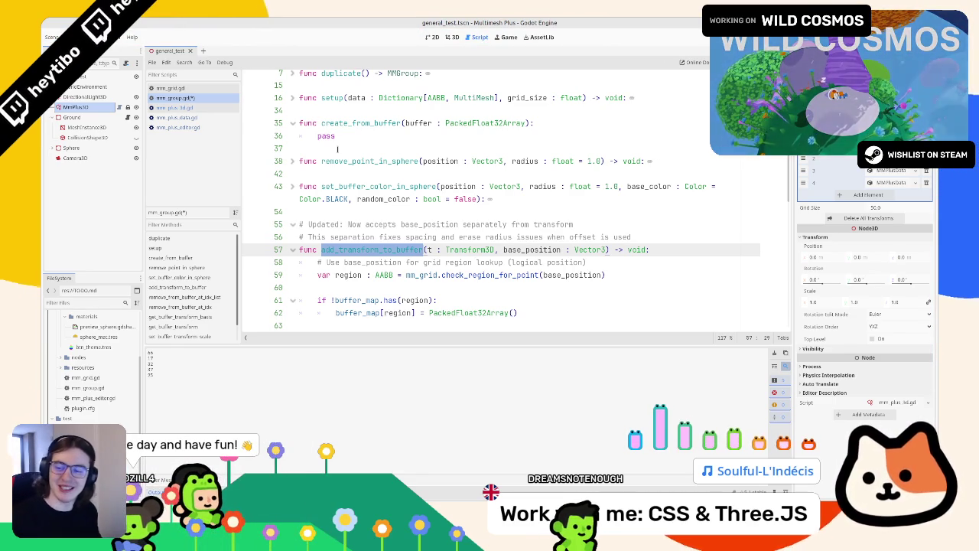
scroll(384, 151, "down", 1)
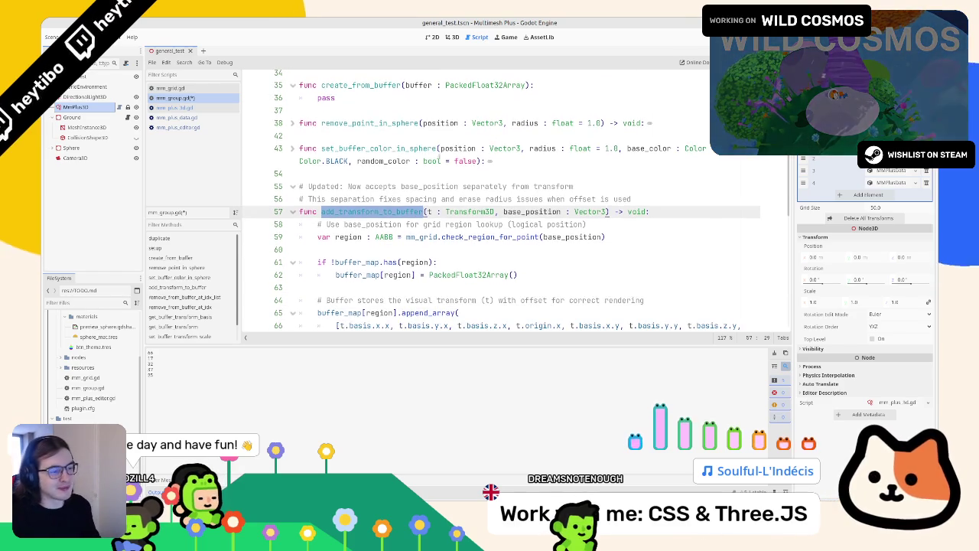
mouse_move(517, 274)
left_mouse_down()
mouse_move(322, 226)
mouse_move(300, 236)
left_mouse_up()
scroll(435, 244, "up", 1)
scroll(435, 243, "down", 3)
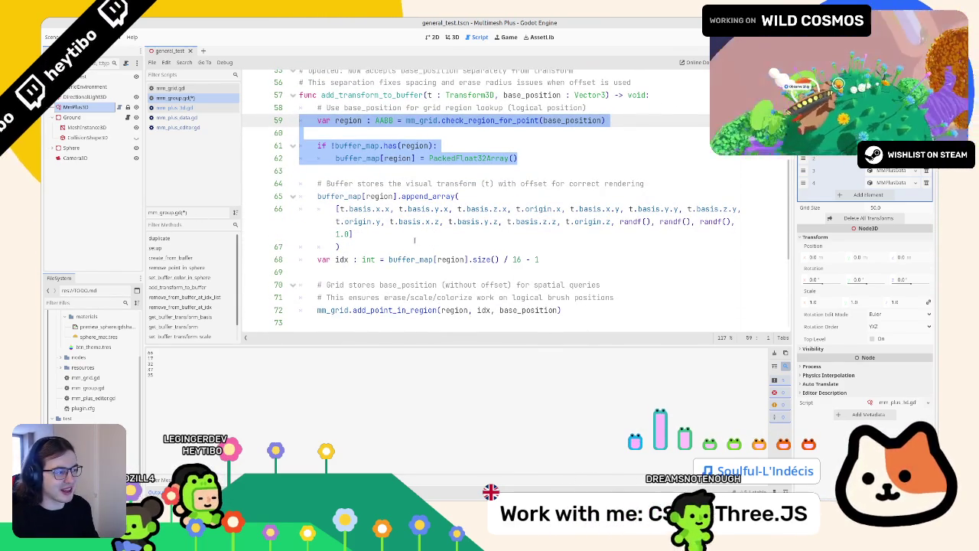
- Inspect the buffer_map append on line 65 and base_position on line 59, then select pass
left_click_drag(317, 195, 456, 195)
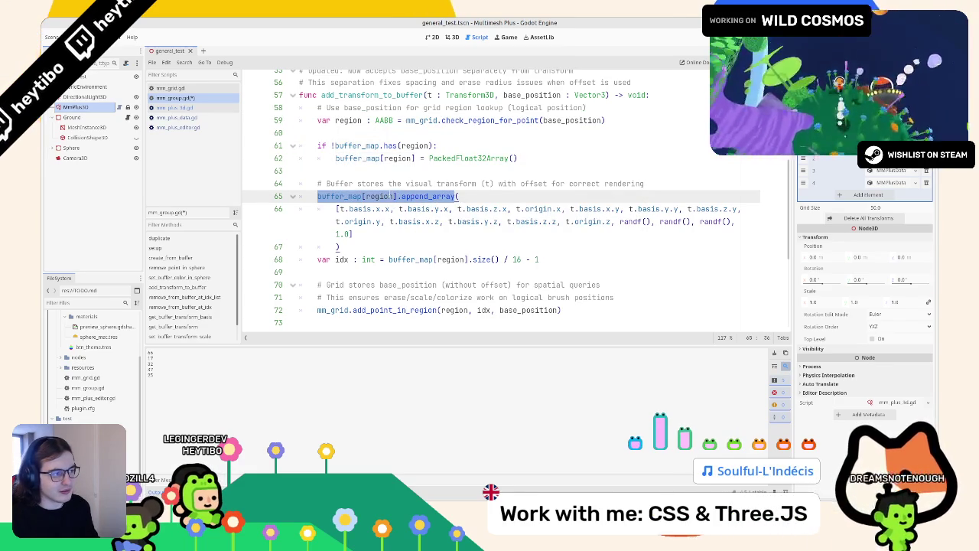
left_click(562, 156)
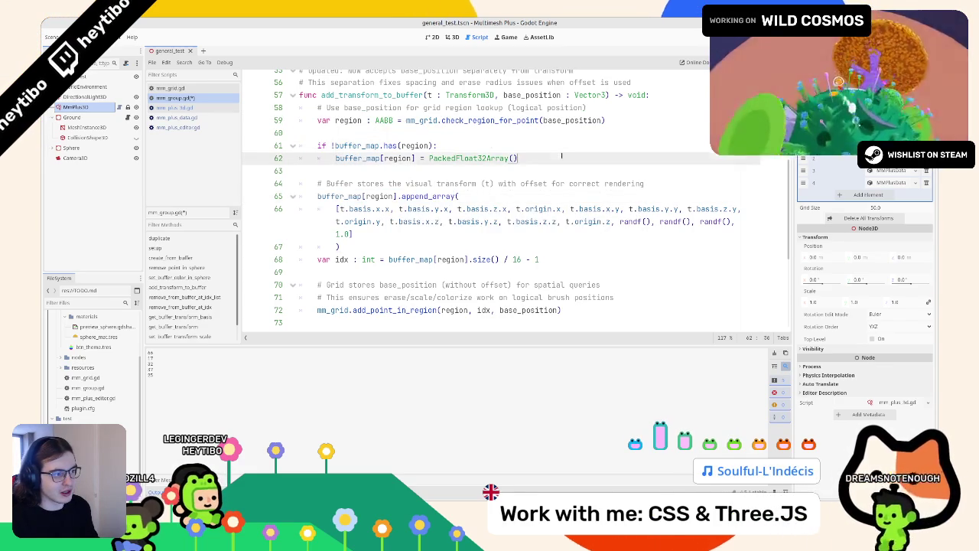
double_click(572, 121)
scroll(418, 177, "up", 5)
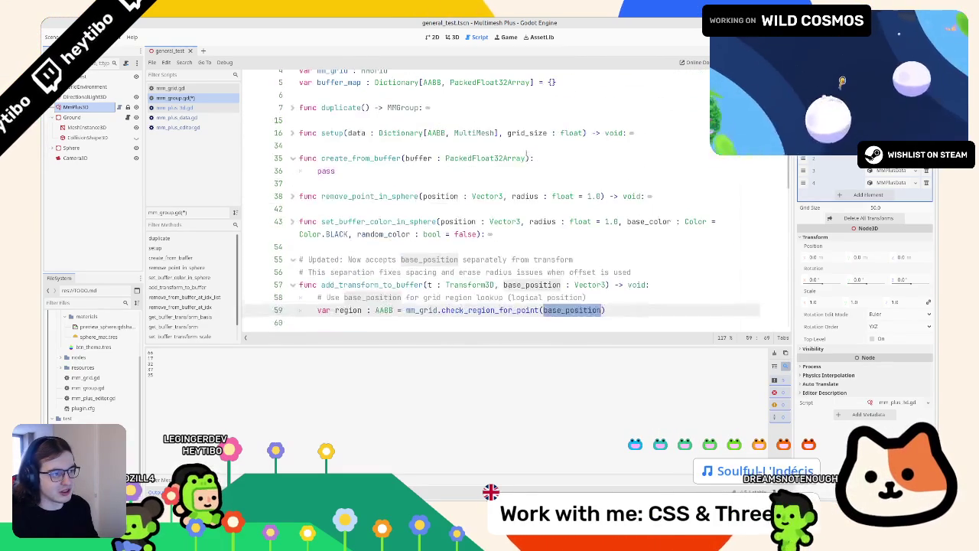
left_click(418, 173)
double_click(326, 170)
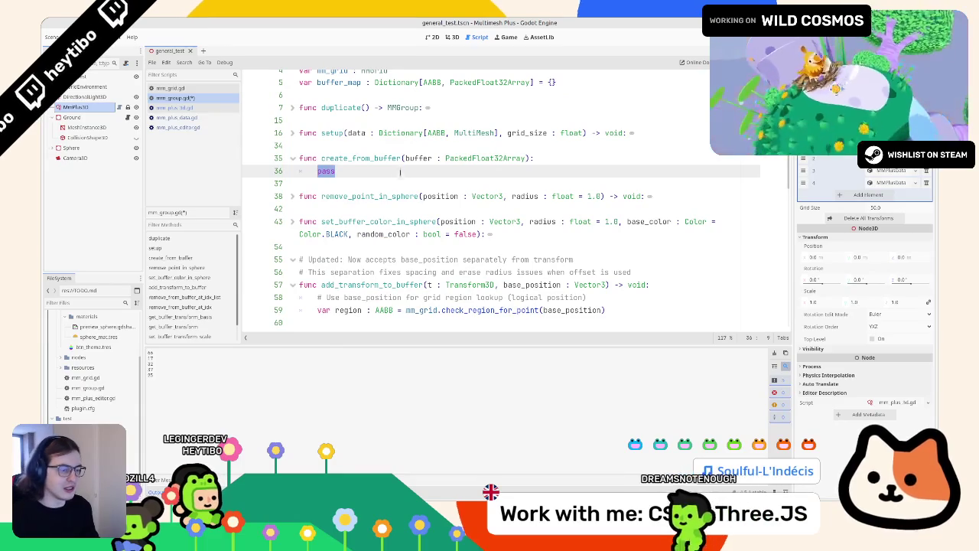
- Restore the for loop and replace Transform3D.IDENTITY with 'var base_position : Vector3 ='
key("BackSpace")
type("for idx in buffer.size() / 16: \t\tTransform3D.IDENTITY")
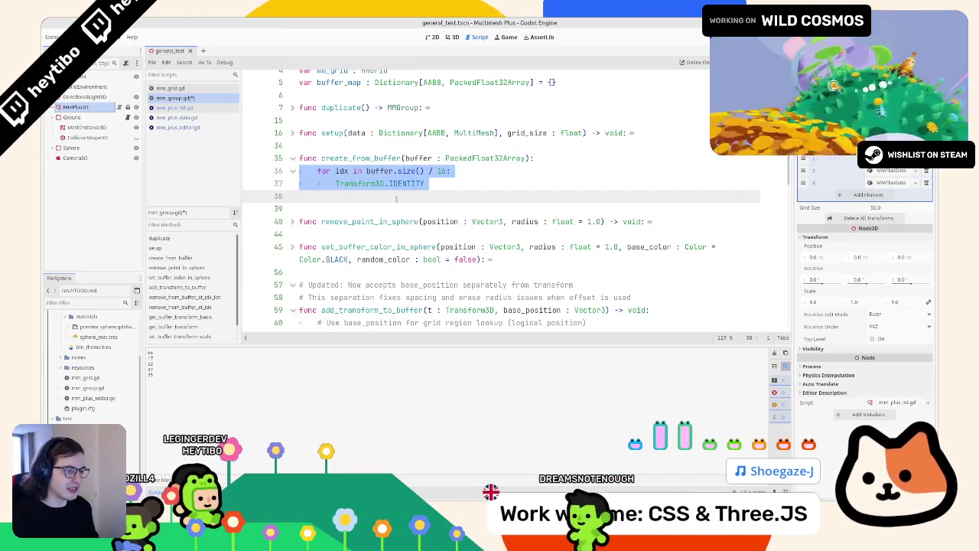
left_click_drag(335, 183, 424, 184)
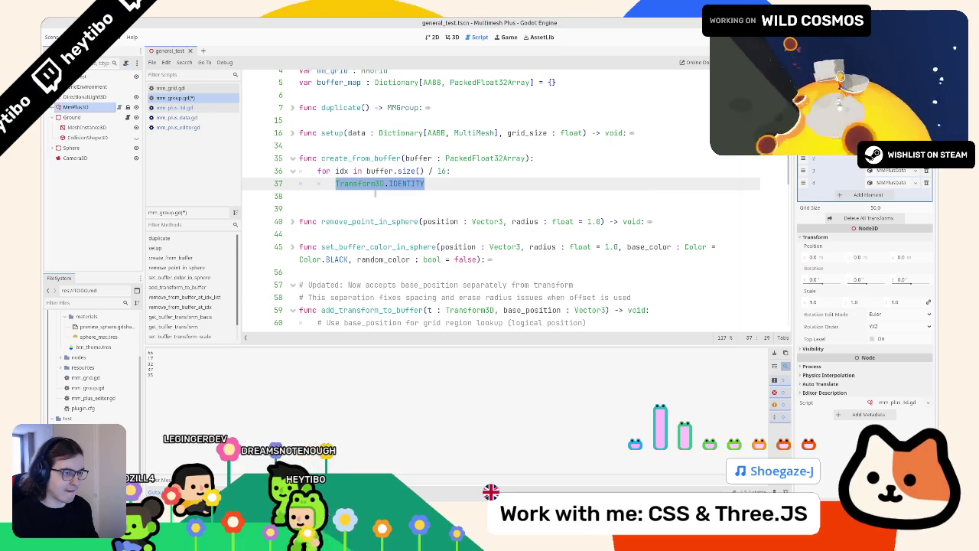
scroll(384, 193, "down", 3)
scroll(375, 198, "up", 2)
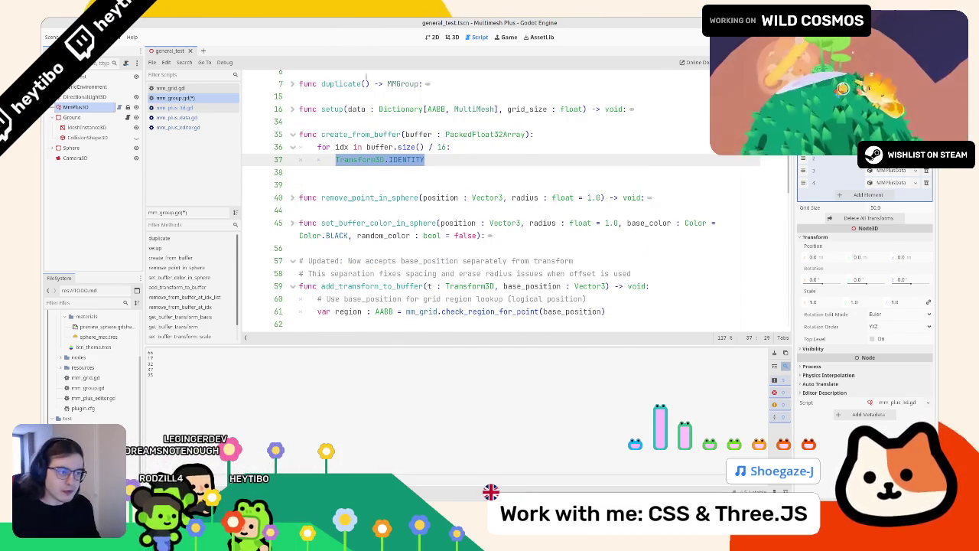
type("va")
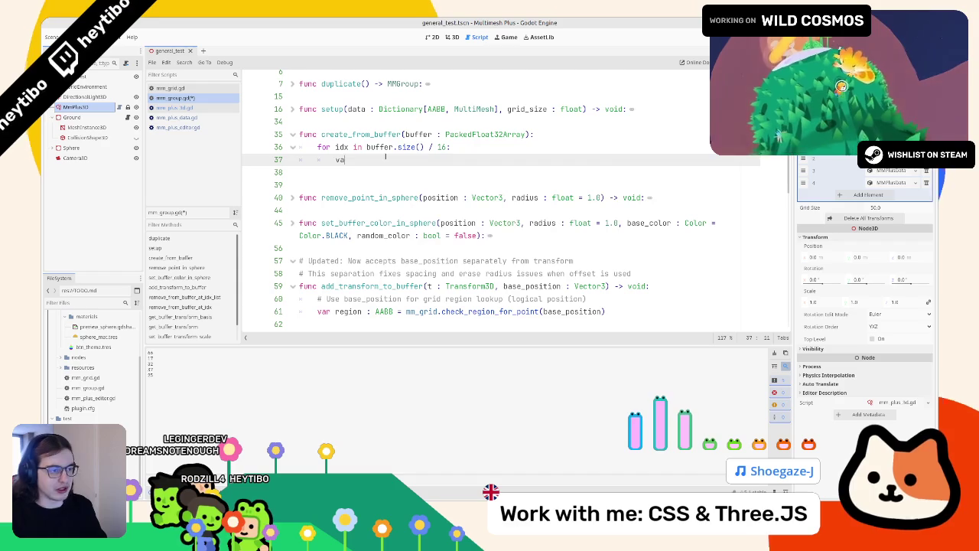
type("r base_position : ")
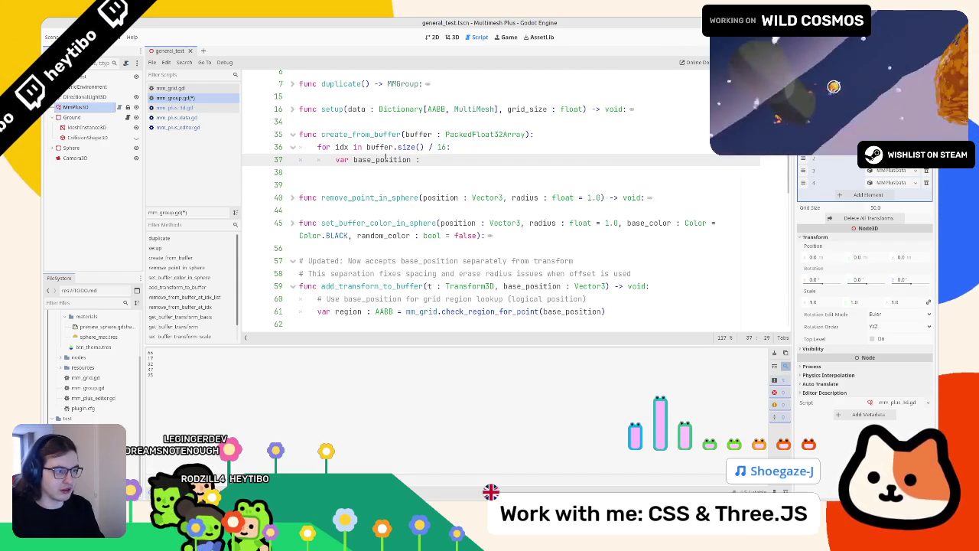
type("Vector3 =")
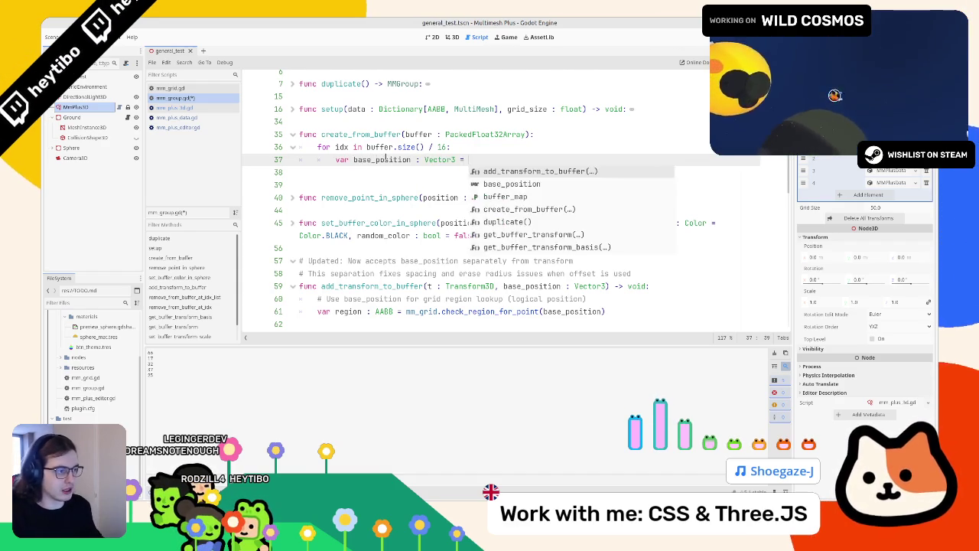
- Unfold get_buffer_transform and take its Vector3(idx + 3, idx + 7, idx + 11) for line 37
scroll(387, 156, "down", 10)
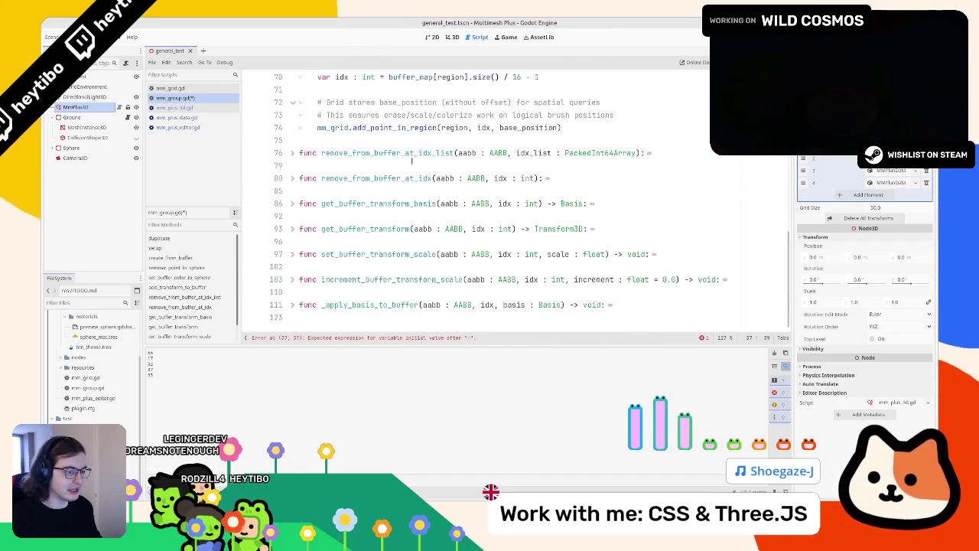
scroll(411, 161, "up", 4)
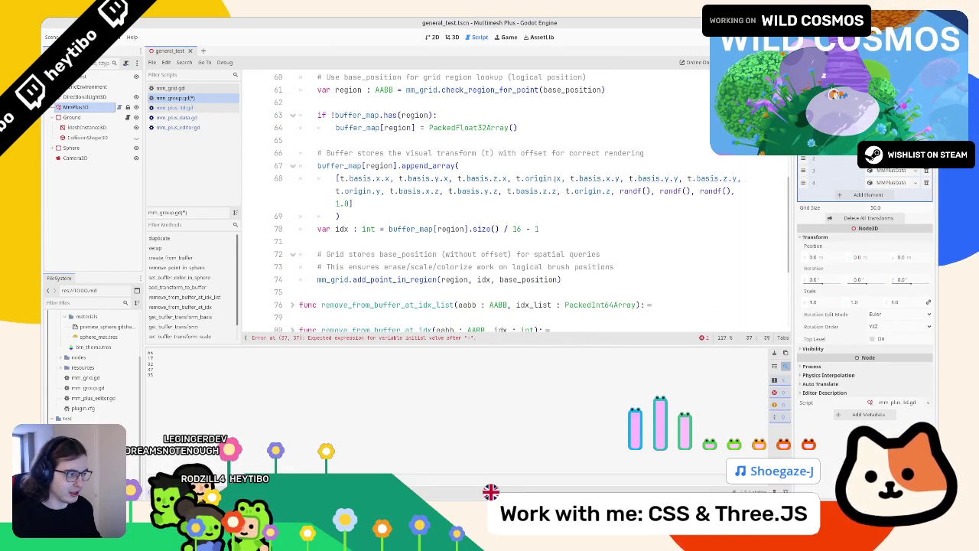
scroll(332, 216, "down", 4)
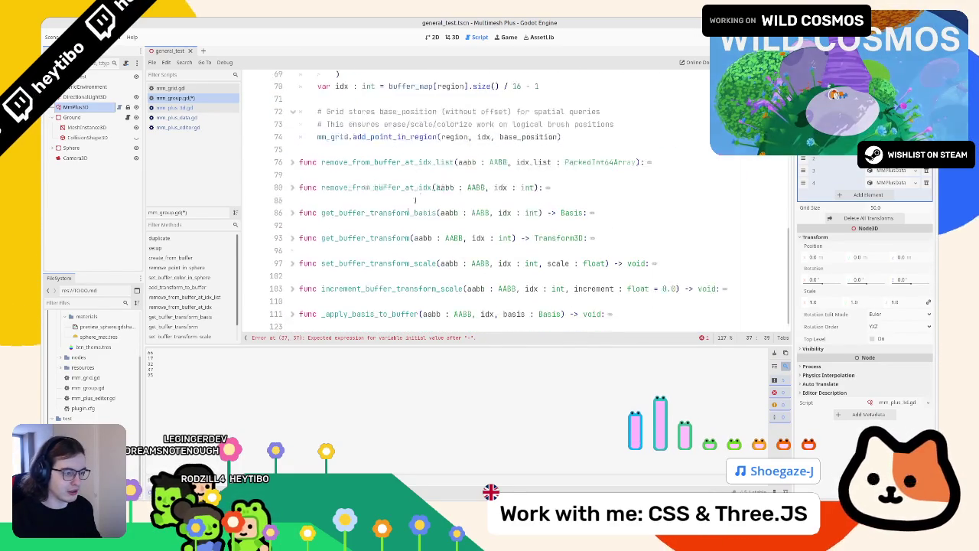
left_click(292, 228)
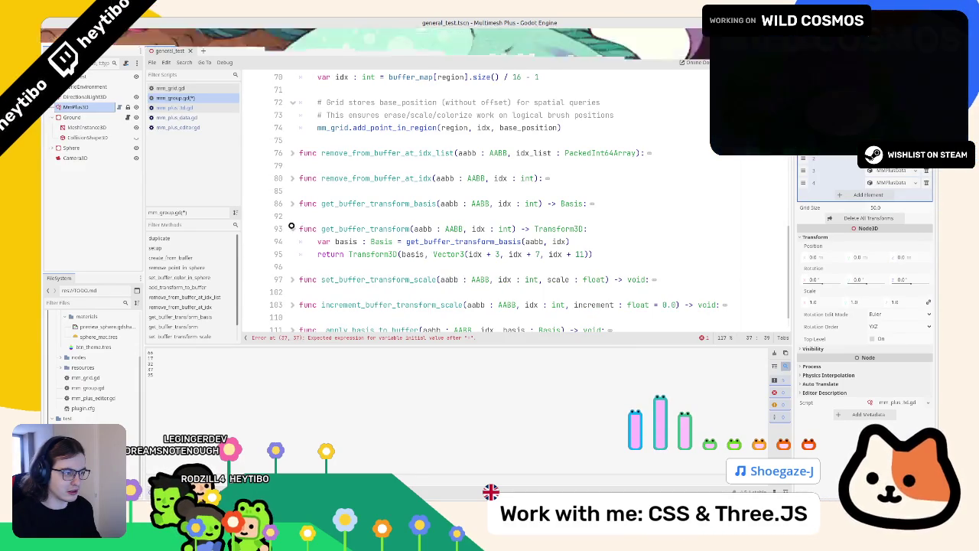
left_click_drag(433, 254, 605, 254)
scroll(476, 217, "up", 15)
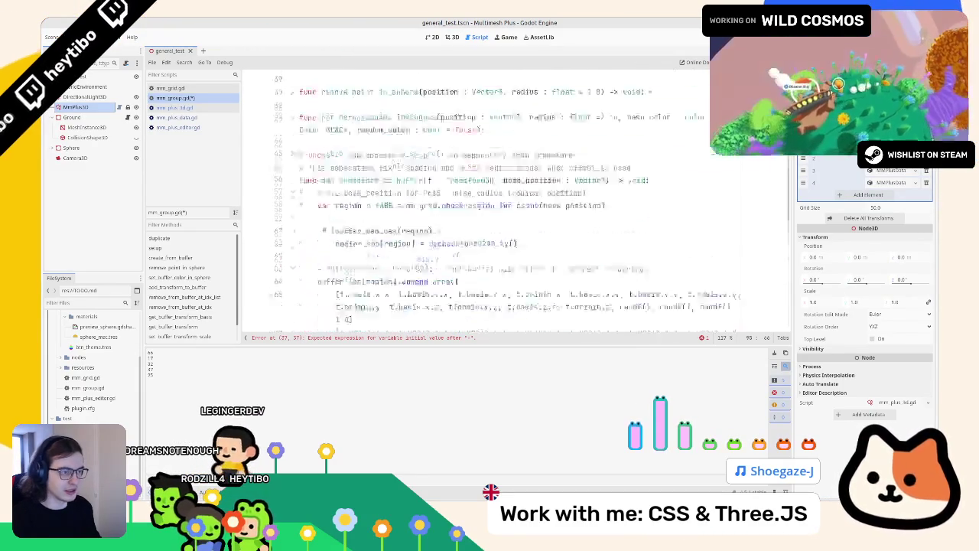
left_click(493, 203)
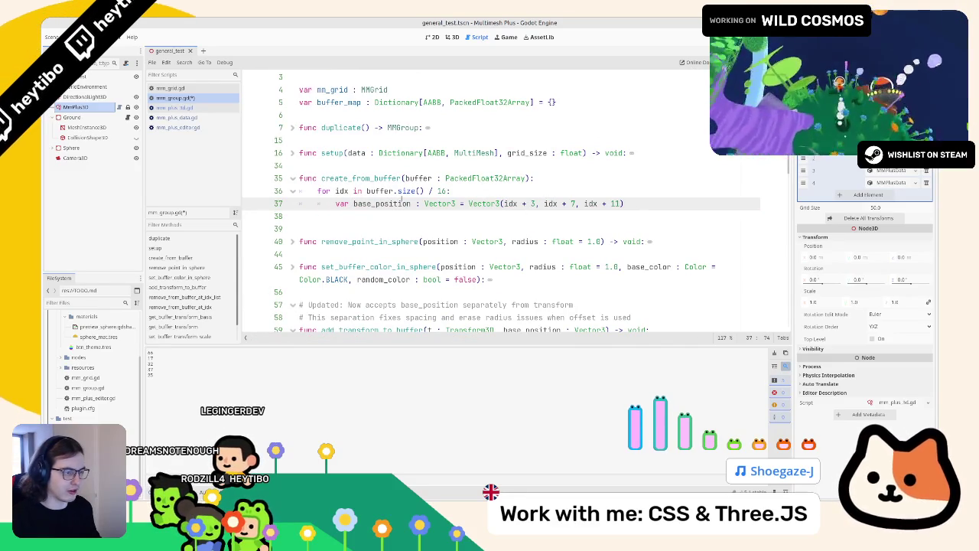
- Add print(base_position) on line 38 and rerun via the MMPlus3D node to check the positions
key("Return")
type("prin")
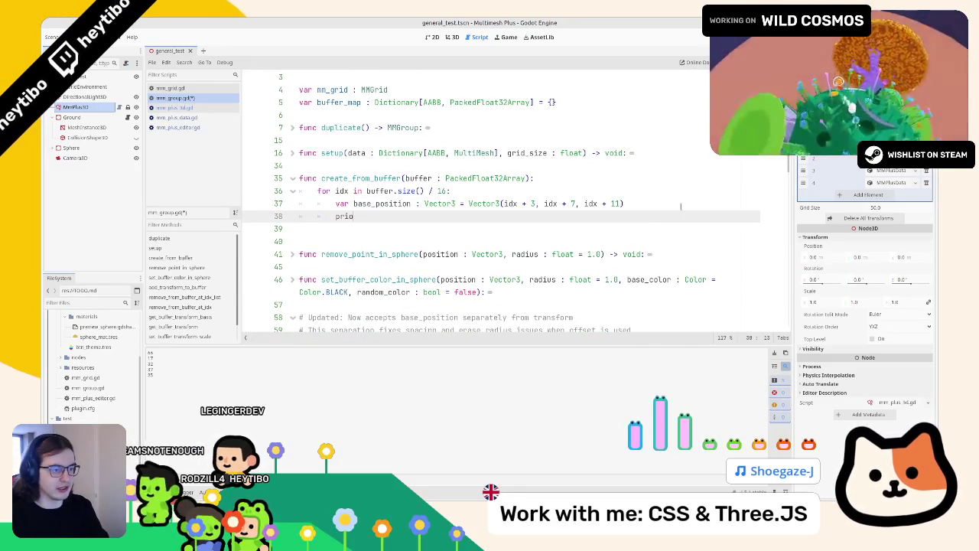
type("t(base_position")
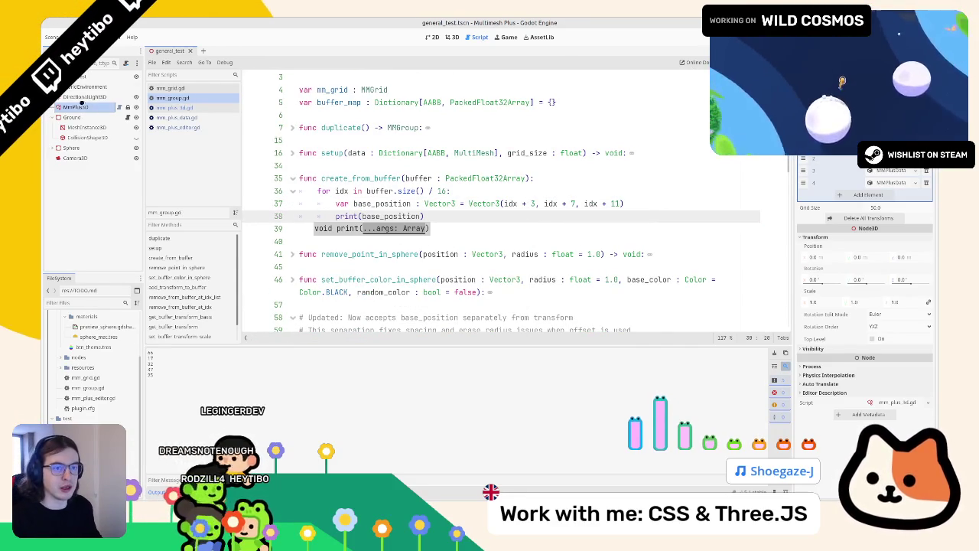
left_click(75, 107)
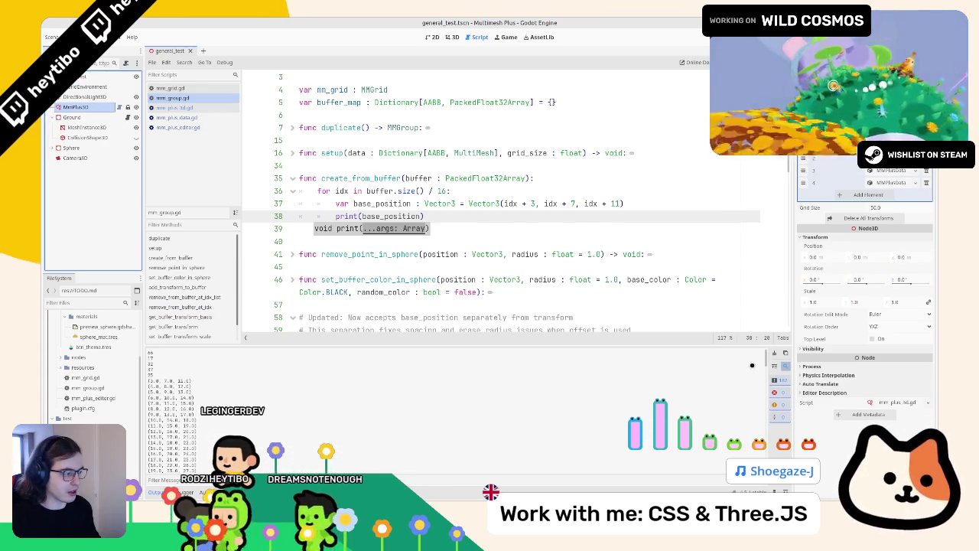
scroll(353, 220, "down", 3)
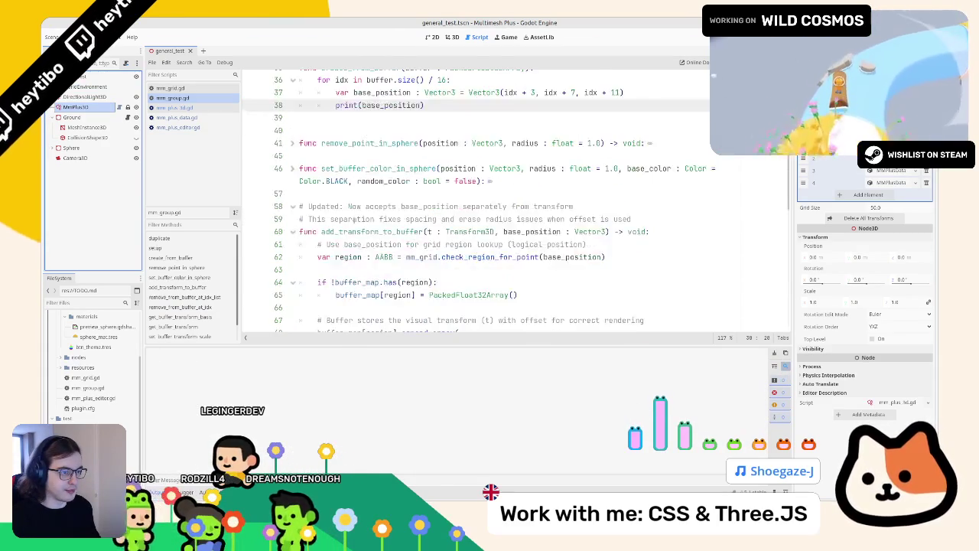
scroll(339, 241, "down", 3)
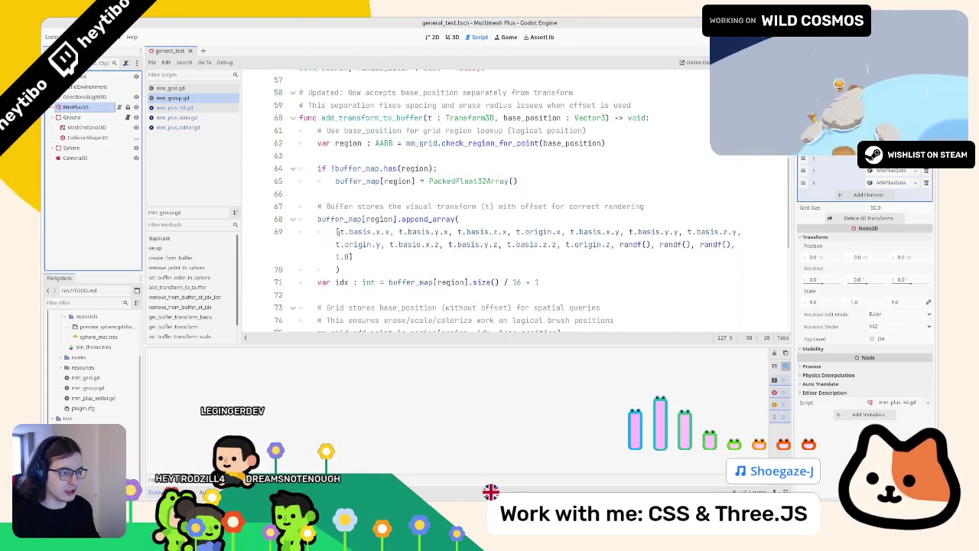
left_click_drag(300, 143, 306, 193)
- Paste the region lookup lines over the print line and indent them one level
scroll(351, 162, "up", 4)
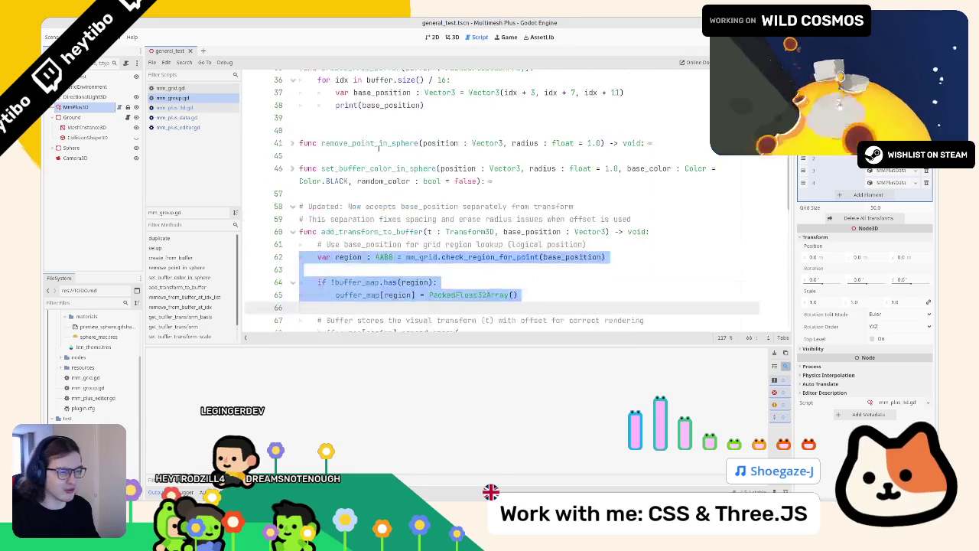
key("ctrl+c")
left_click_drag(299, 143, 425, 143)
key("ctrl+v")
left_click_drag(300, 143, 302, 194)
key("Tab")
key("Escape")
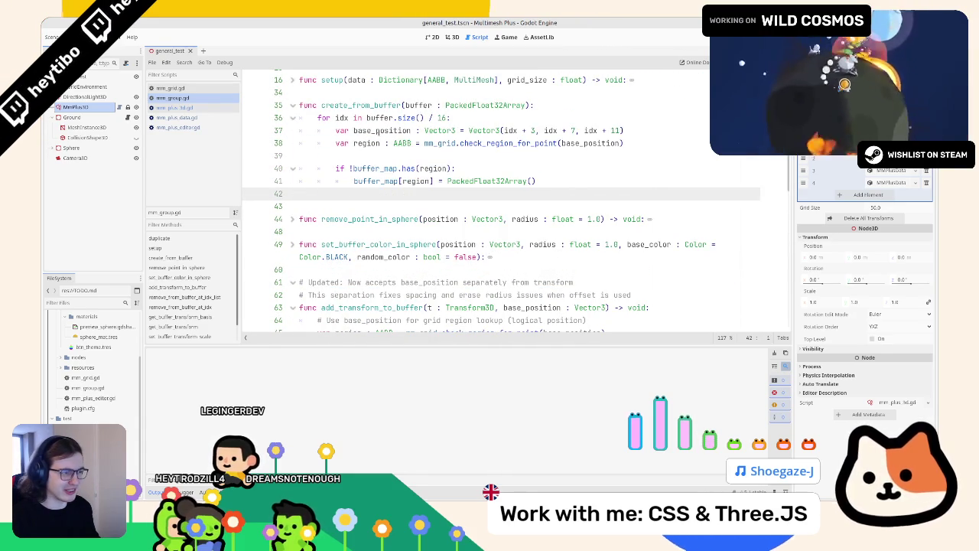
- Move the blank line above the region line and join the buffer_map assignment onto the if line
double_click(383, 130)
left_click(384, 157)
key("alt+Up")
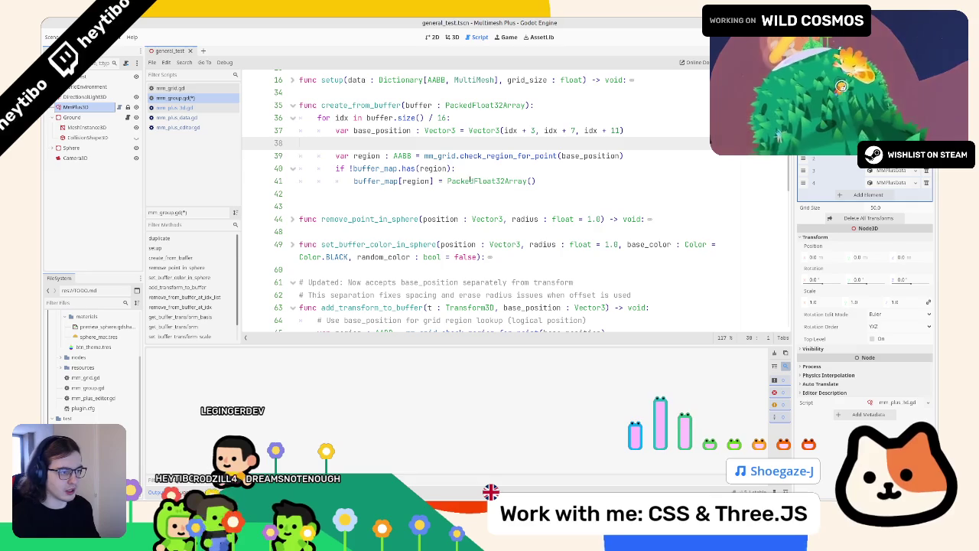
double_click(492, 180)
double_click(379, 182)
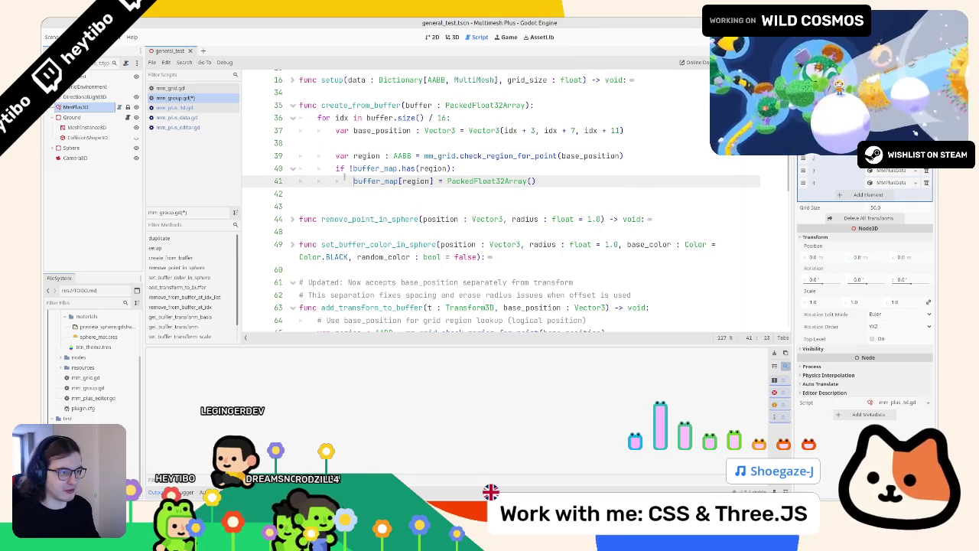
left_click(354, 181)
key("BackSpace")
key("BackSpace")
key("BackSpace")
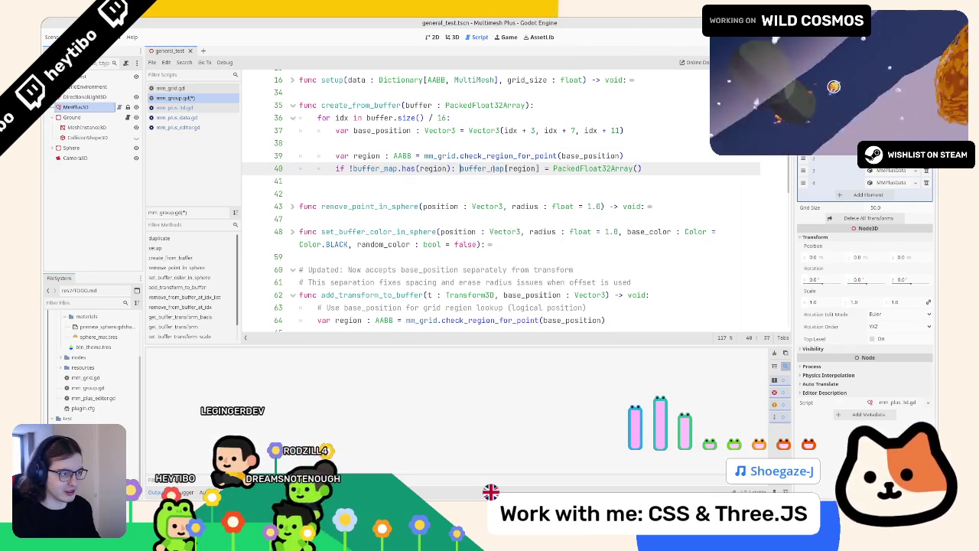
key("Up")
key("Up")
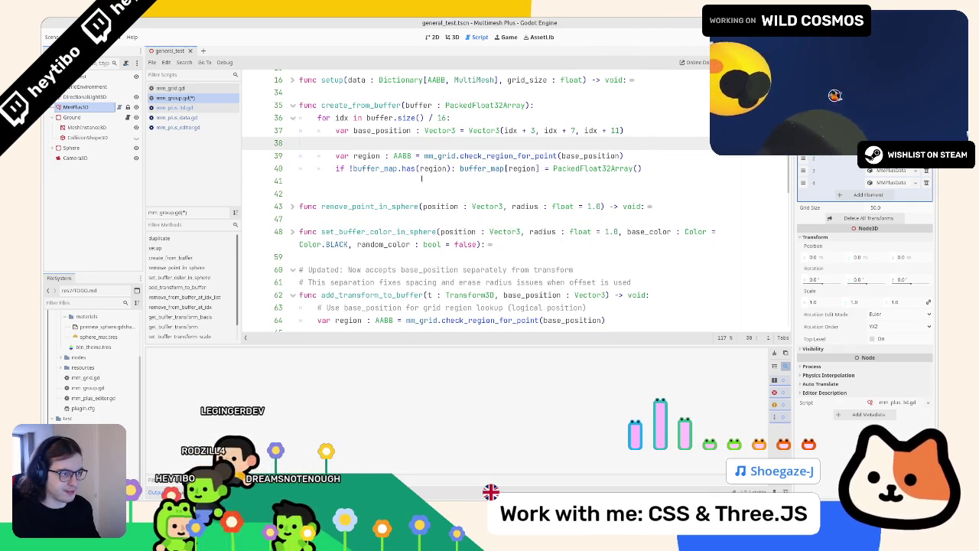
- Compare against buffer_map[region] on line 70, then return to blank line 41
double_click(380, 131)
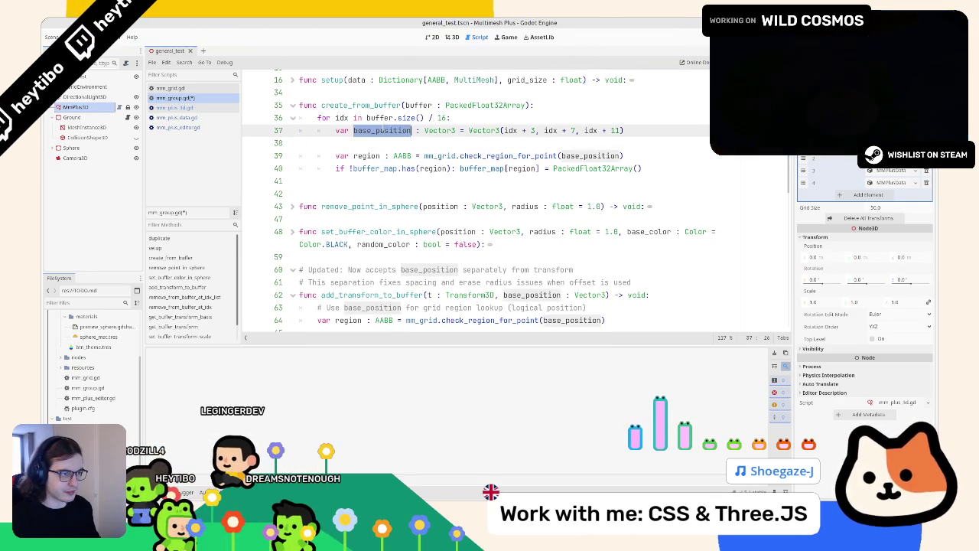
scroll(434, 207, "down", 5)
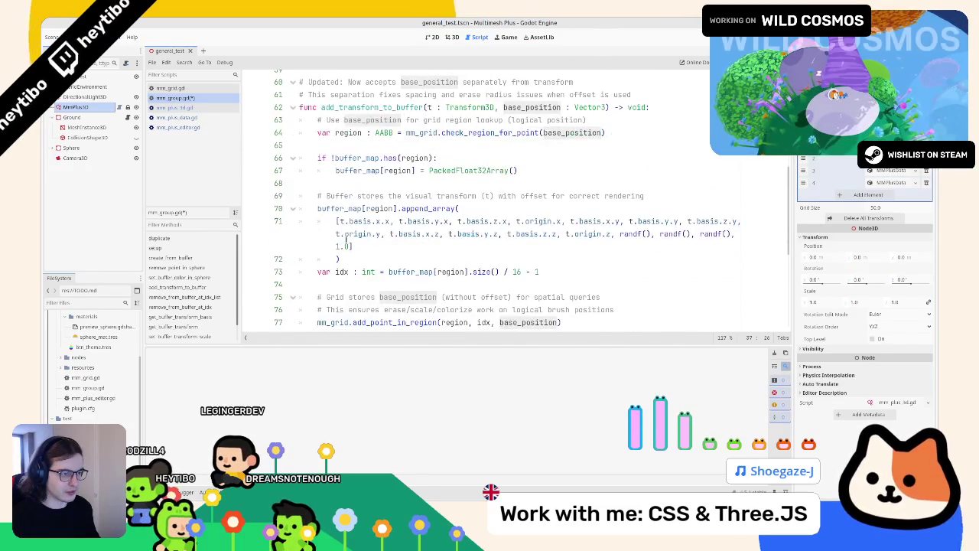
double_click(339, 208)
left_click_drag(339, 208, 397, 208)
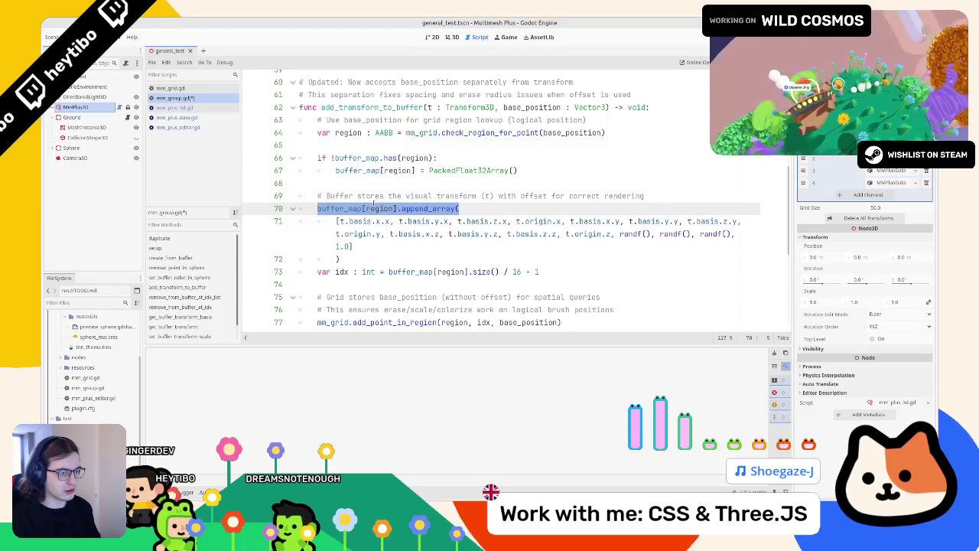
scroll(374, 209, "up", 6)
left_click(386, 220)
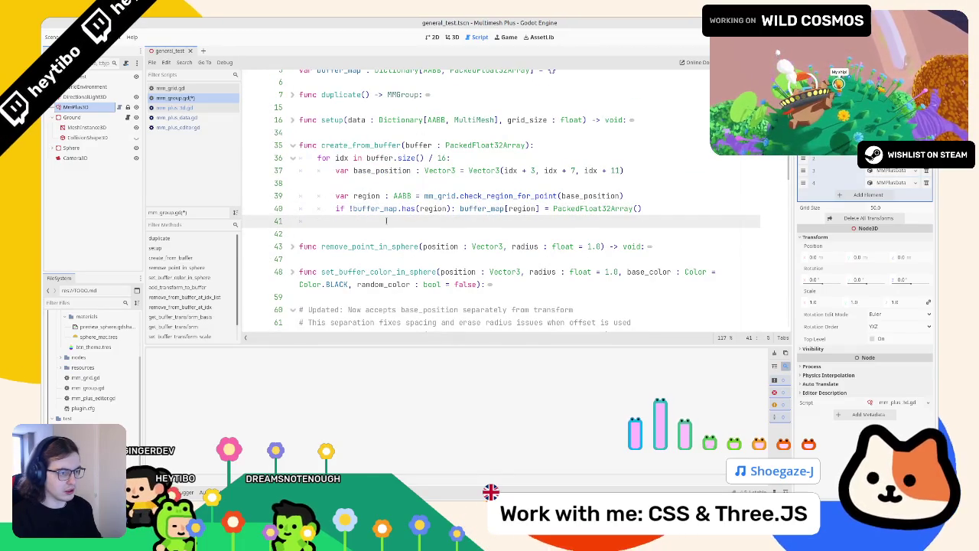
- Add a nested 'for i in 16:' loop with a pass placeholder inside the loop body
key("Return")
key("Return")
key("Up")
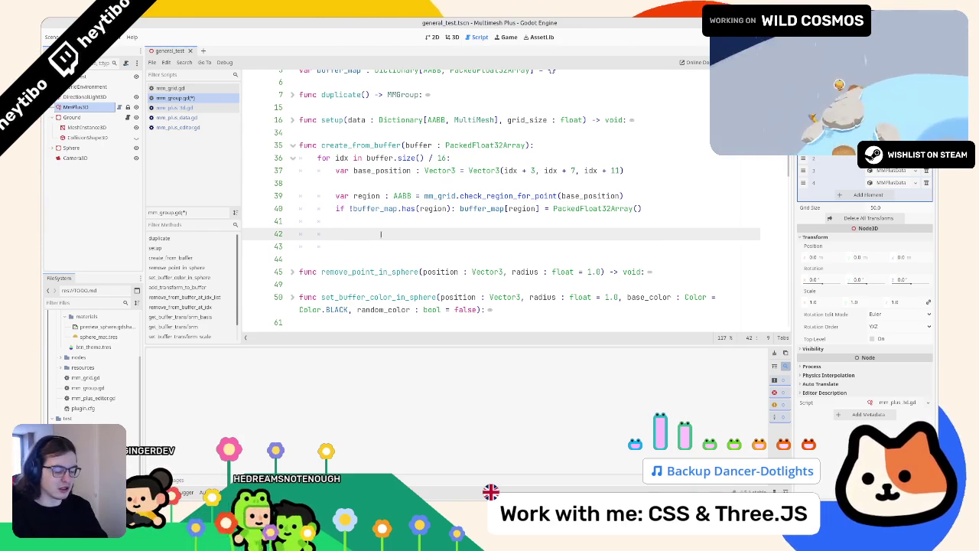
type("for in")
key("BackSpace")
key("BackSpace")
key("BackSpace")
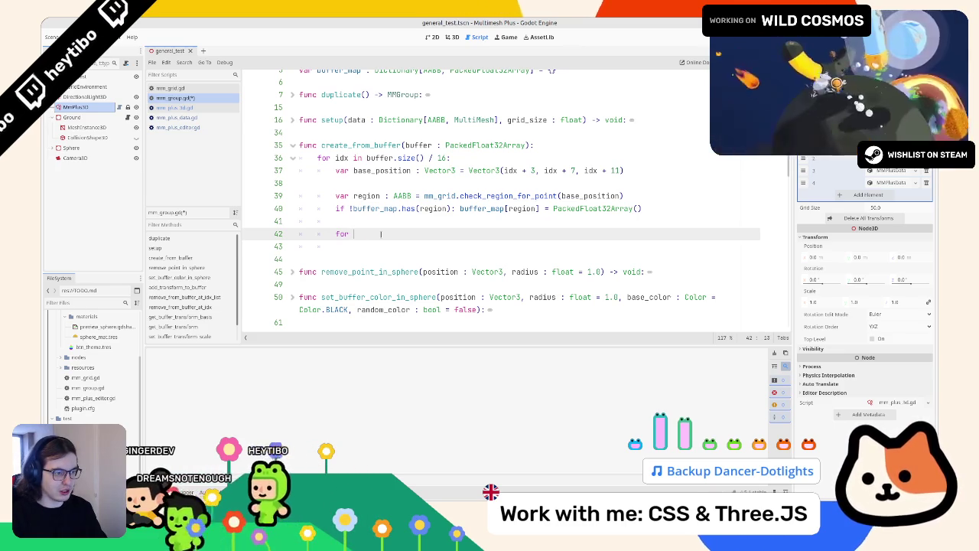
type("i in")
key("Escape")
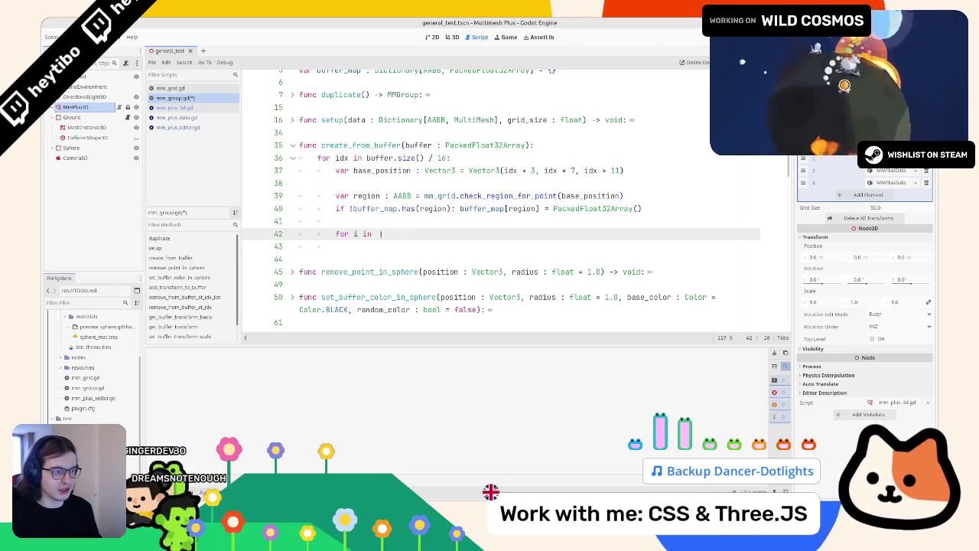
type("6:")
key("Return")
type("pass")
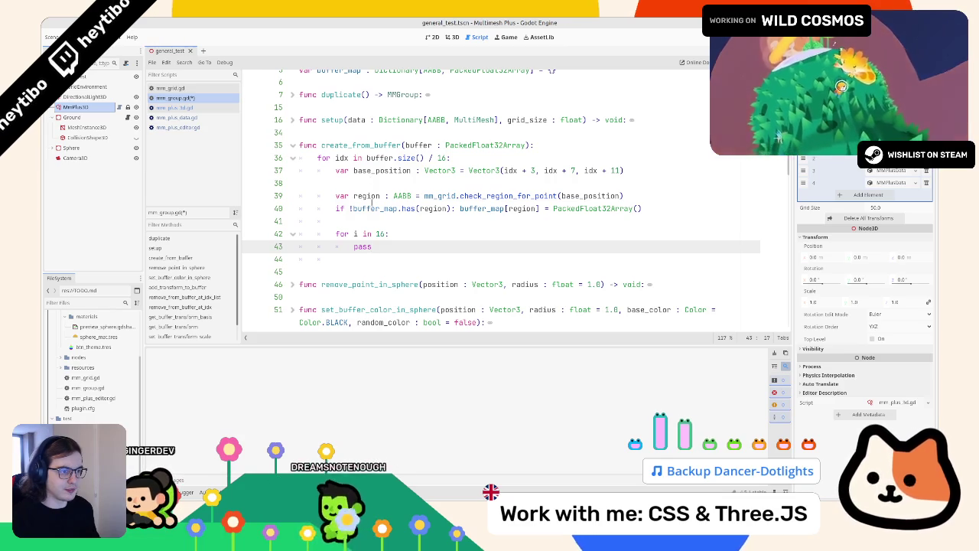
- Start declaring 'var t = Array' on the empty line 41 before the loop
left_click(374, 222)
key("Return")
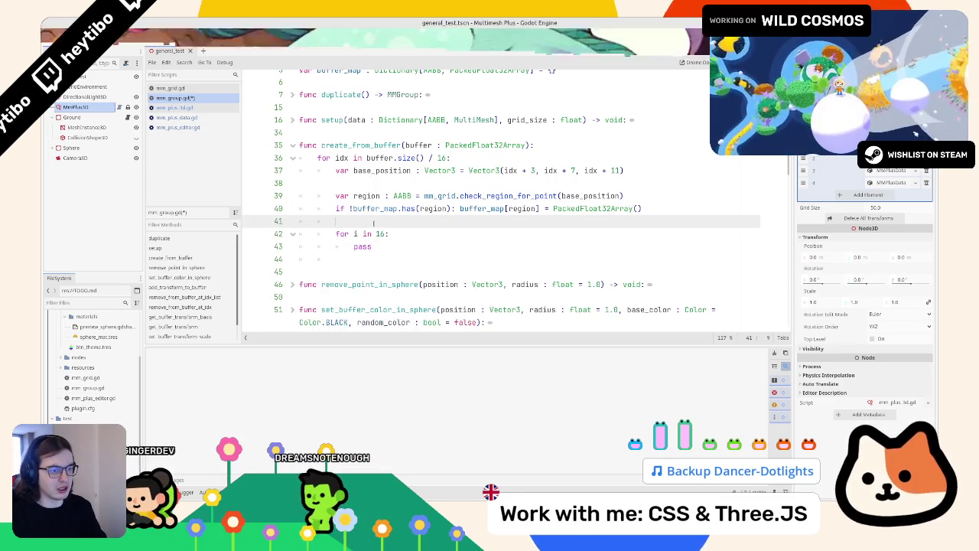
key("BackSpace")
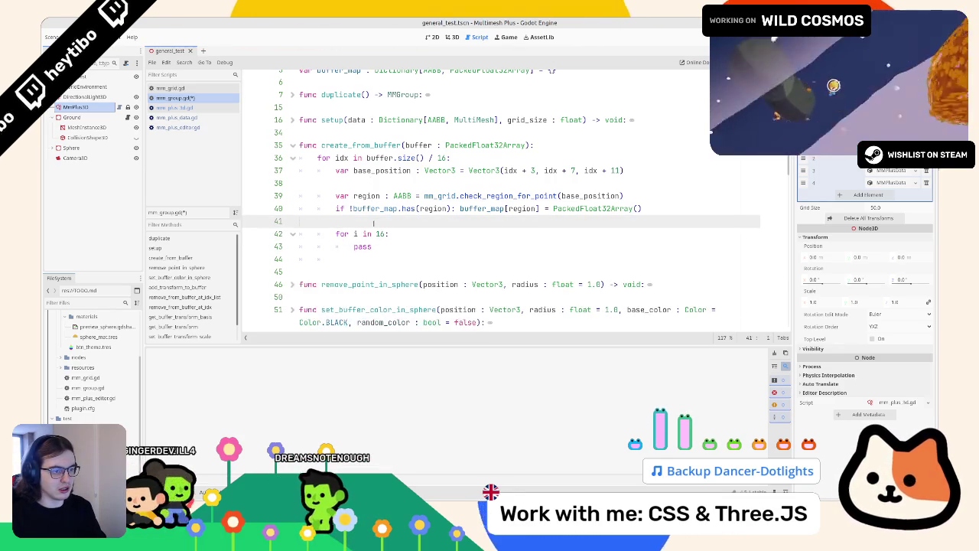
type("le")
key("BackSpace")
key("BackSpace")
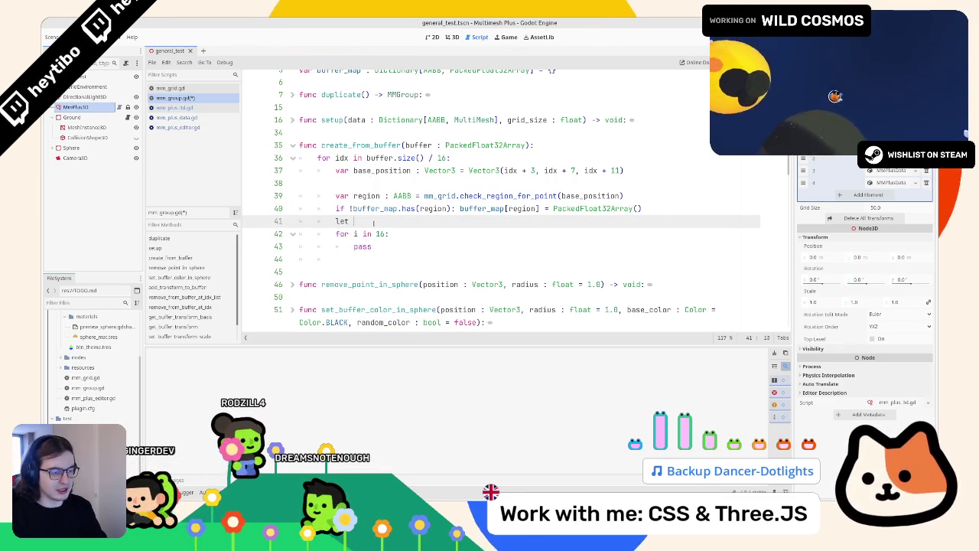
type("var t = ")
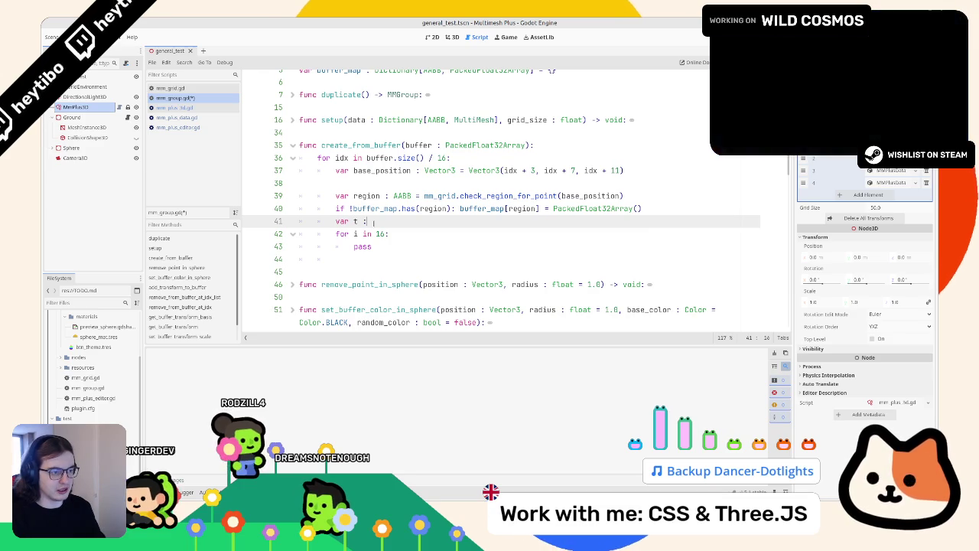
type("Array")
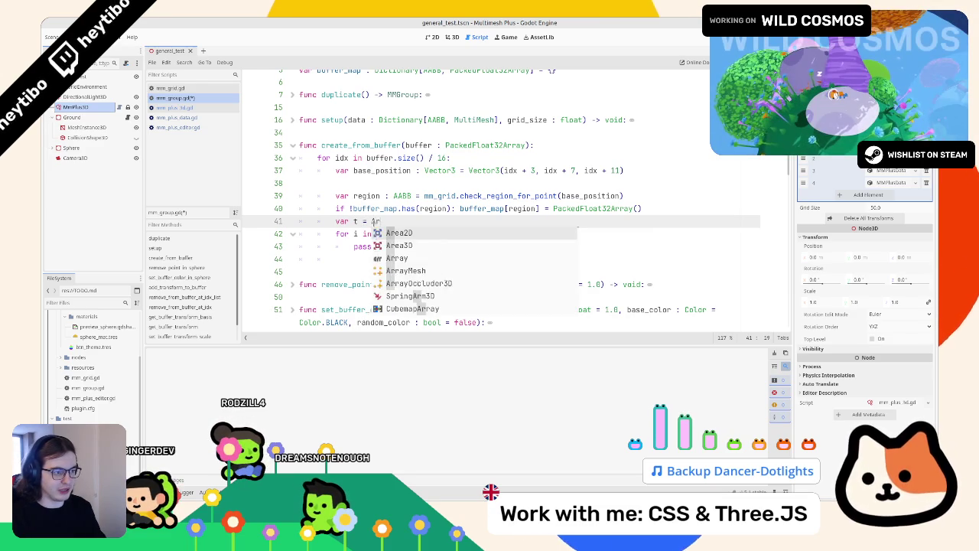
key("Return")
scroll(429, 199, "down", 15)
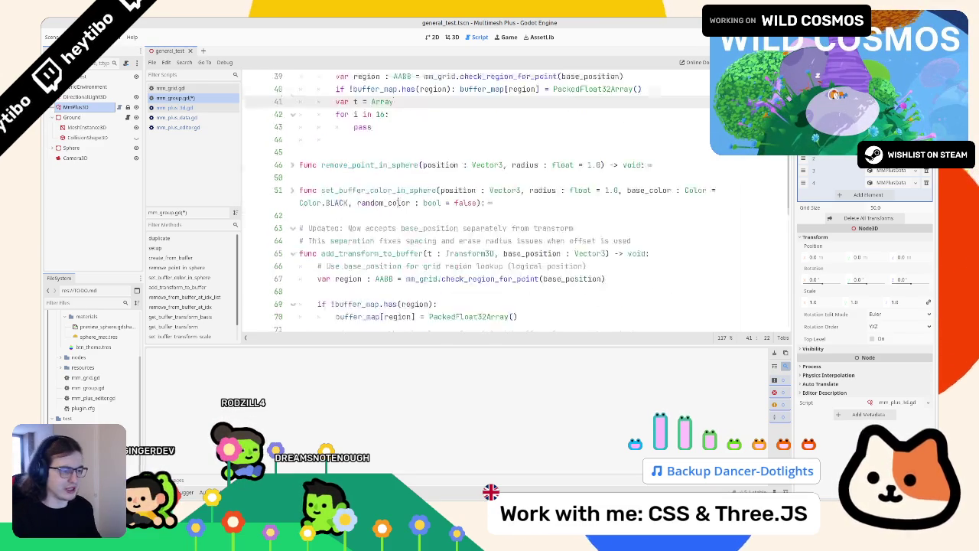
- Change line 41 to 'var t : Array = []' and add 't.resize(16)' below it
double_click(429, 195)
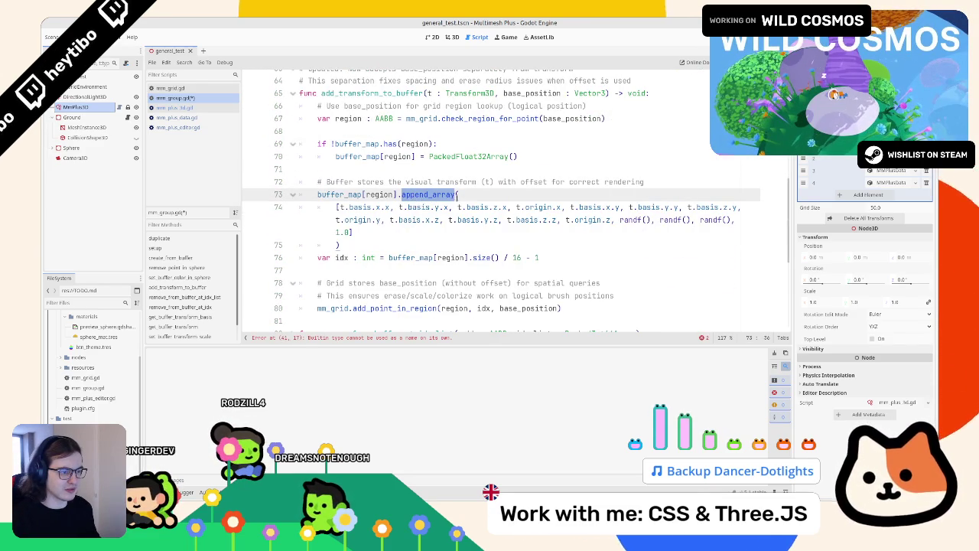
left_click(483, 194)
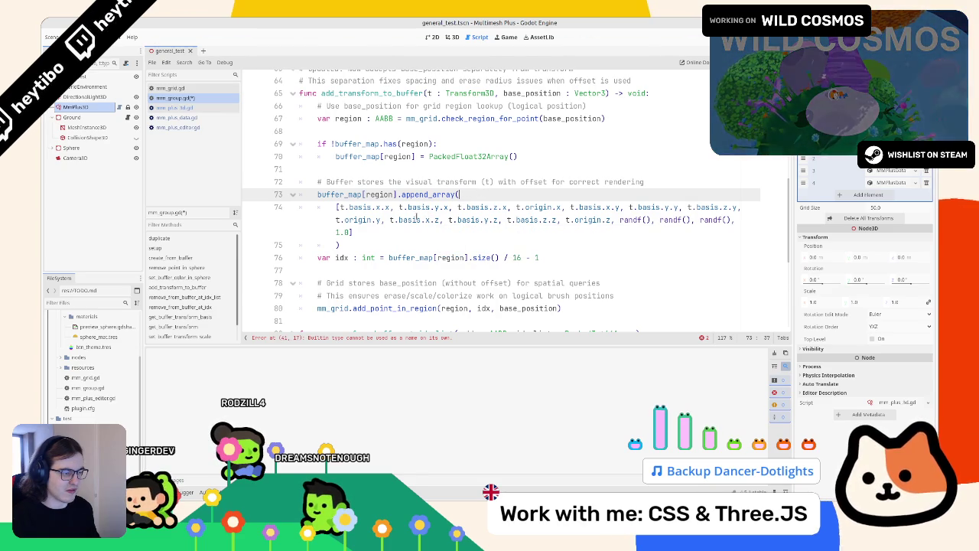
key("alt+Left")
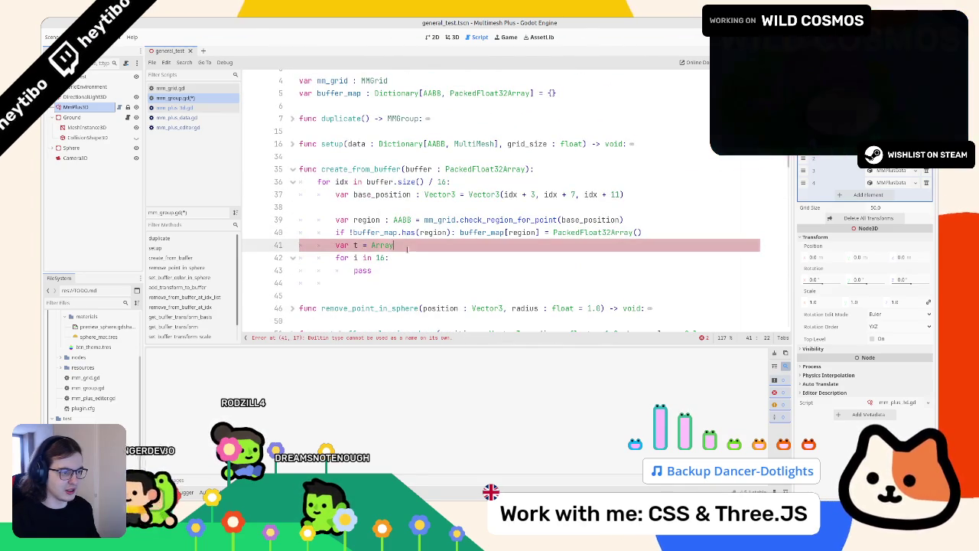
key("BackSpace")
key("BackSpace")
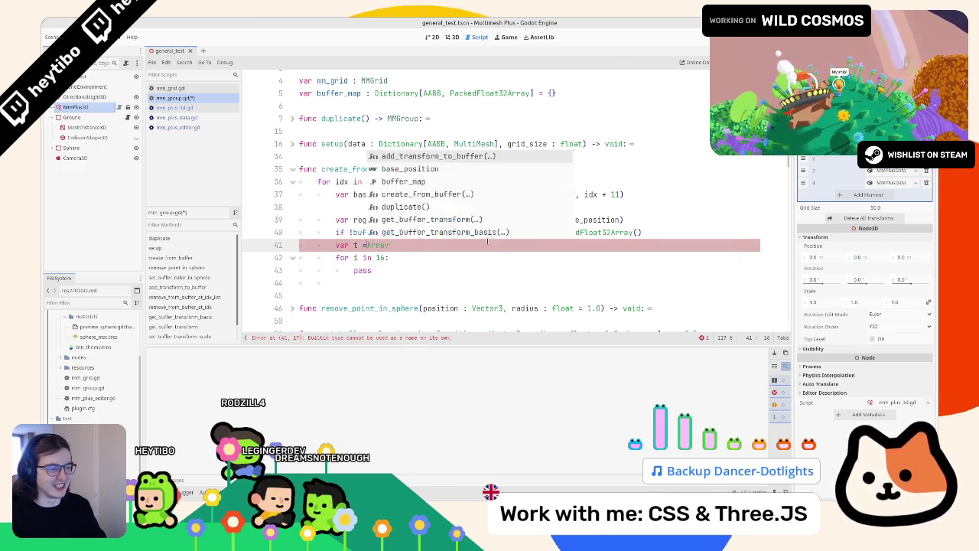
type("= [")
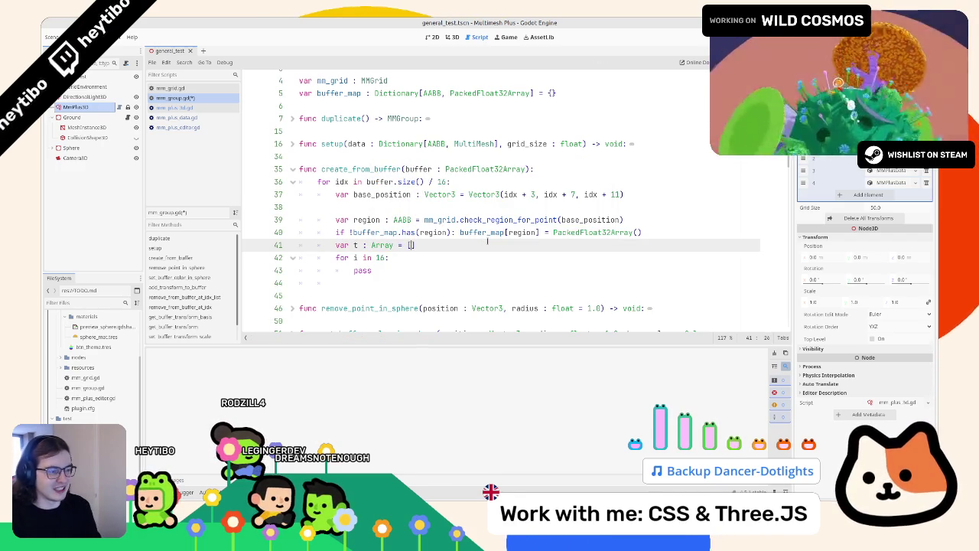
key("Return")
type("t.r")
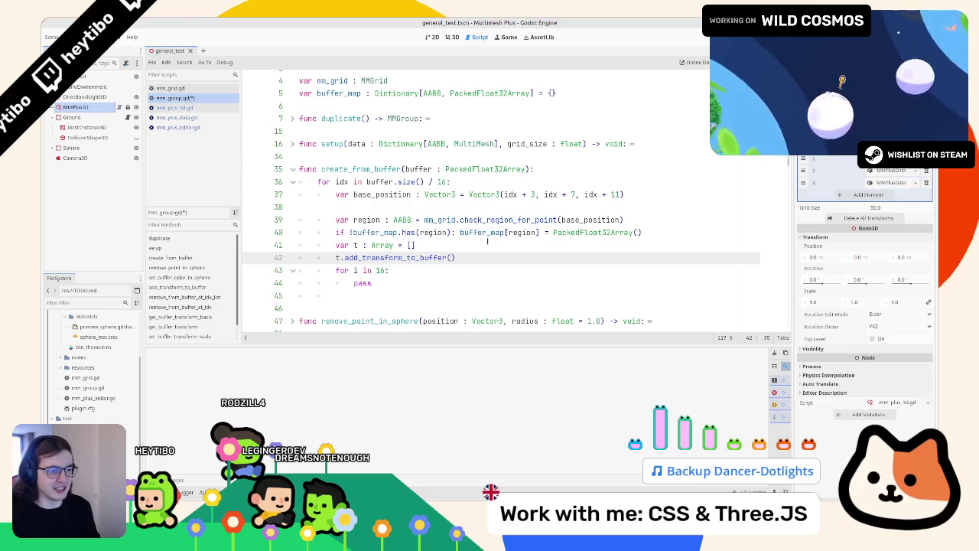
key("Return")
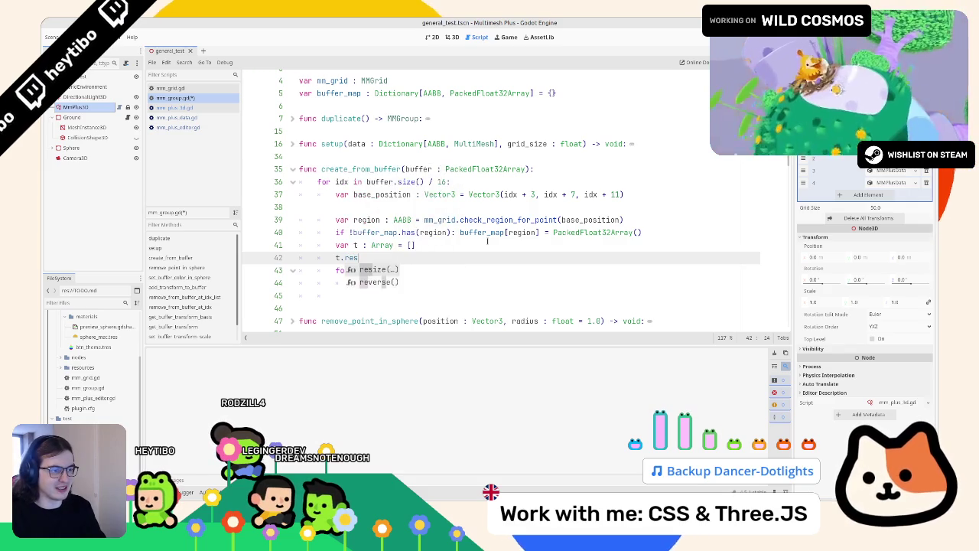
type("16")
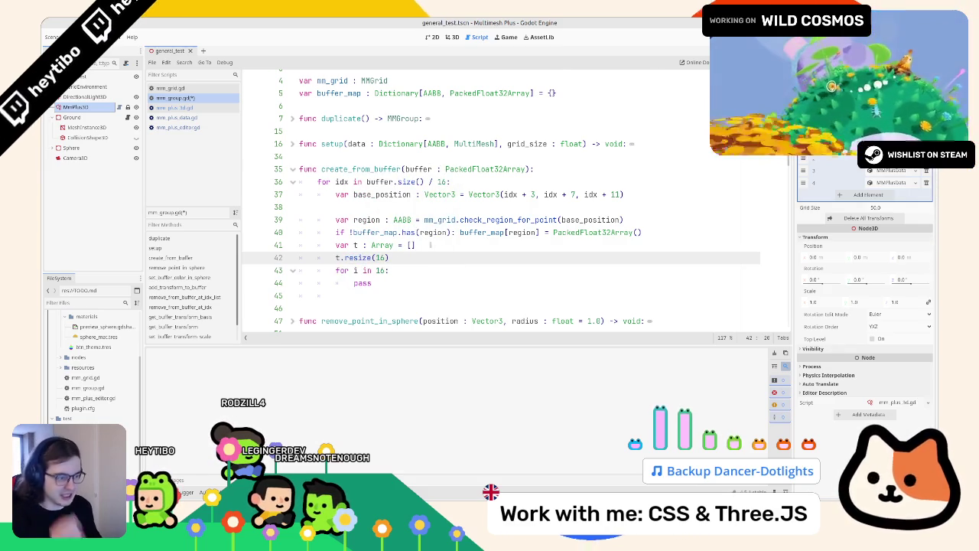
- Replace the loop's pass placeholder with t[i]
double_click(384, 286)
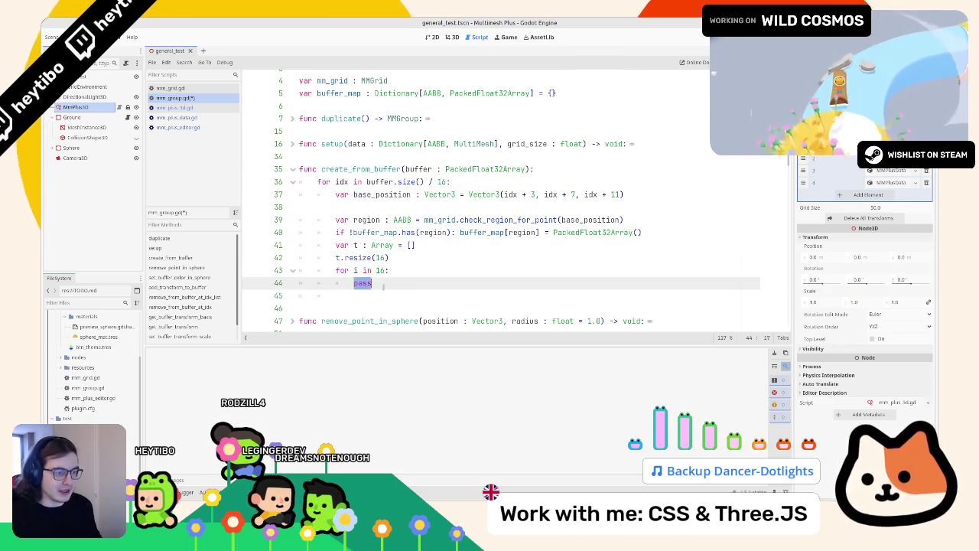
type("t[i")
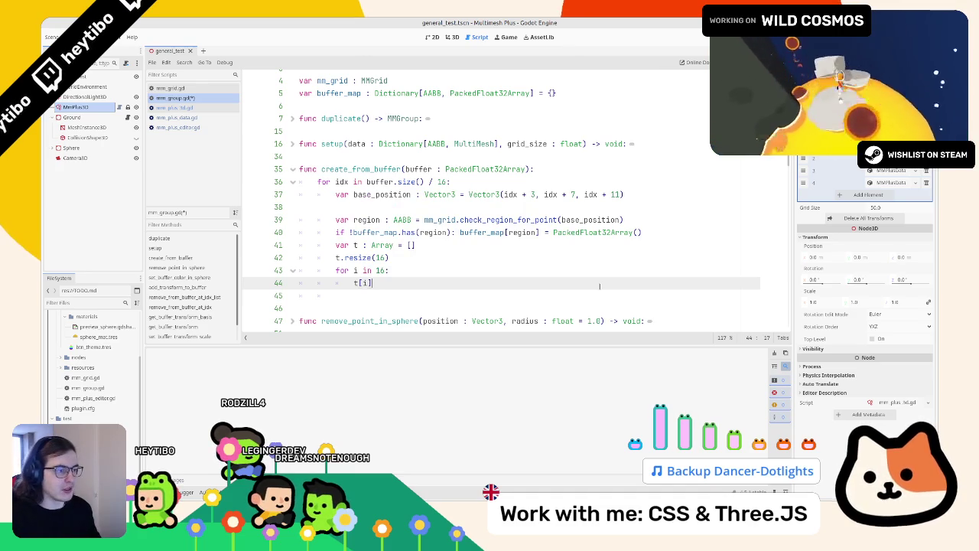
double_click(510, 194)
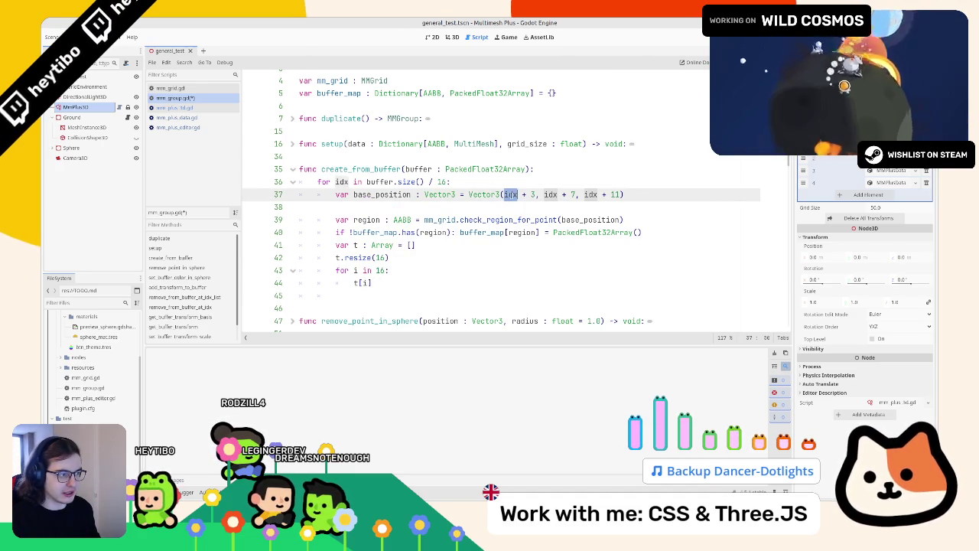
- Temporarily print base_position, run the project, then undo the print line
mouse_move(518, 194)
left_mouse_down()
mouse_move(573, 195)
mouse_move(537, 194)
left_mouse_up()
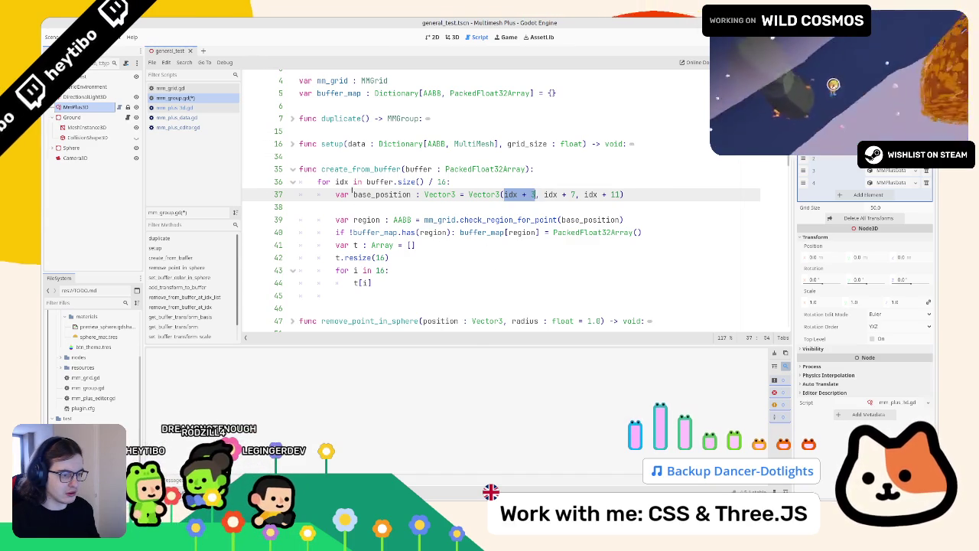
double_click(354, 194)
key("ctrl+c")
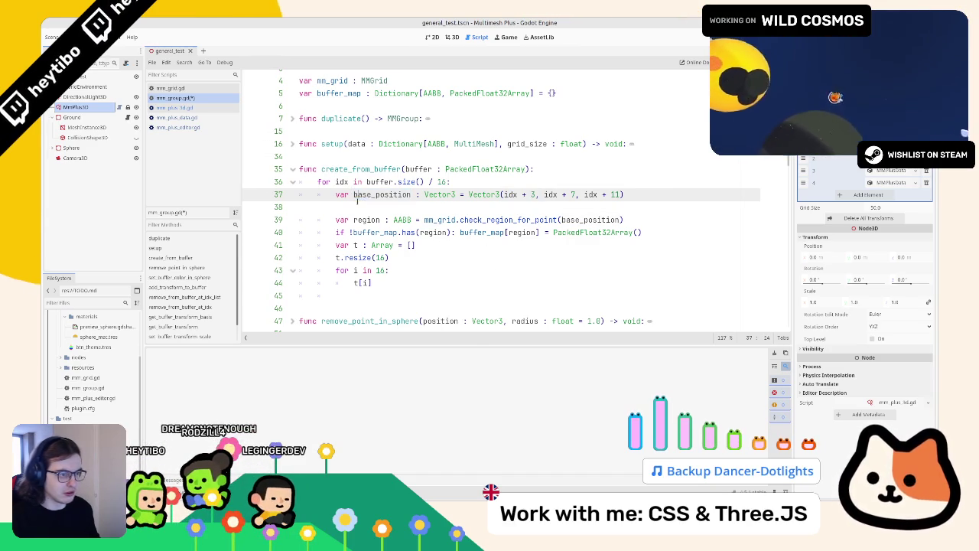
left_click(362, 205)
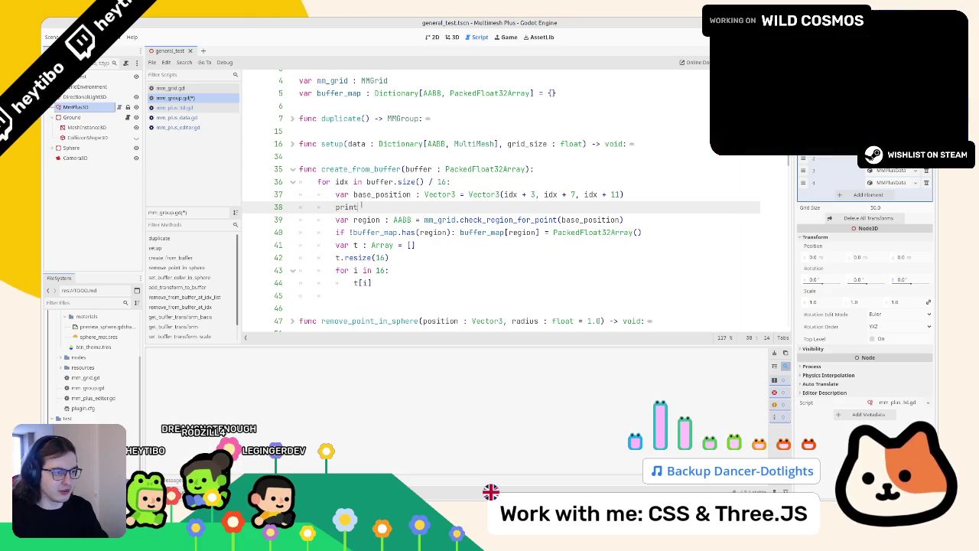
type("(")
key("ctrl+v")
key("ctrl+s")
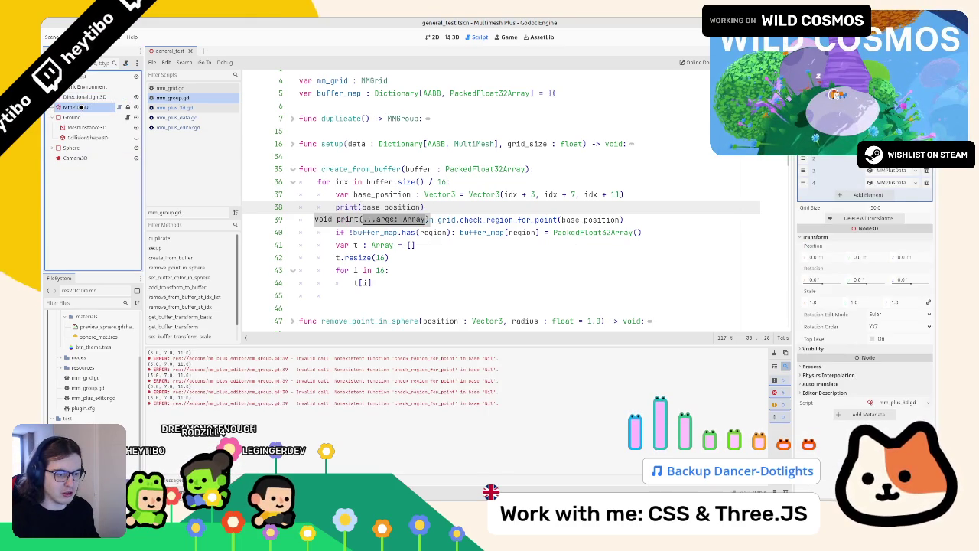
key("ctrl+z")
key("ctrl+z")
key("ctrl+z")
- Wrap each Vector3 argument as buffer[idx + 3], buffer[idx + 7], buffer[idx + 11]
left_click_drag(503, 194, 536, 195)
type("b")
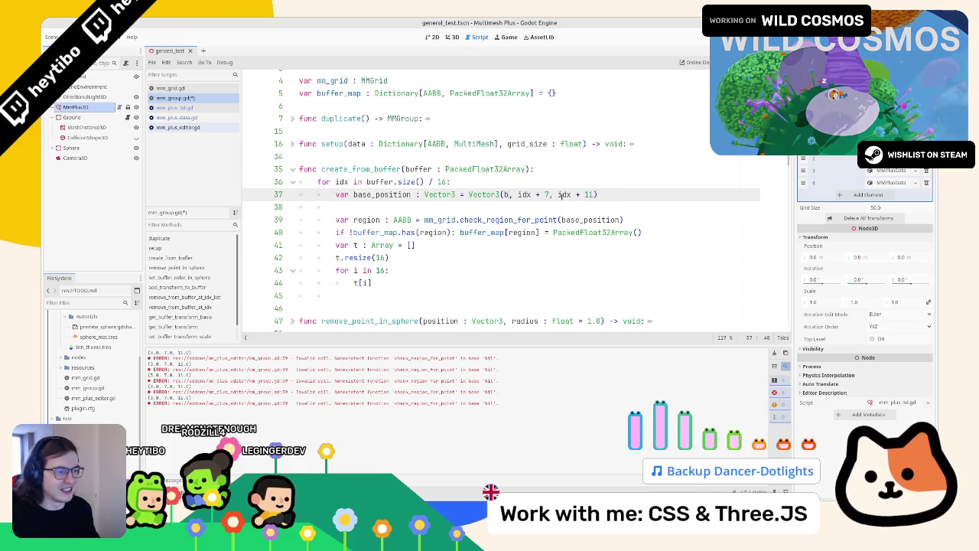
type("uffer")
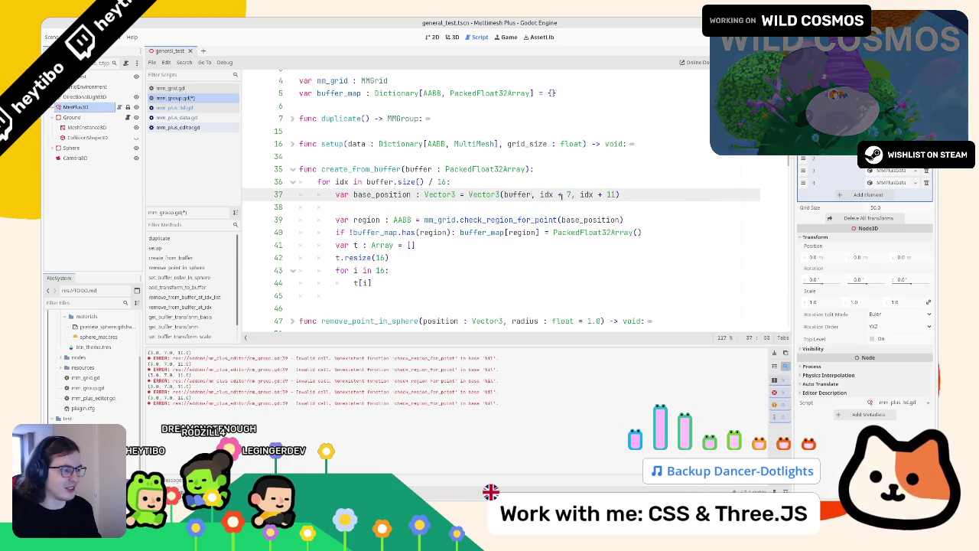
type("[idx + p")
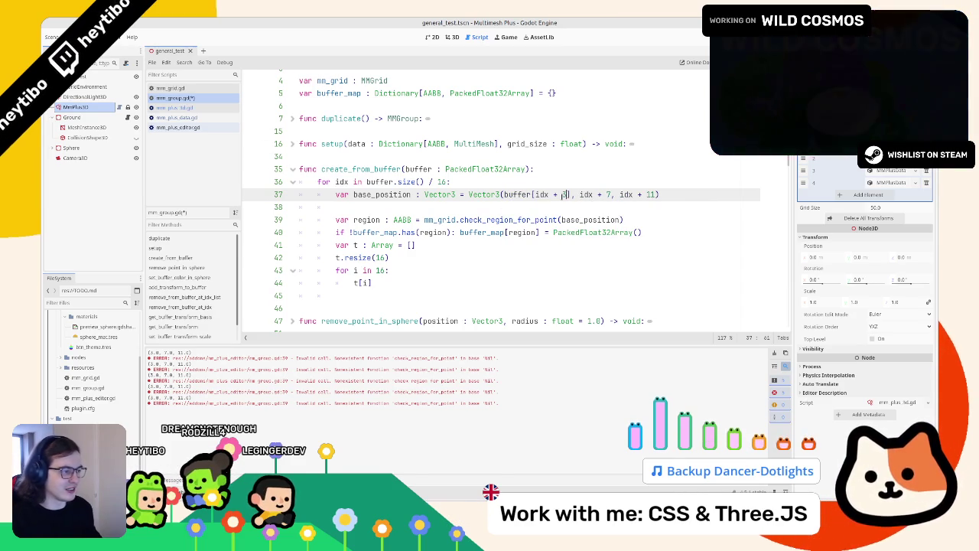
double_click(525, 194)
left_click(576, 195)
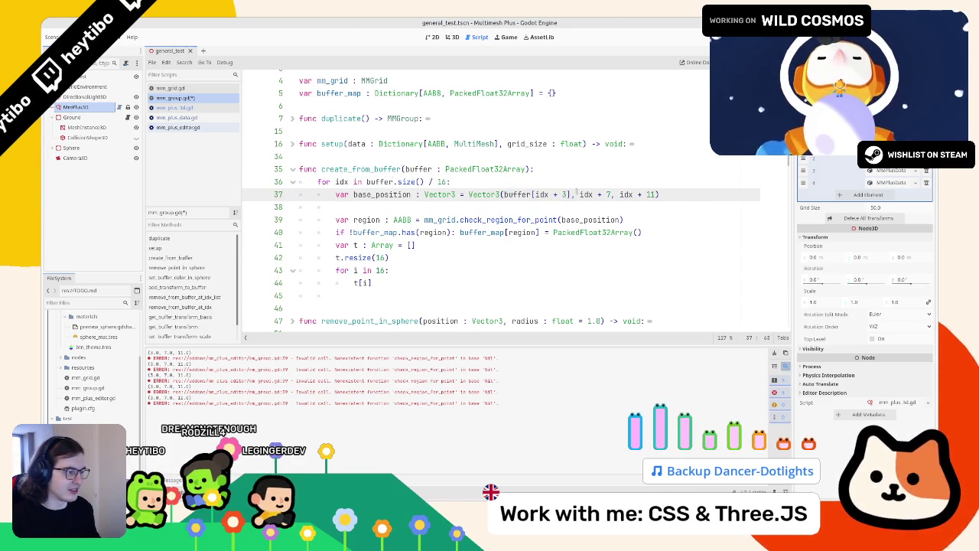
type("buffer[idx ")
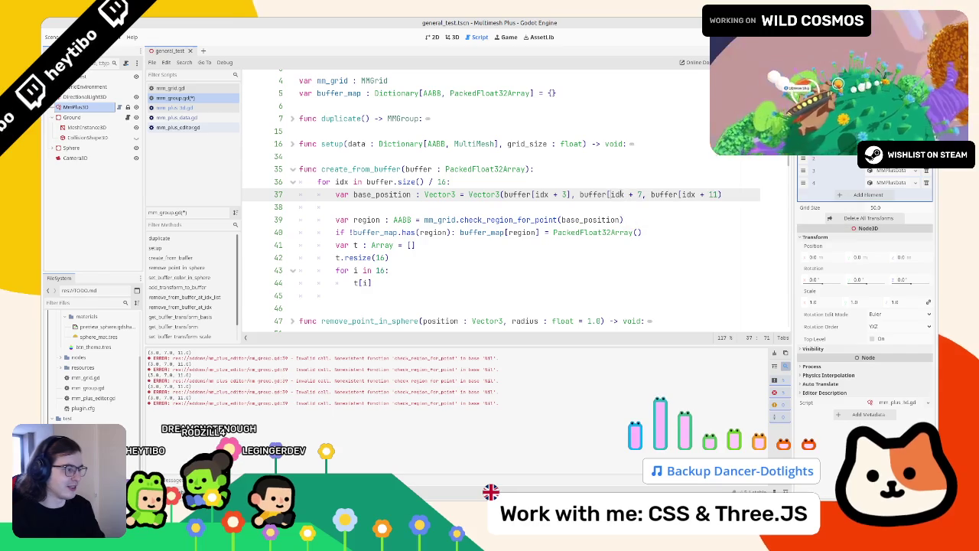
type("]")
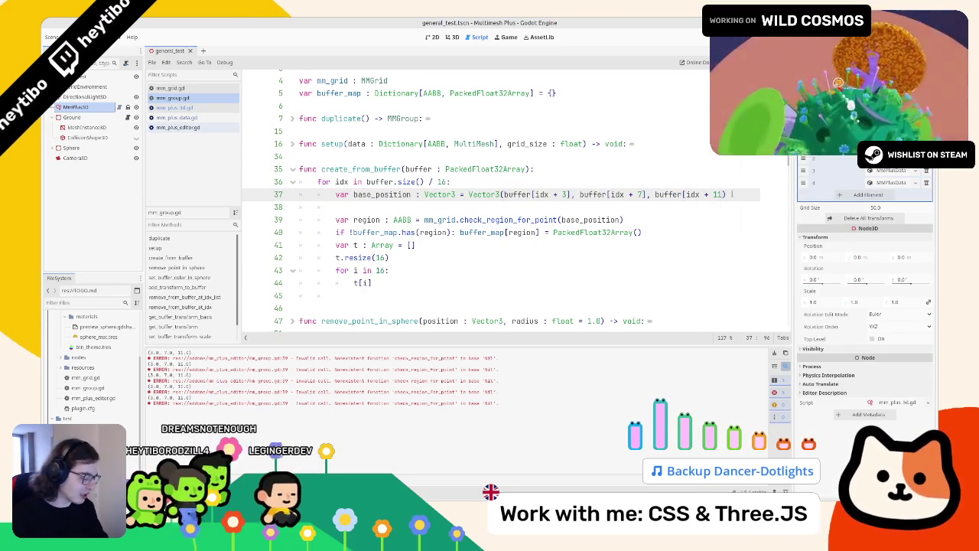
left_click(368, 282)
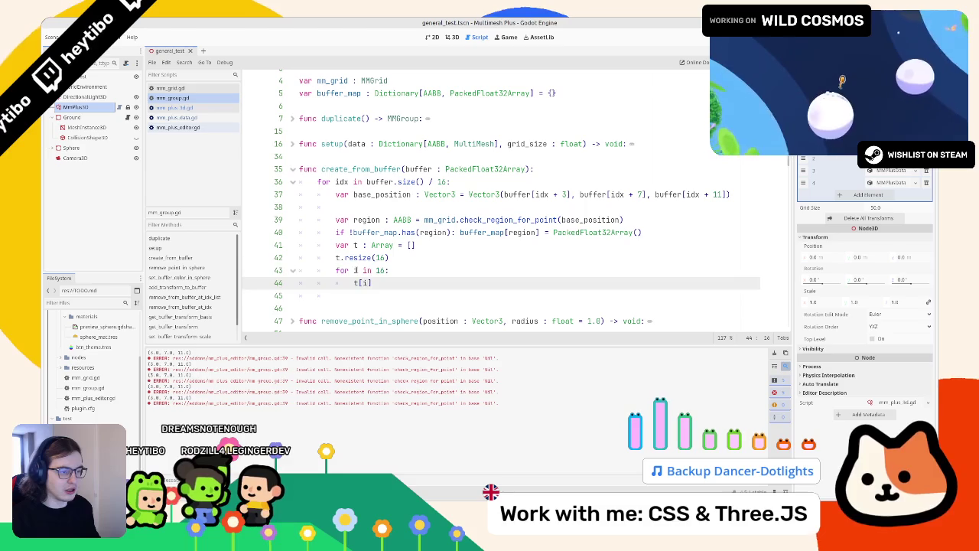
- Comment out the unfinished inner loop and inspect the check_region_for_point call on line 39
left_click_drag(300, 270, 302, 295)
key("ctrl+k")
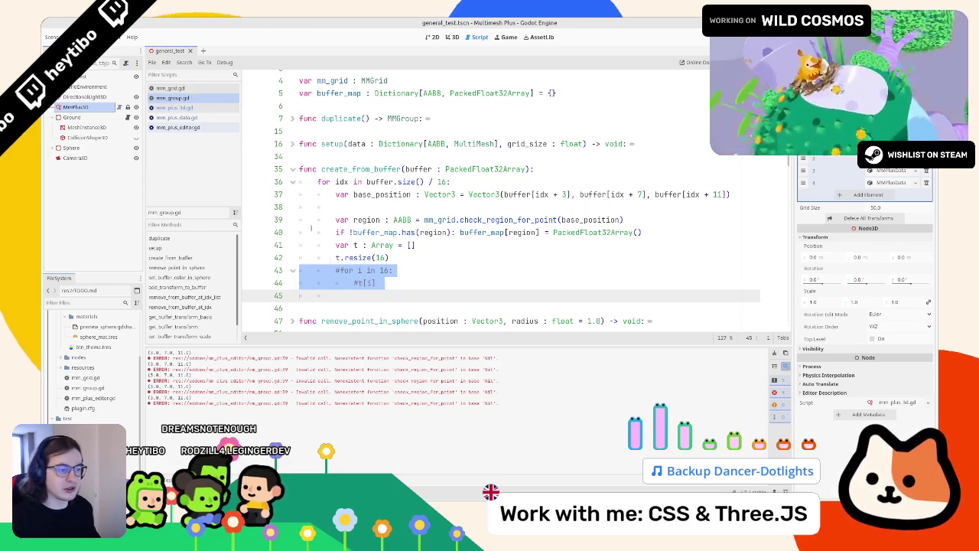
left_click(84, 107)
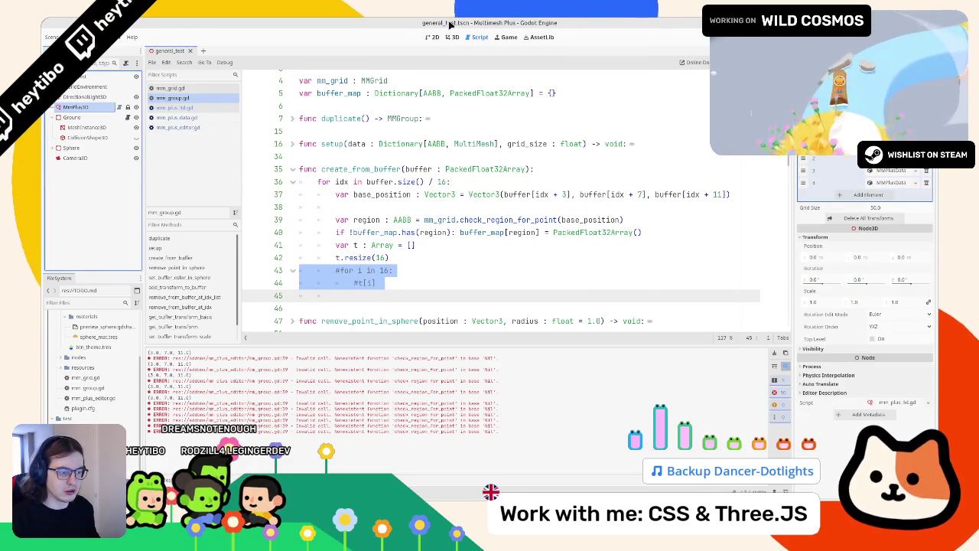
double_click(509, 220)
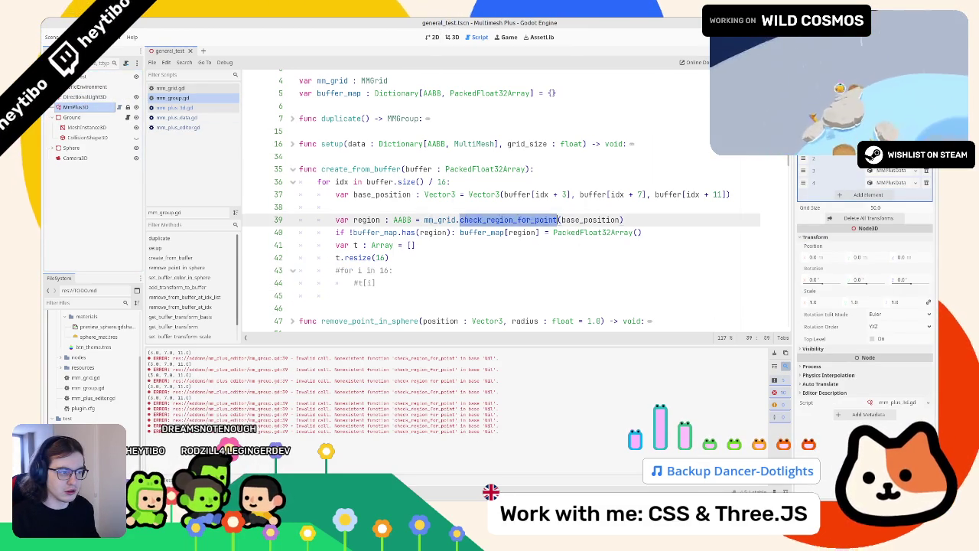
double_click(440, 220)
- Trace uses of region and the mm_grid declaration across the script
scroll(352, 140, "down", 3)
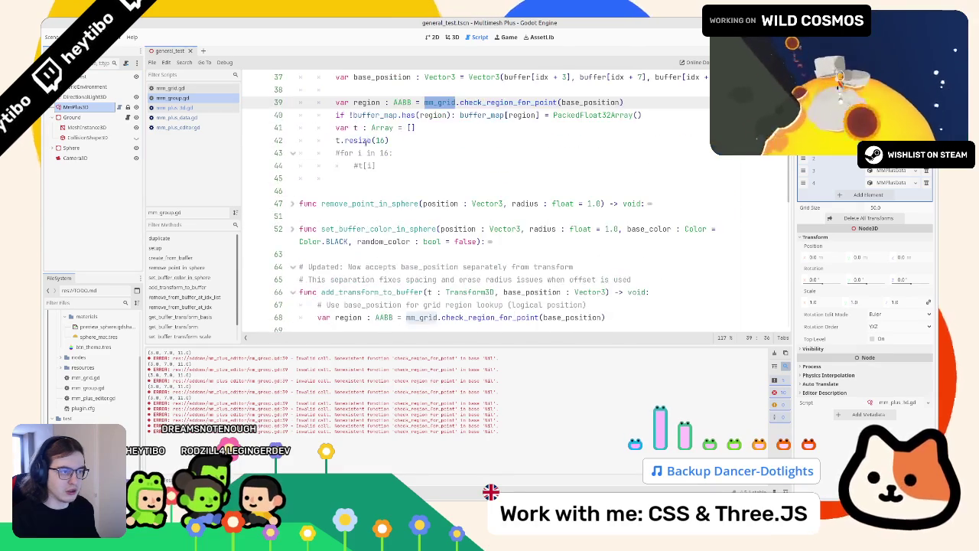
double_click(366, 103)
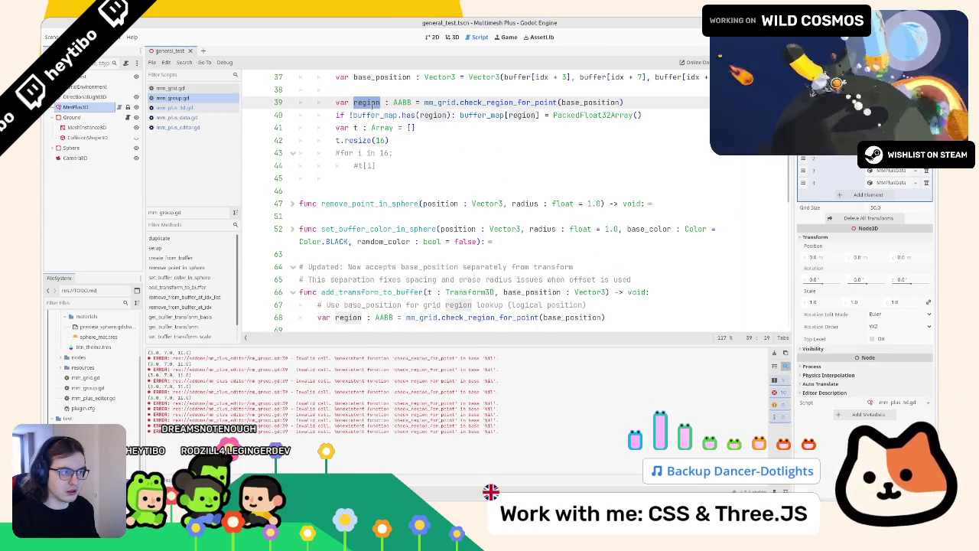
scroll(373, 106, "up", 4)
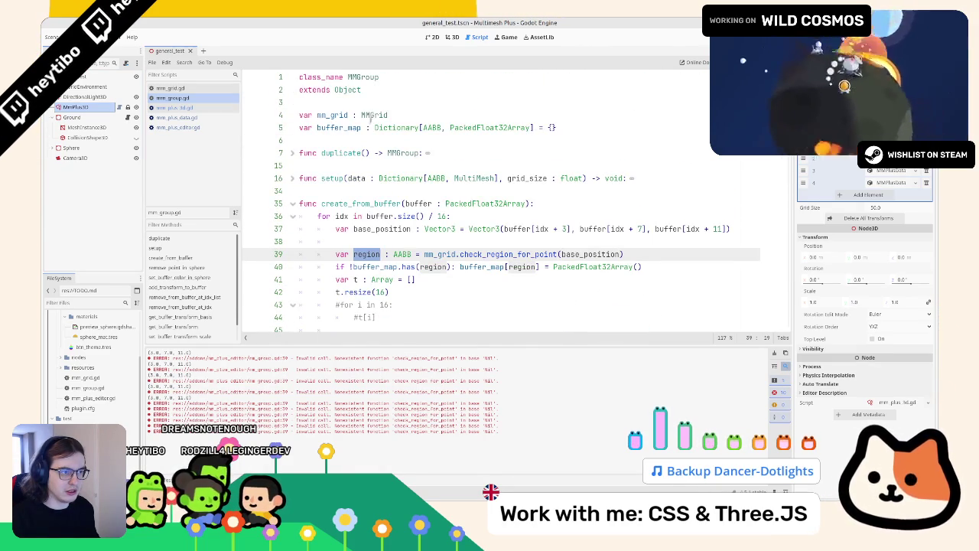
double_click(332, 115)
scroll(349, 116, "down", 13)
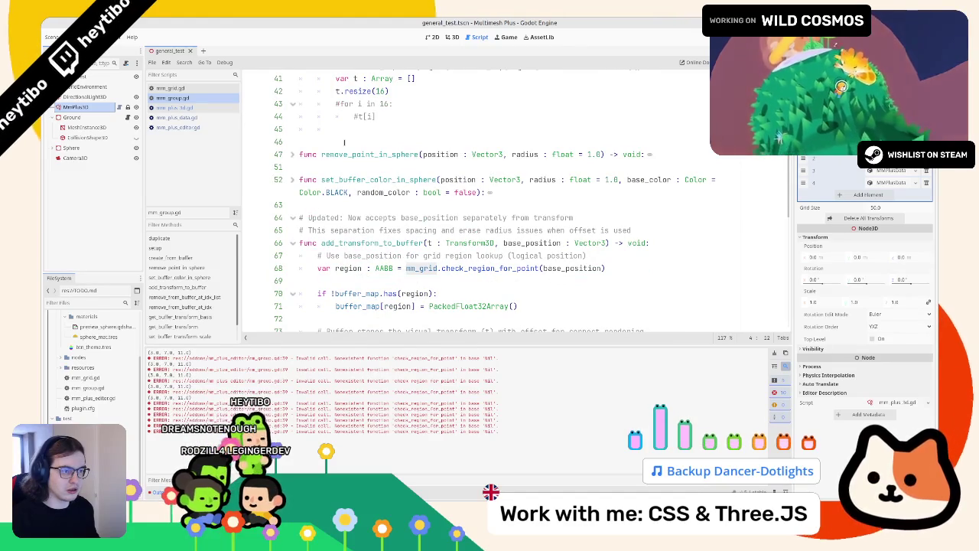
scroll(340, 151, "down", 1)
double_click(420, 232)
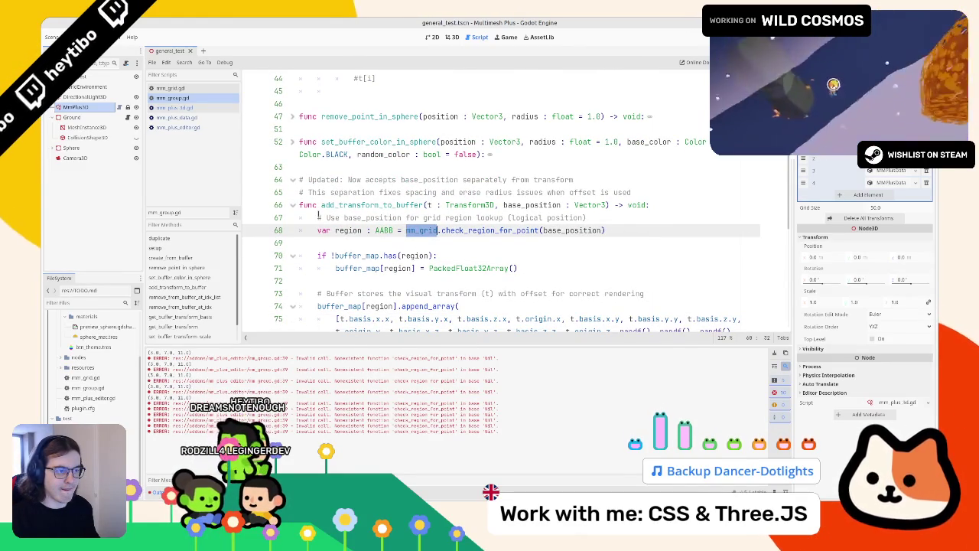
scroll(317, 214, "up", 3)
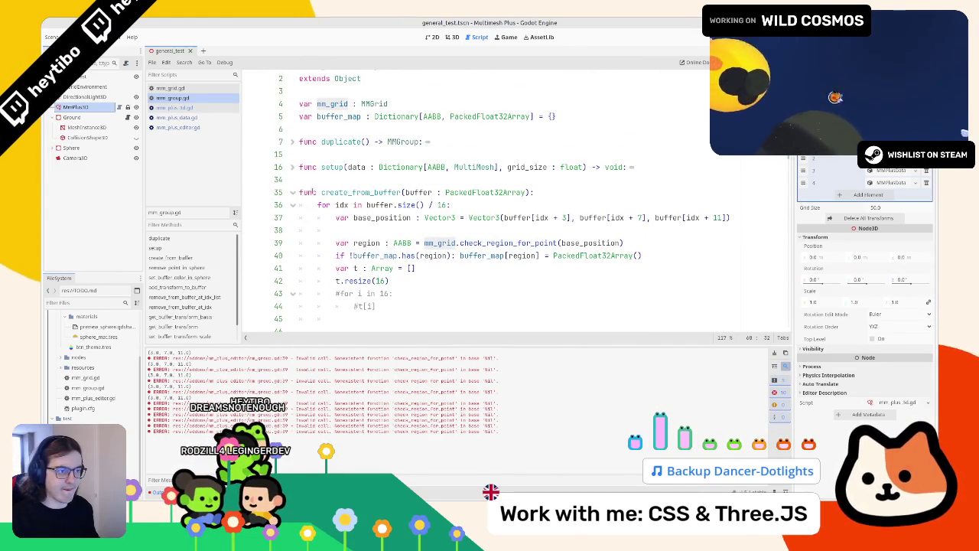
- Expand setup() to inspect the mm_grid initialisation on line 18, then fold it again
left_click(296, 167)
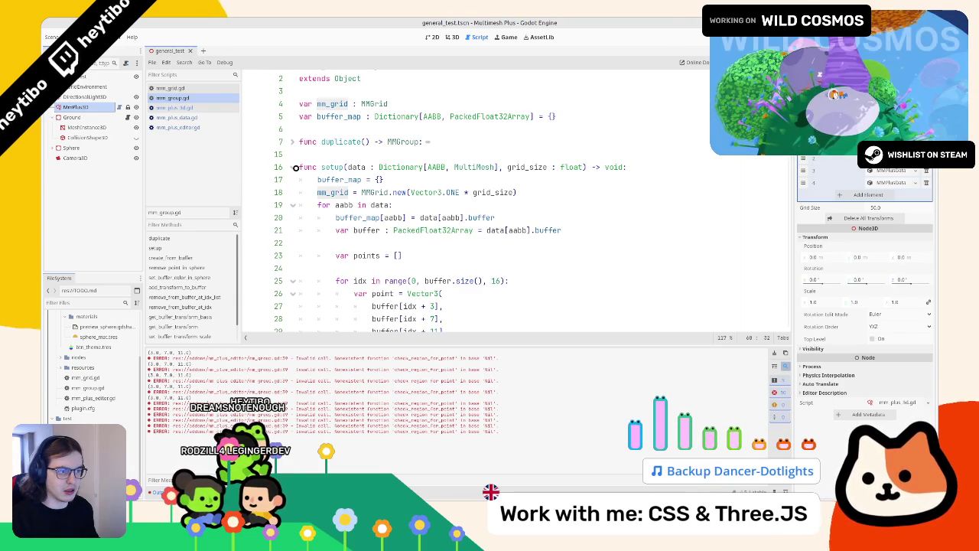
left_click_drag(514, 192, 441, 192)
double_click(332, 192)
scroll(331, 199, "down", 3)
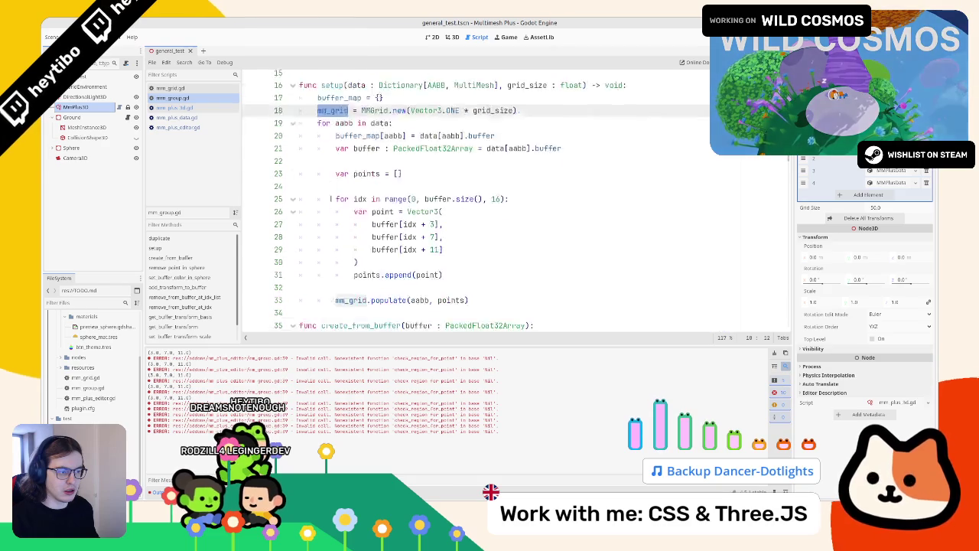
scroll(331, 199, "up", 3)
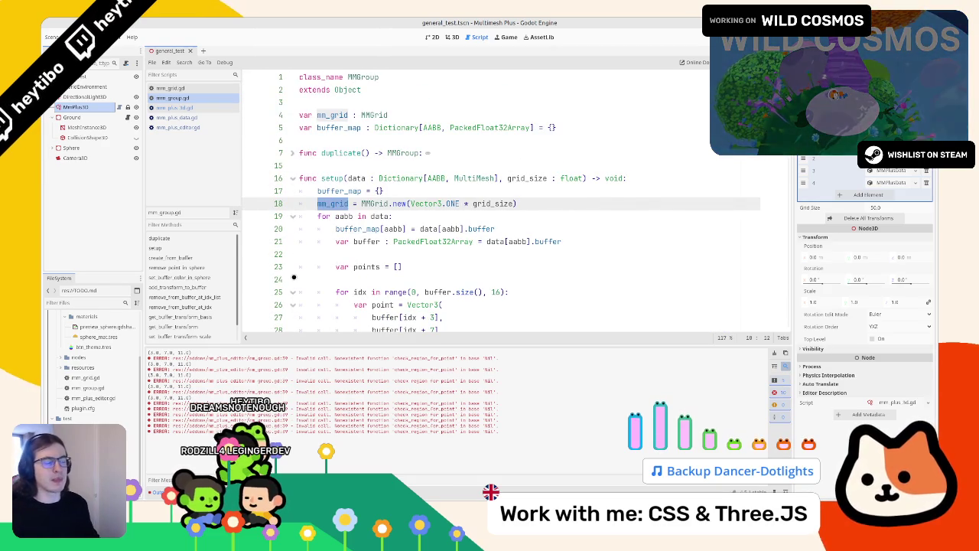
key("alt+f")
- Inspect the mm_grid region lookup on line 68
scroll(306, 204, "down", 3)
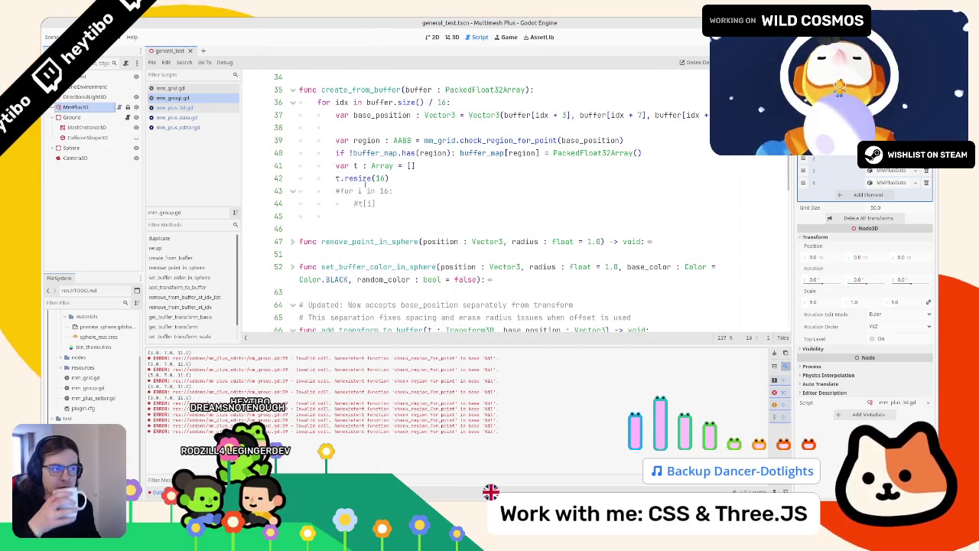
scroll(378, 197, "down", 10)
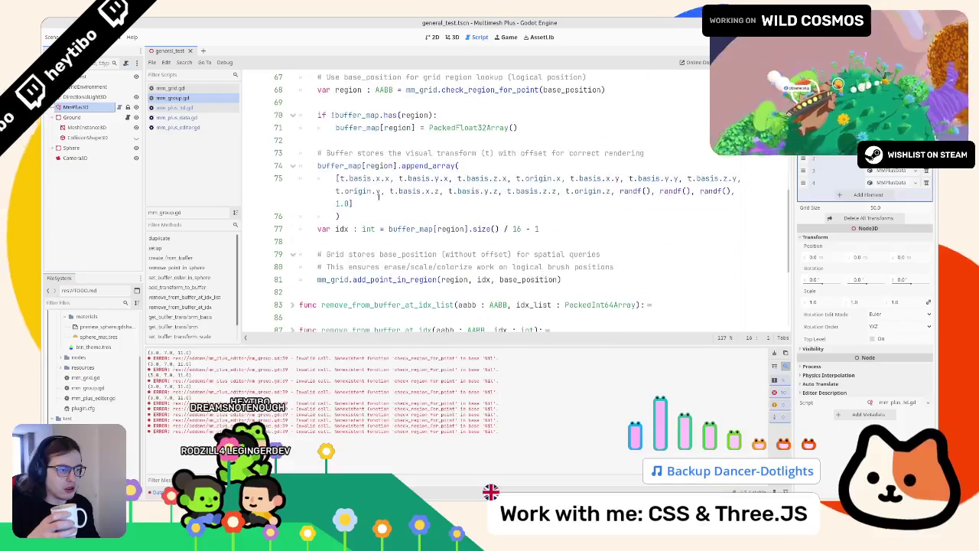
scroll(378, 197, "up", 1)
triple_click(409, 166)
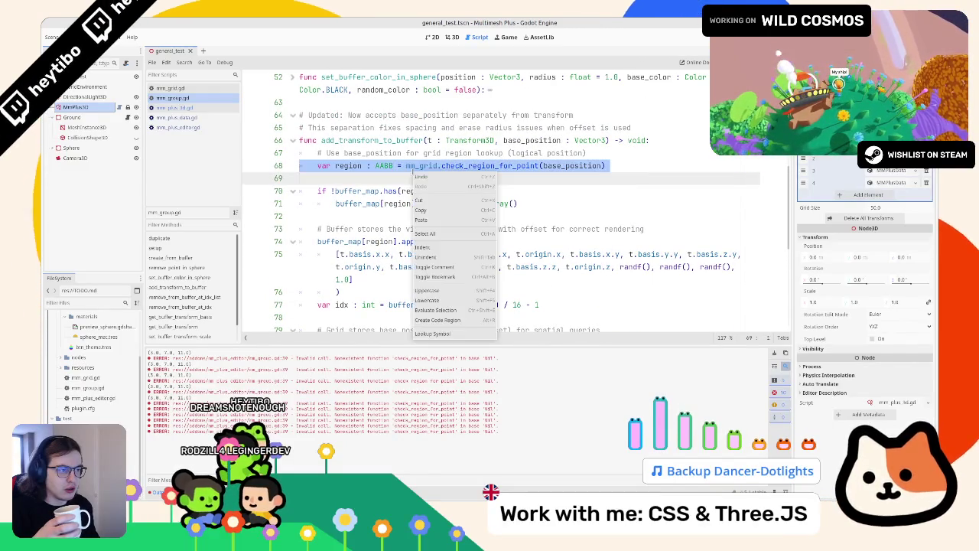
double_click(413, 166)
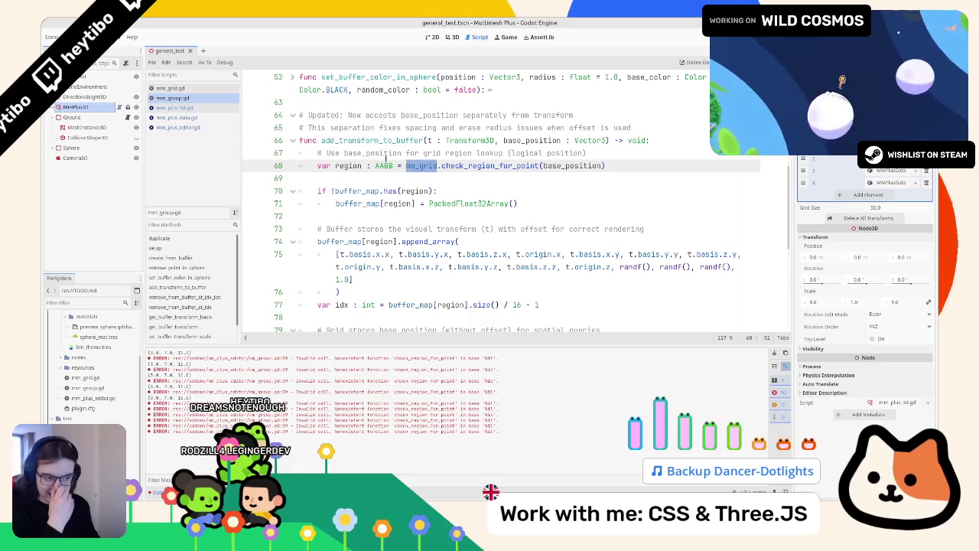
scroll(386, 158, "up", 10)
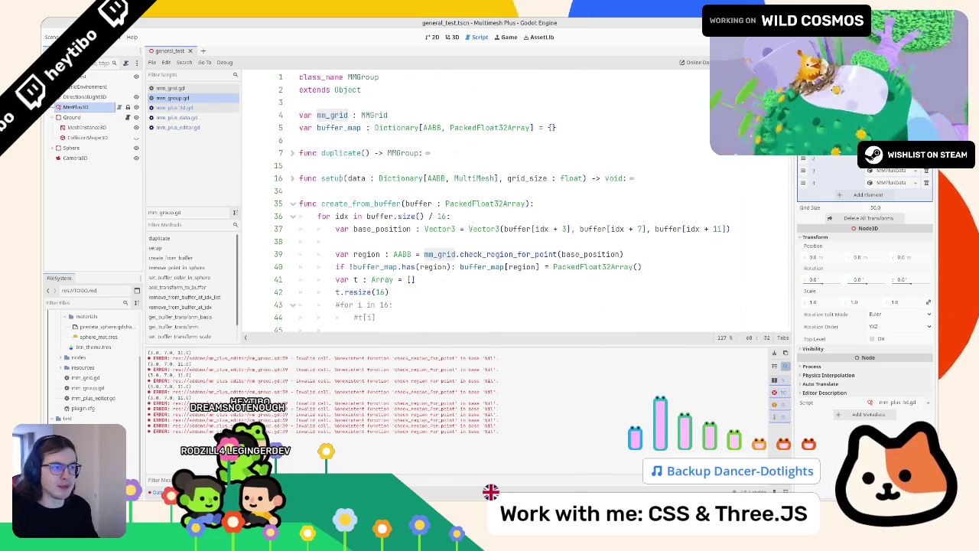
- Expand setup() again and review the MMGrid.new constructor on line 18
left_click(294, 178)
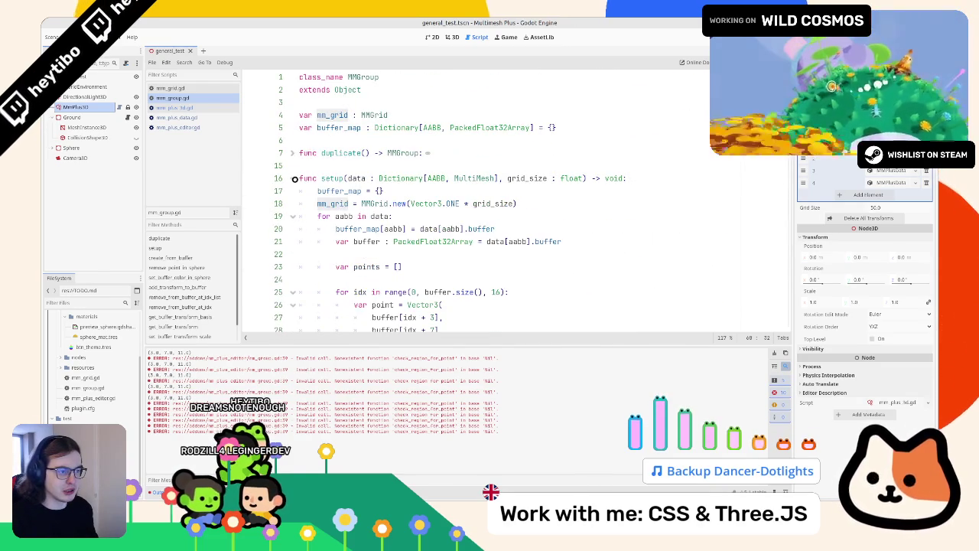
left_click_drag(516, 203, 363, 204)
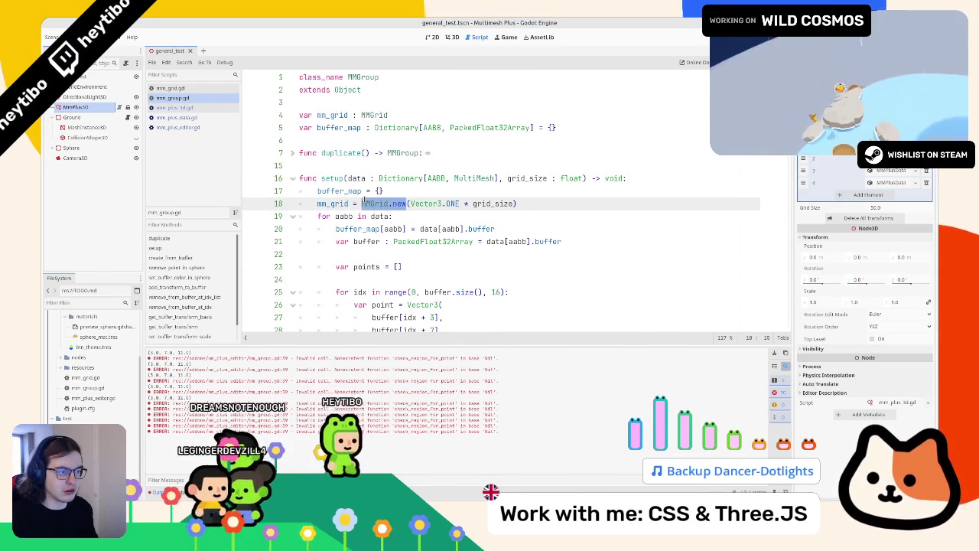
double_click(333, 204)
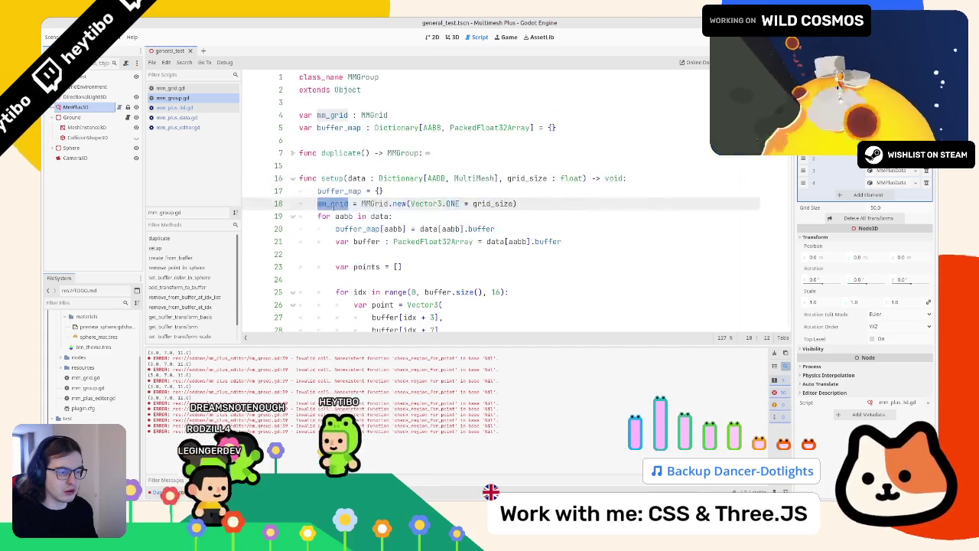
scroll(327, 284, "down", 6)
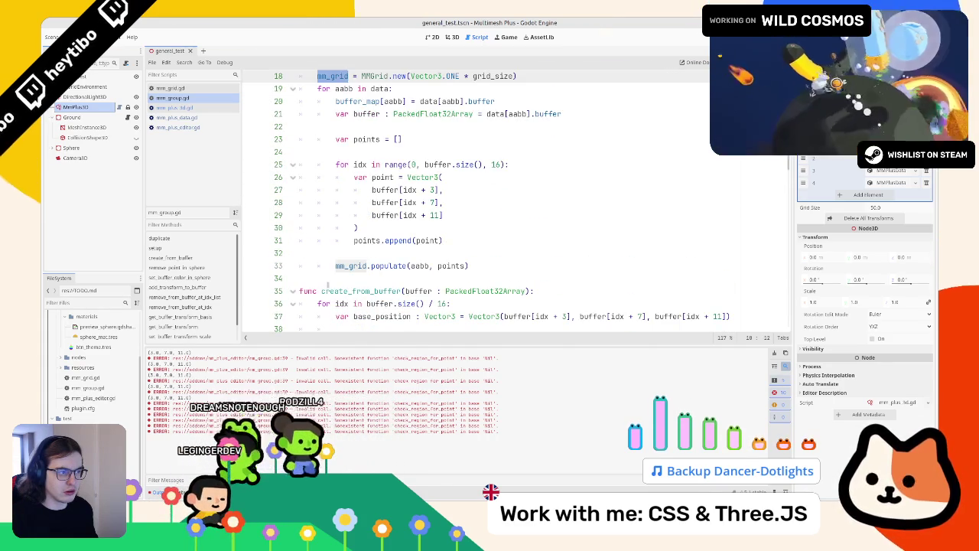
scroll(327, 284, "up", 5)
left_click(592, 177)
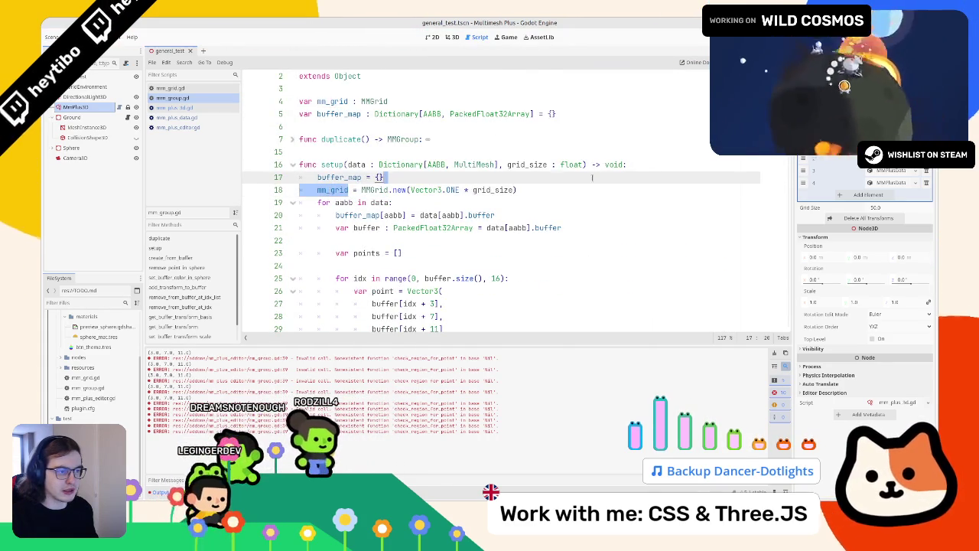
- Copy the buffer_map and mm_grid initialisation lines into create_from_buffer
mouse_move(517, 190)
left_mouse_down()
mouse_move(317, 190)
mouse_move(300, 176)
left_mouse_up()
key("ctrl+c")
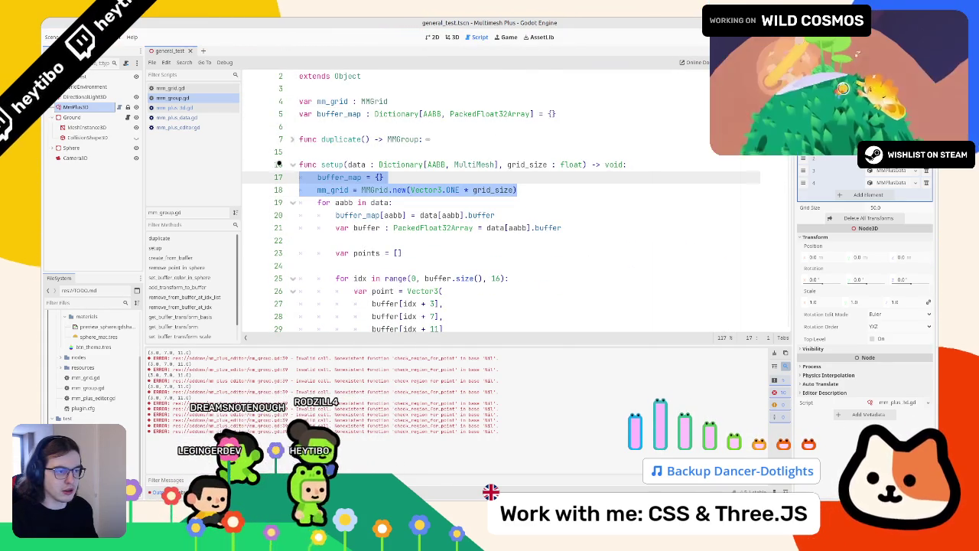
left_click(278, 164)
left_click(293, 164)
left_click(586, 191)
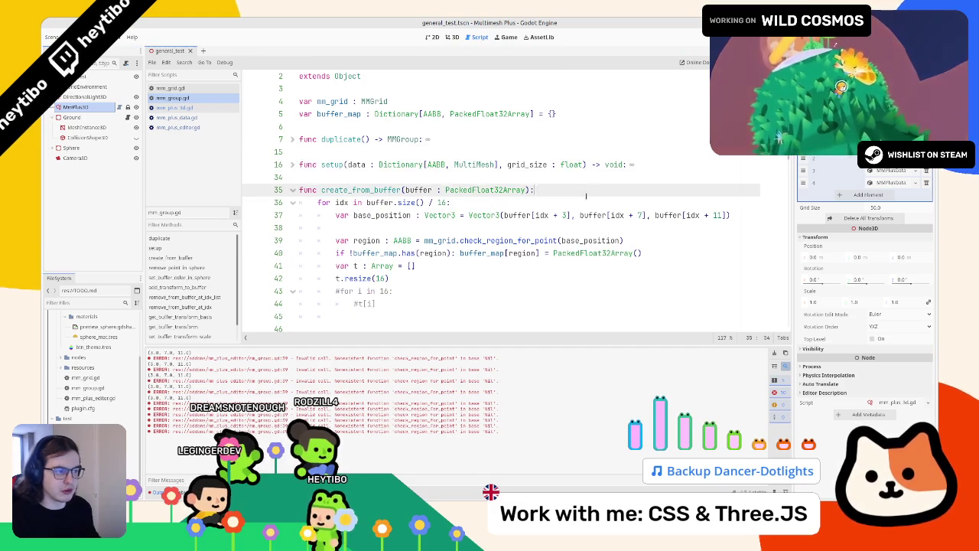
key("Return")
key("ctrl+v")
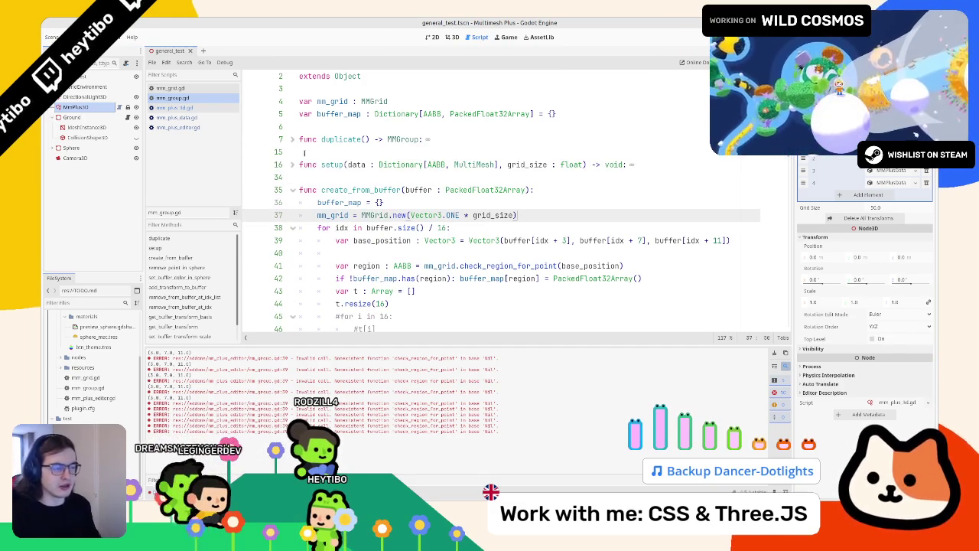
key("Return")
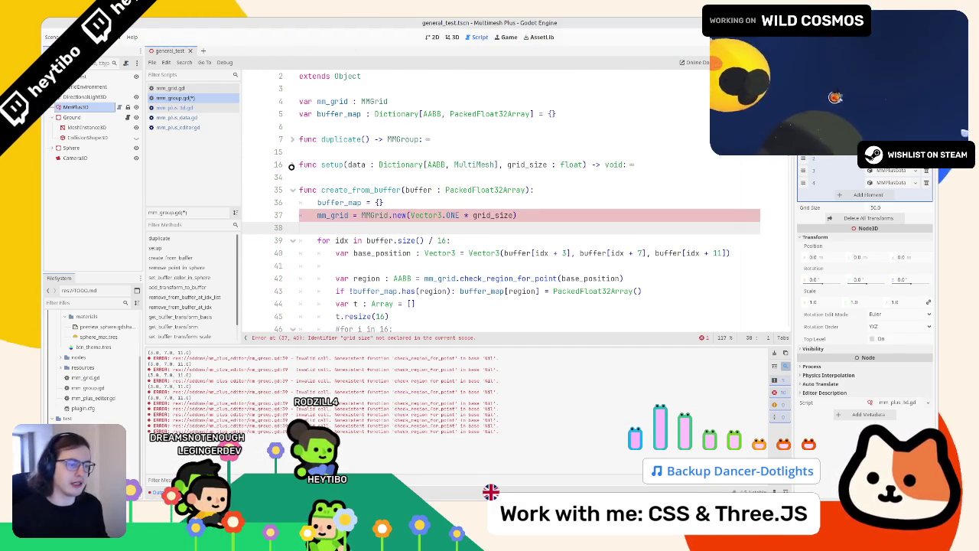
- Add a 'grid_size : float' parameter and rename the function to setup_from_buffer
double_click(493, 215)
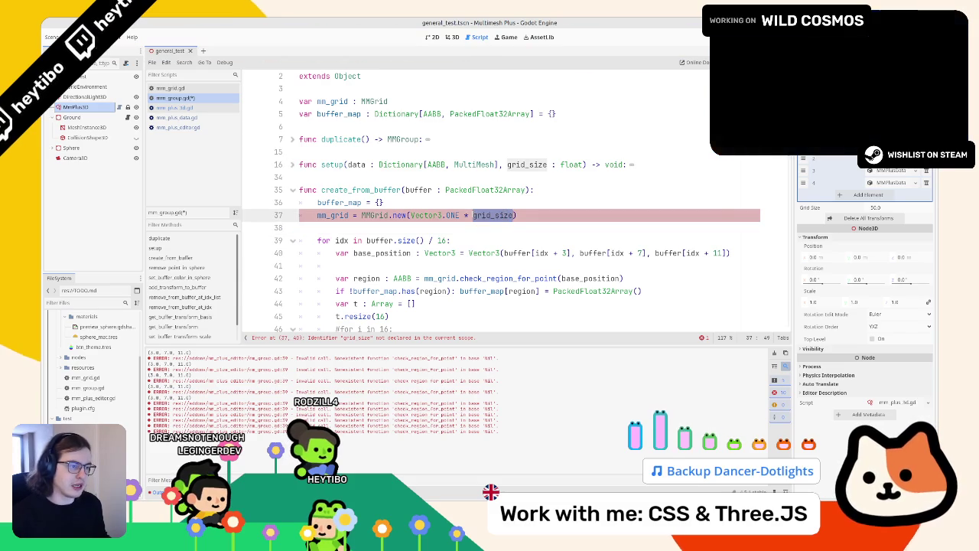
double_click(418, 189)
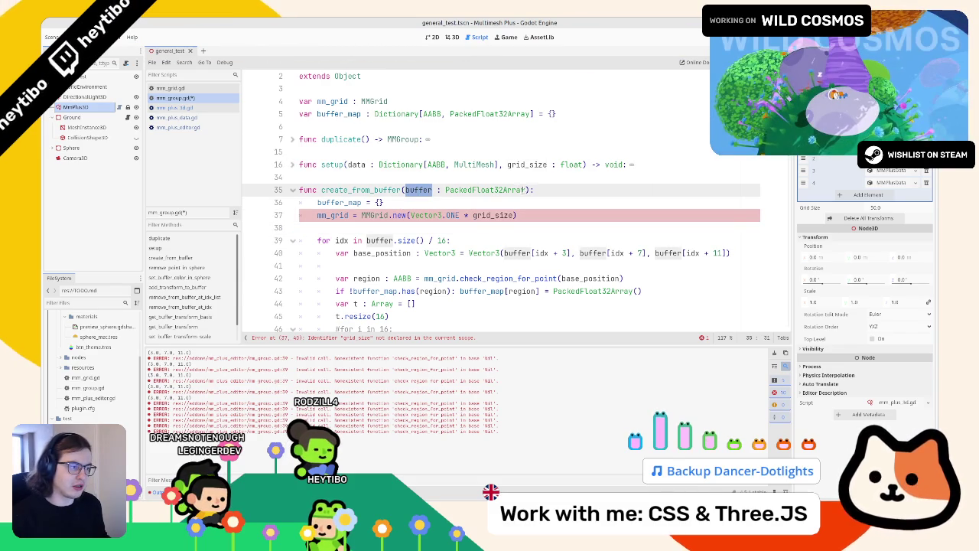
left_click(526, 190)
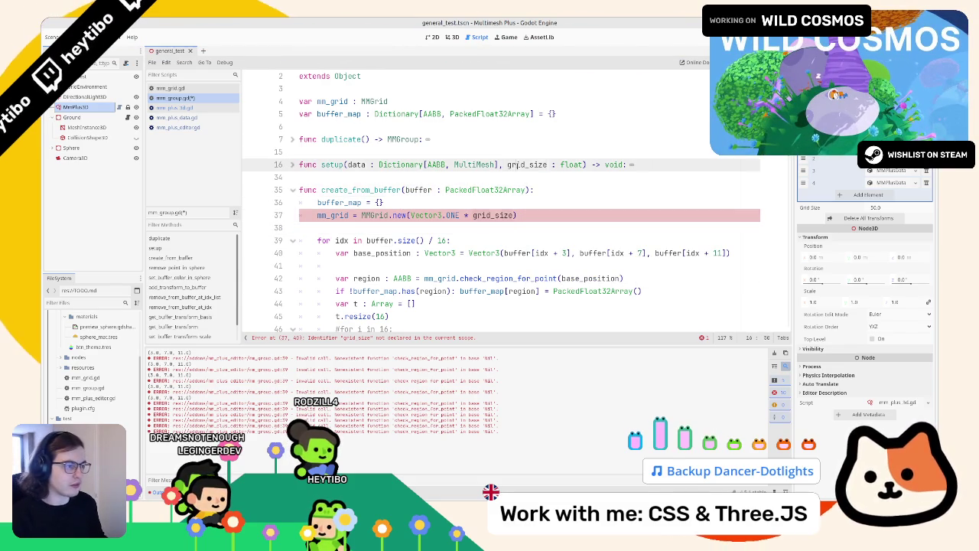
left_click(529, 190)
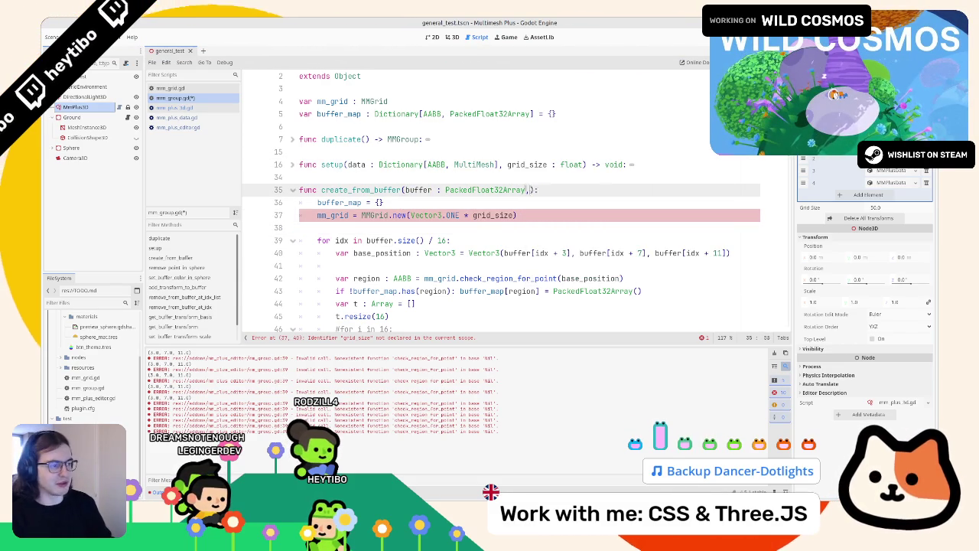
type(", grid_size : float")
left_click(354, 190)
double_click(355, 190)
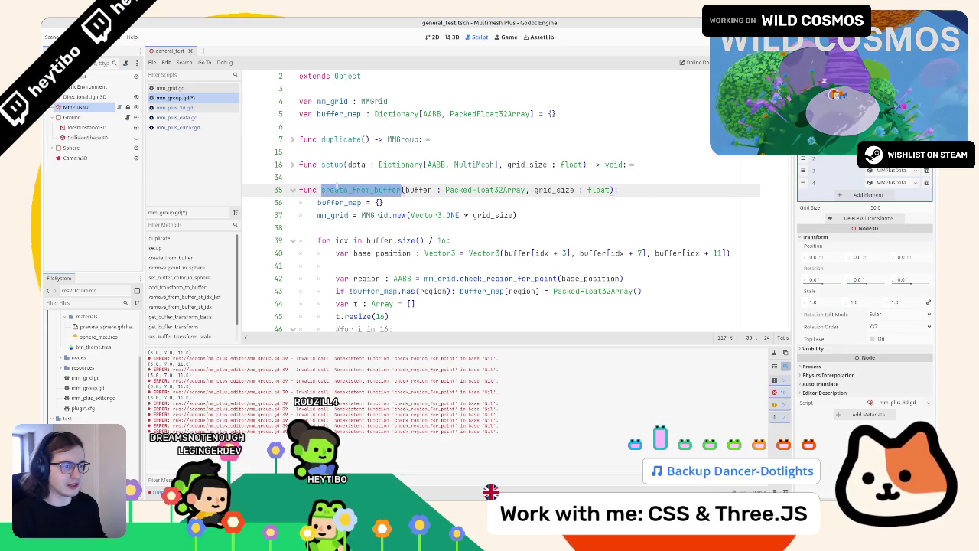
left_click_drag(349, 190, 321, 189)
right_click(322, 190)
left_click(335, 155)
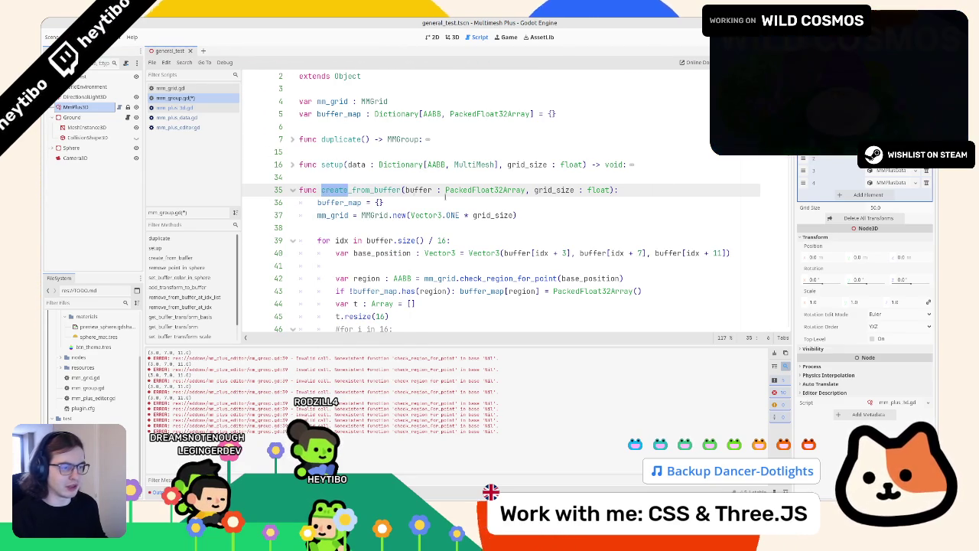
type("setup")
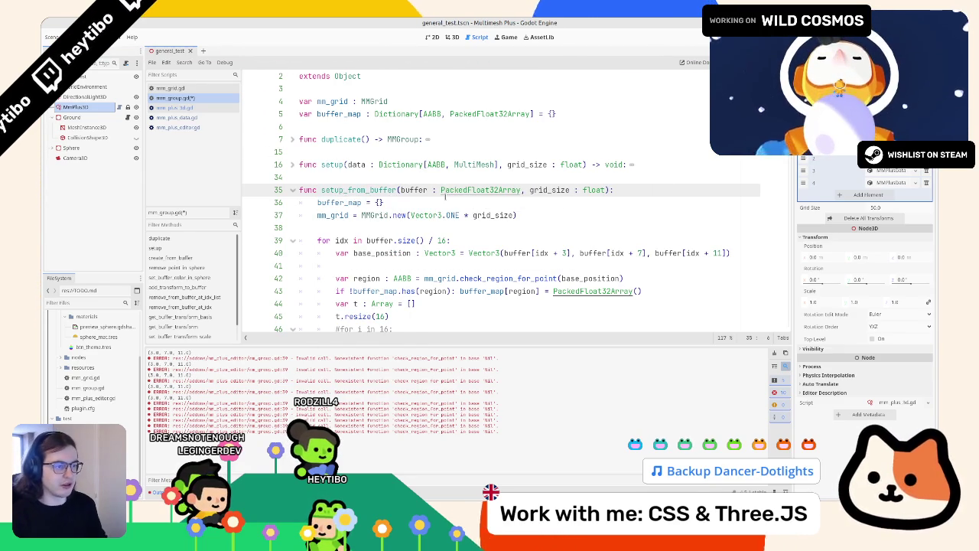
- In mm_plus_editor.gd, call setup_from_buffer with flat_buffer and selected_node.grid_size
left_click(191, 128)
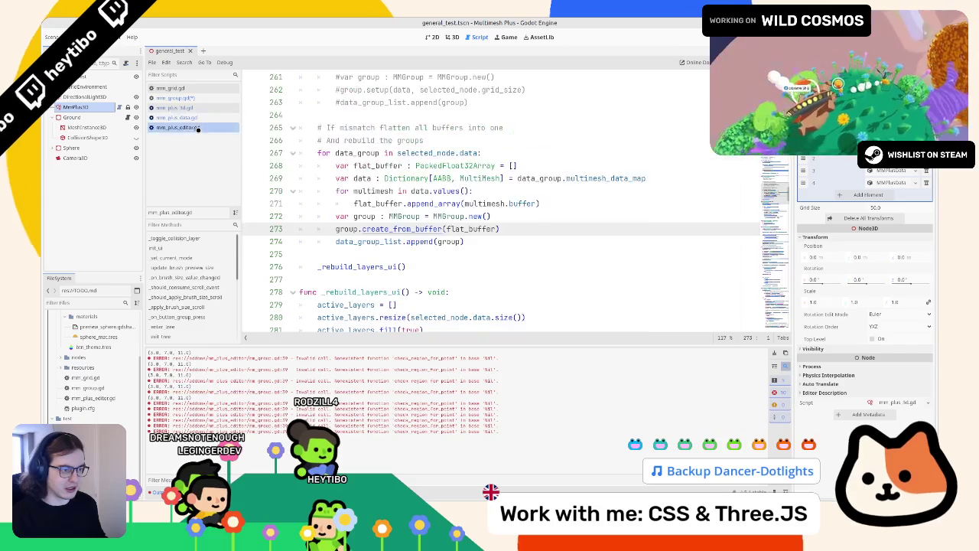
double_click(380, 229)
scroll(381, 229, "up", 2)
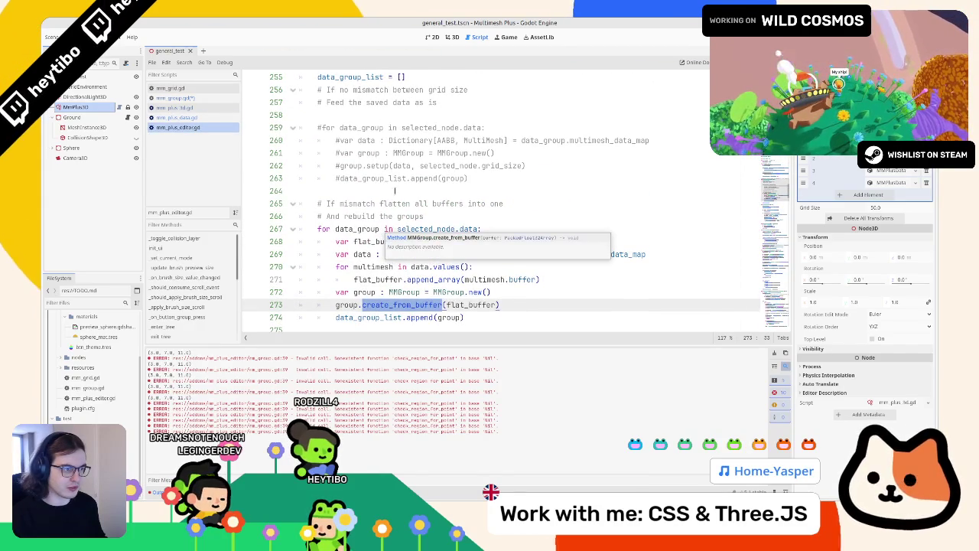
type("setup_from_buffer")
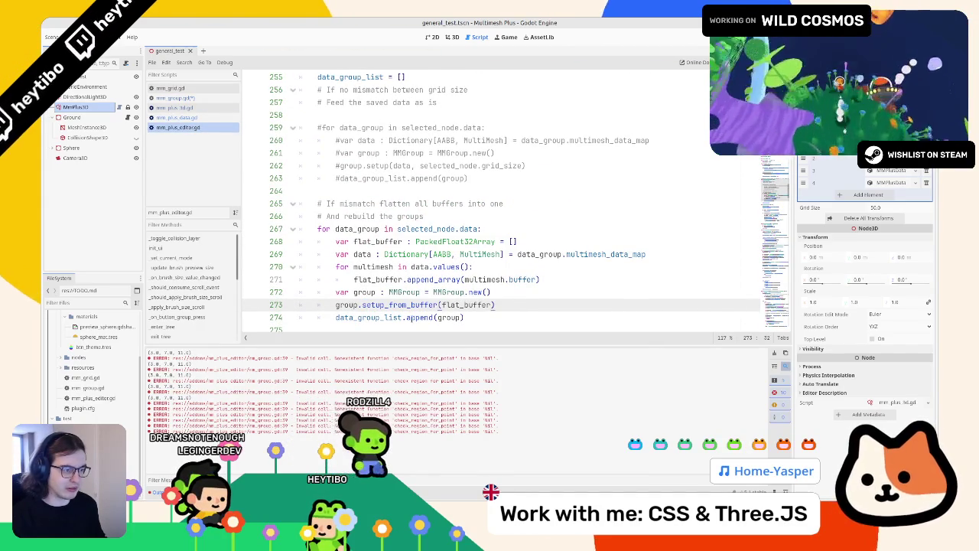
double_click(502, 166)
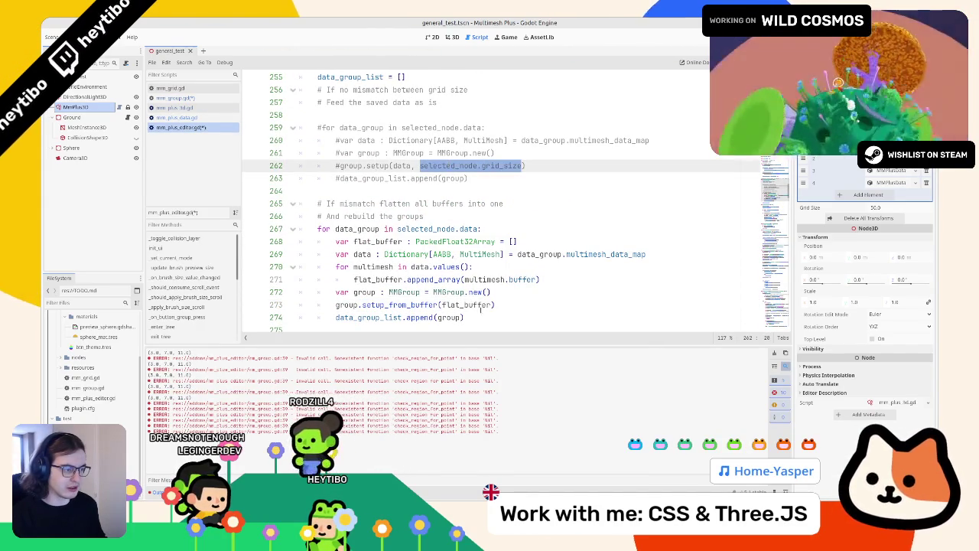
left_click(493, 304)
type(", selected_node.grid_size")
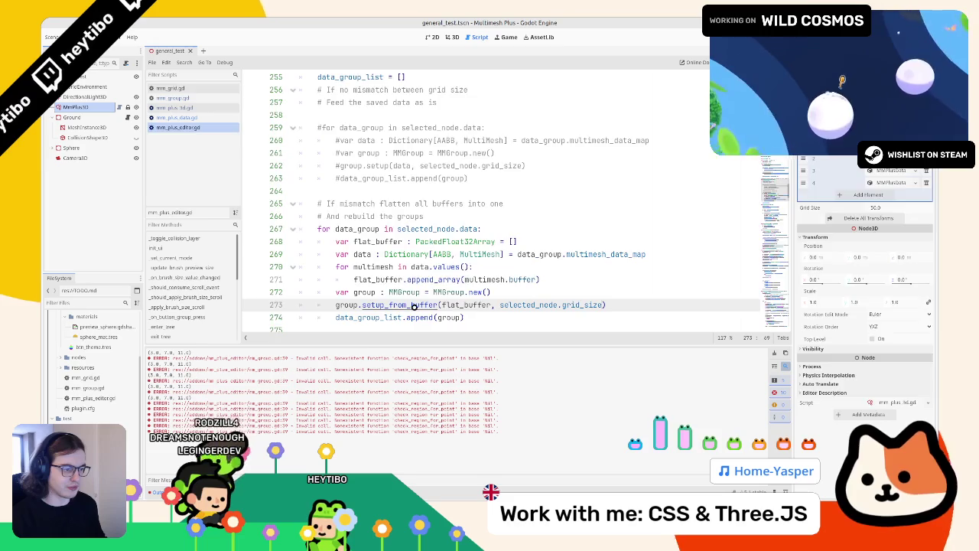
- Jump back to the setup_from_buffer definition and check its grid_size parameter
left_click(413, 304, "ctrl")
double_click(547, 204)
scroll(547, 203, "down", 2)
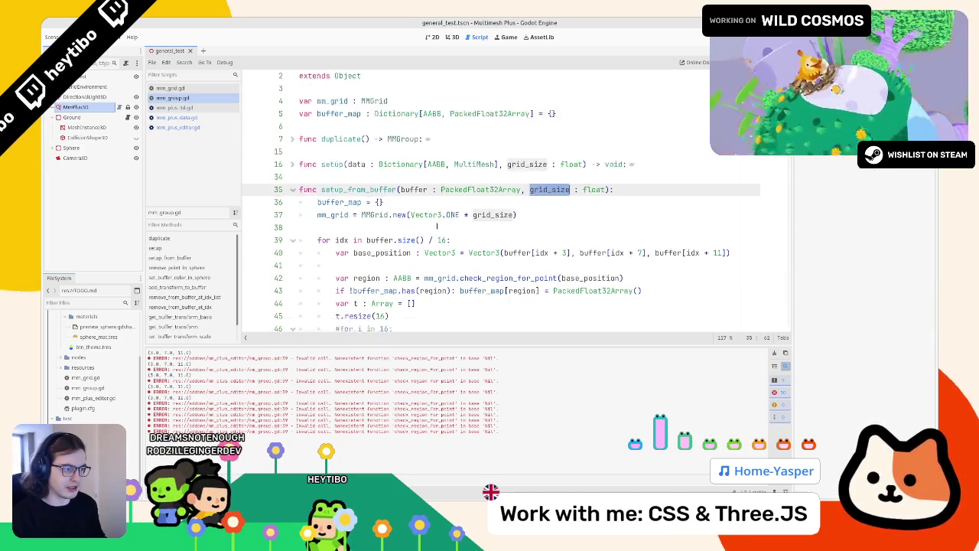
- Clear the Output log, temporarily print base_position and reload, then remove the print
left_click(773, 353)
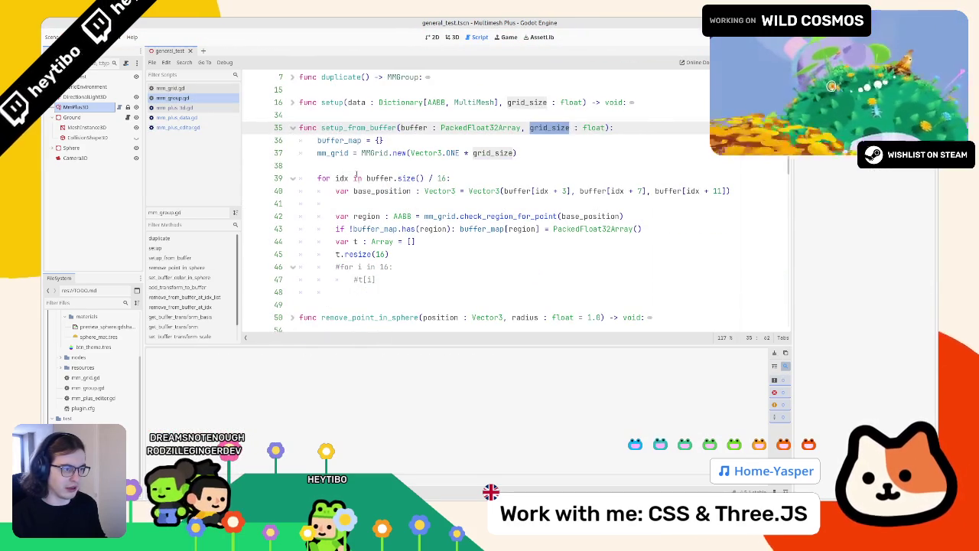
double_click(381, 191)
left_click(90, 108)
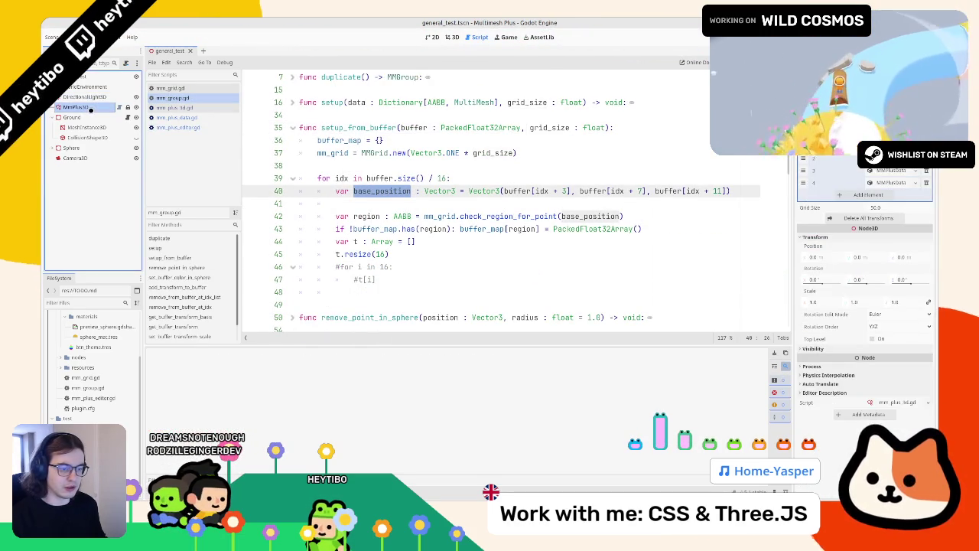
left_click(376, 202)
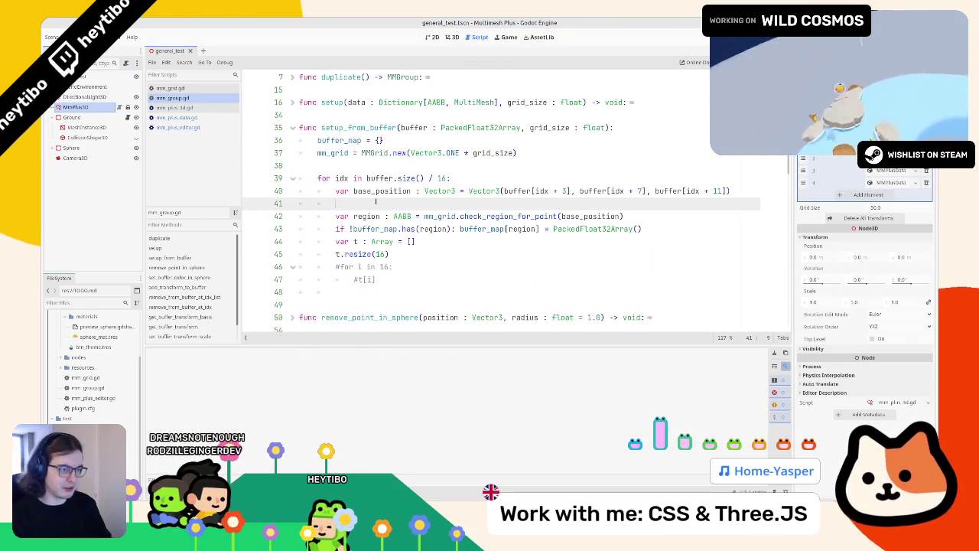
type("print()")
key("ctrl+v")
key("ctrl+s")
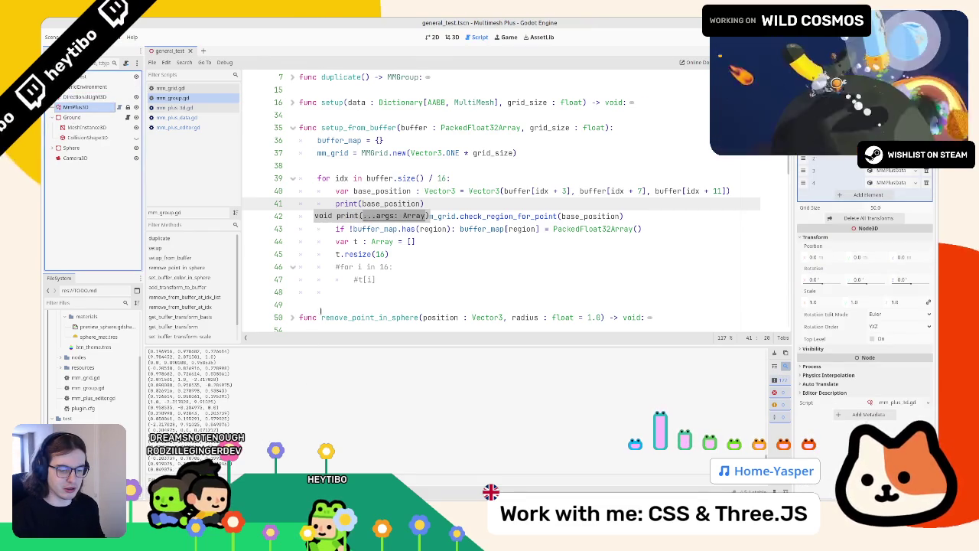
key("ctrl+z")
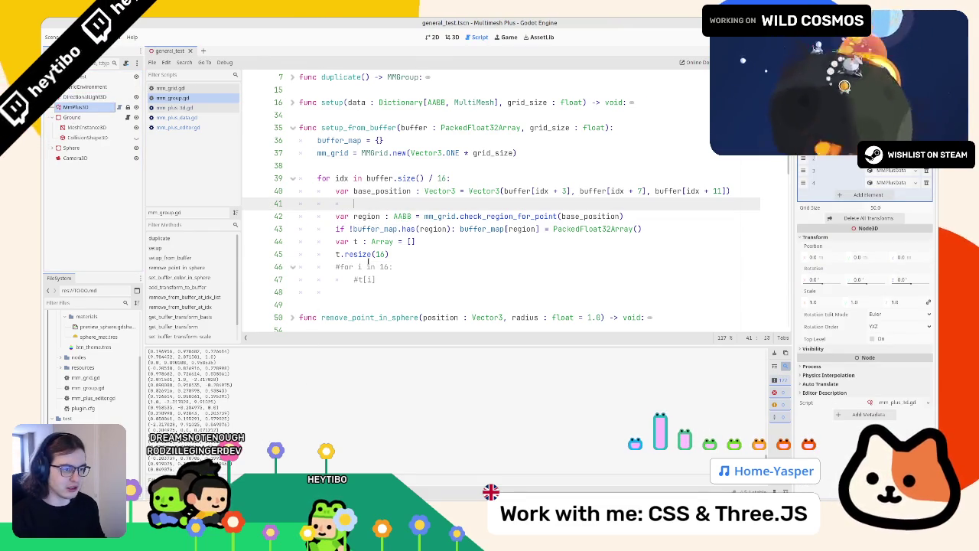
key("ctrl+z")
key("ctrl+z")
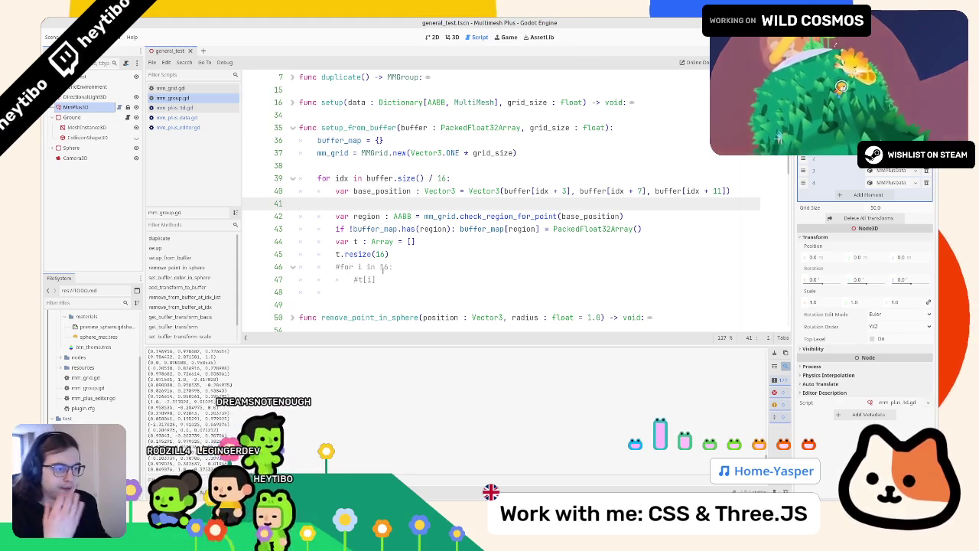
- Uncomment the for i in 16 loop on lines 46–47
left_click(384, 280)
left_click_drag(385, 280, 392, 267)
key("ctrl+k")
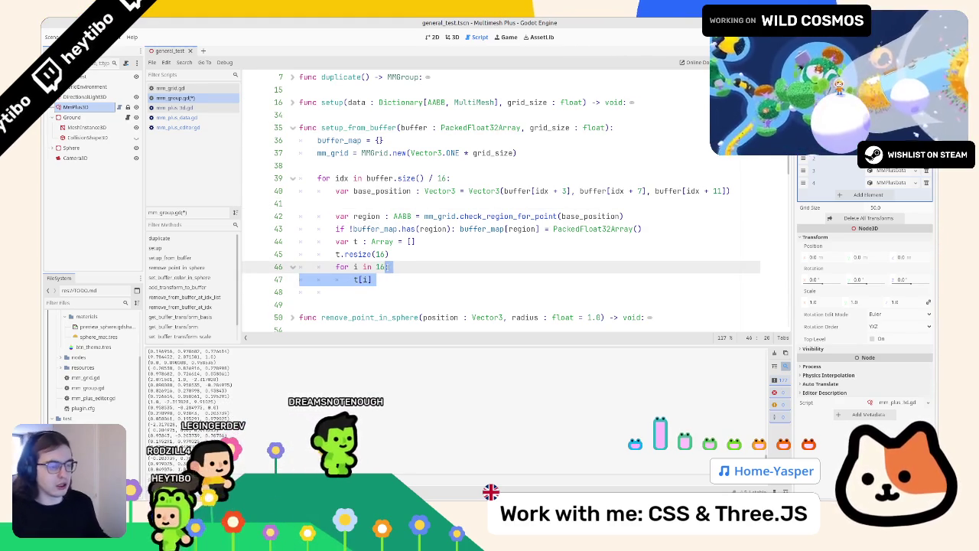
- Complete the loop body as t[i] = buffer[idx + i]
key("Down")
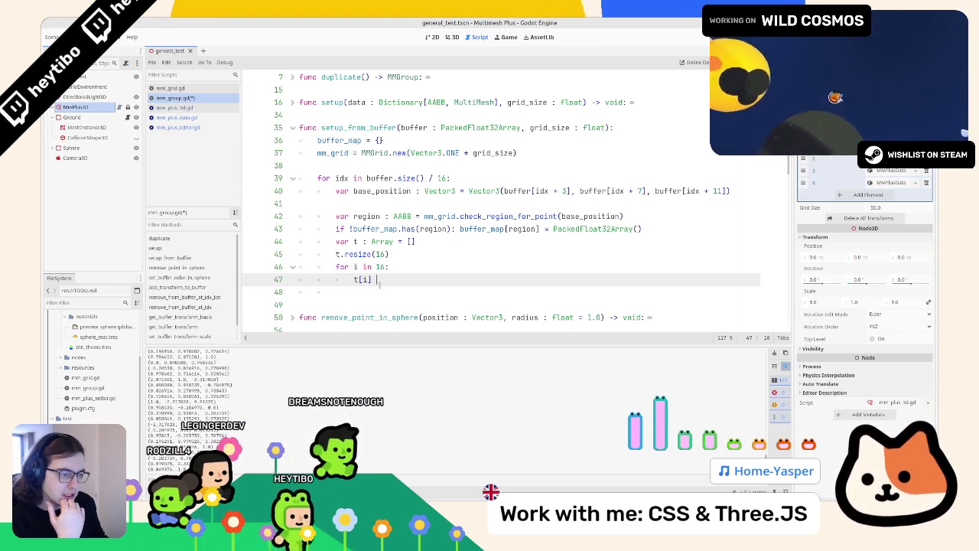
key("BackSpace")
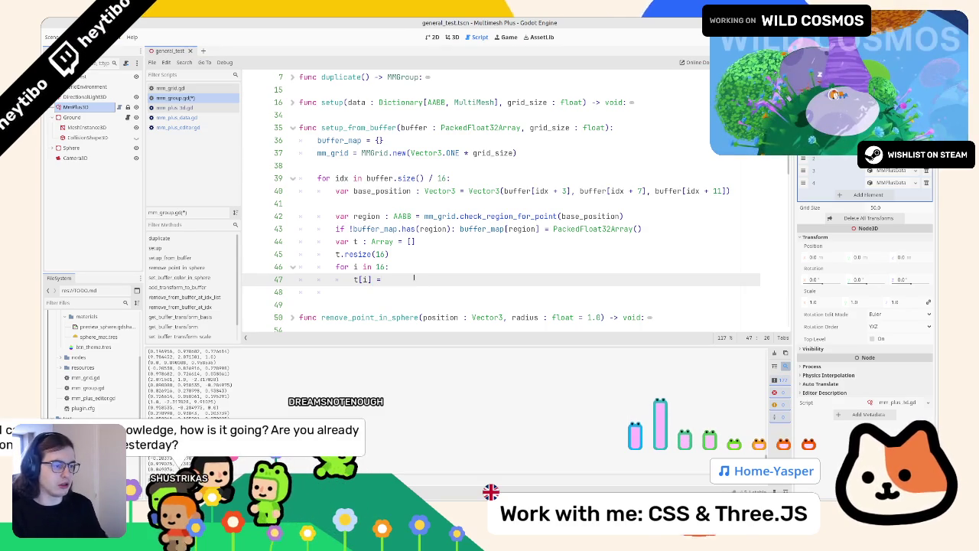
key("ctrl+space")
key("Escape")
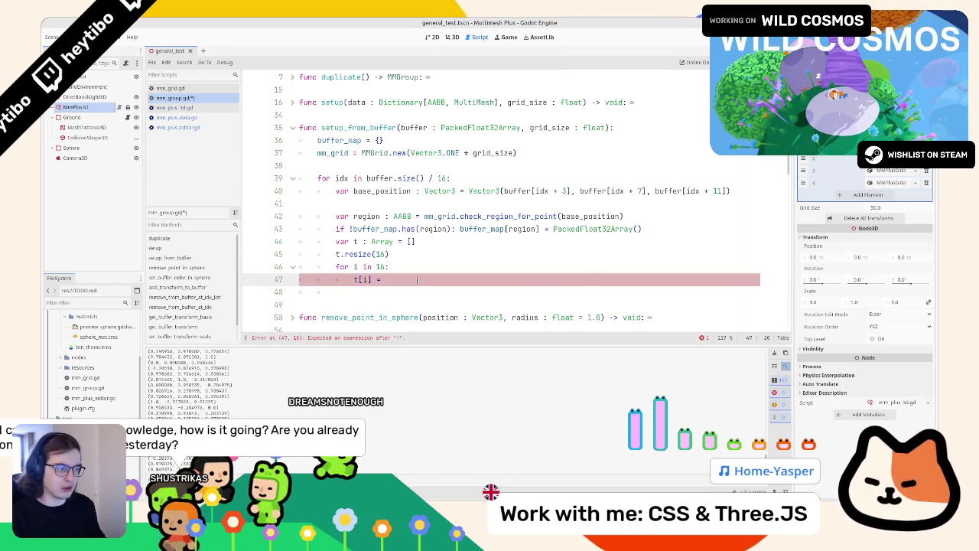
mouse_move(532, 191)
left_mouse_down()
mouse_move(565, 182)
mouse_move(570, 190)
left_mouse_up()
key("ctrl+c")
left_click(441, 279)
key("ctrl+v")
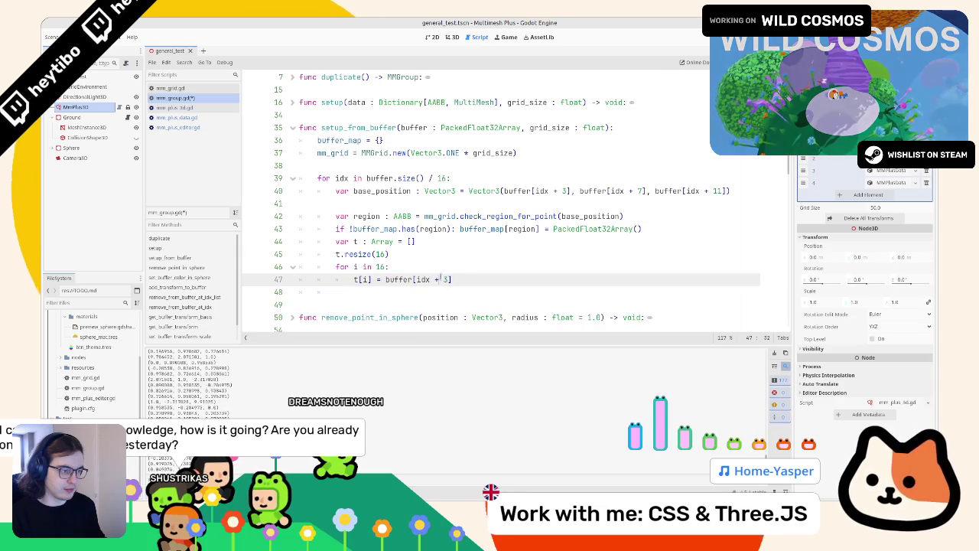
key("Delete")
type("i")
key("End")
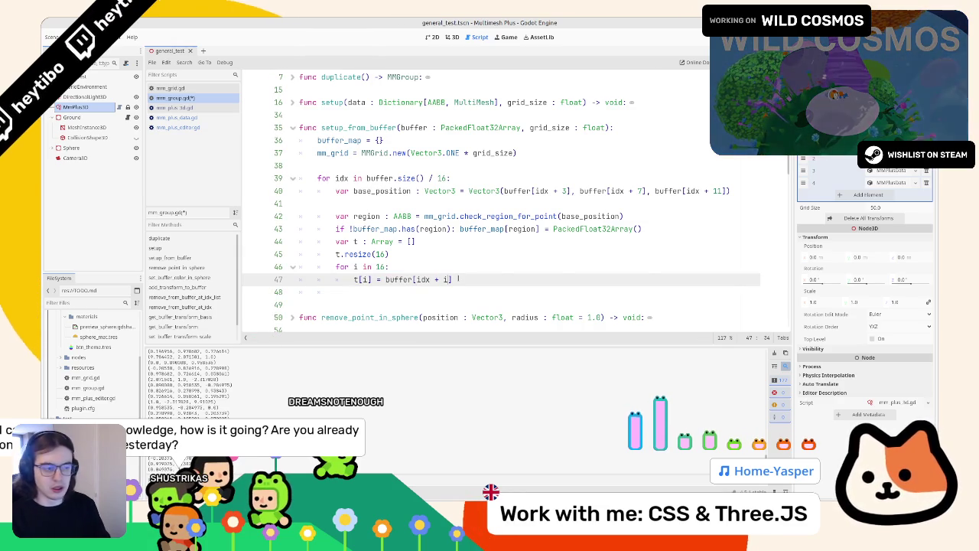
key("Escape")
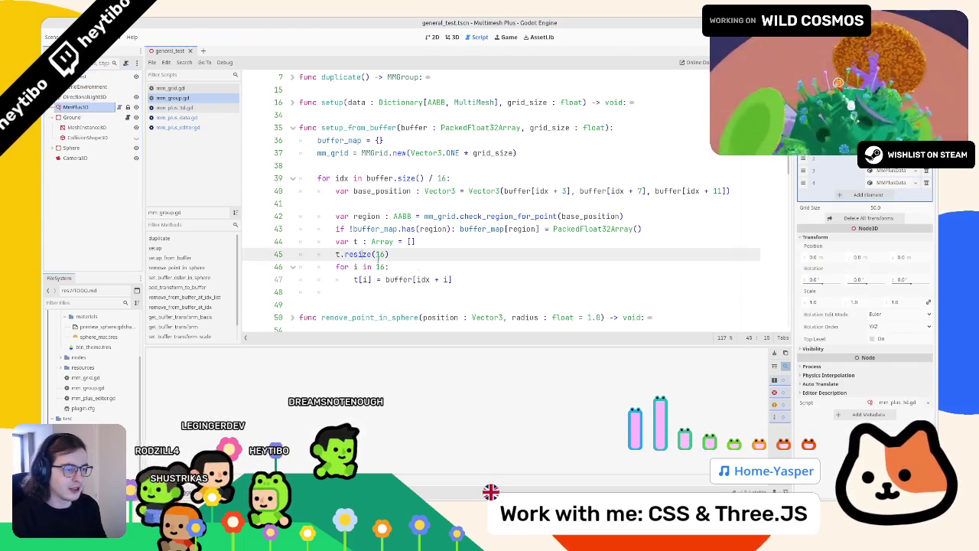
- Add a print(t) line and reload the script to check each array
key("Return")
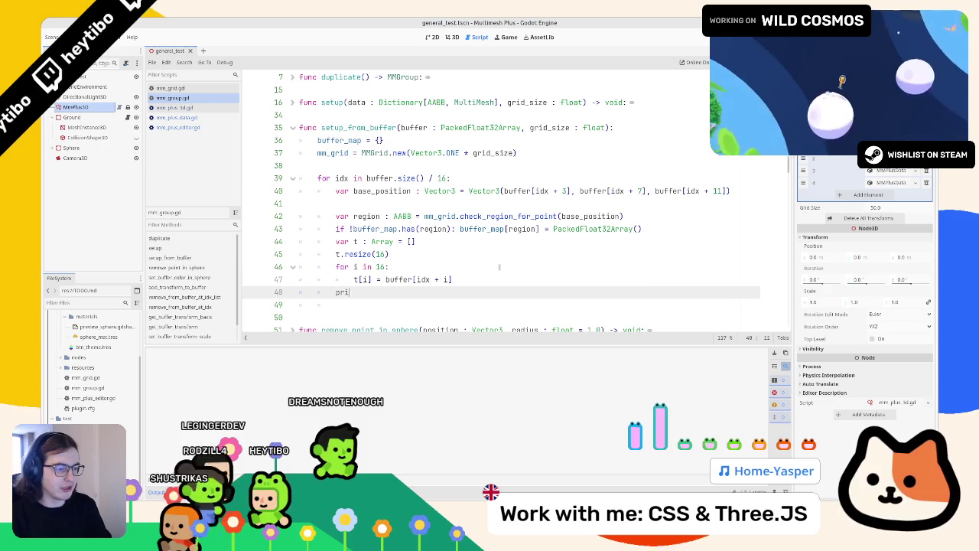
type("t(t")
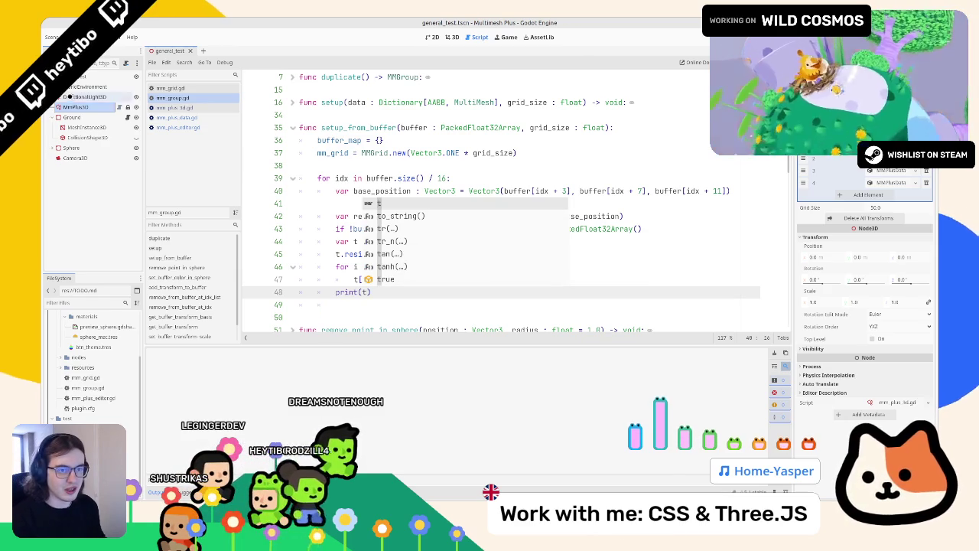
left_click(387, 190)
key("ctrl+s")
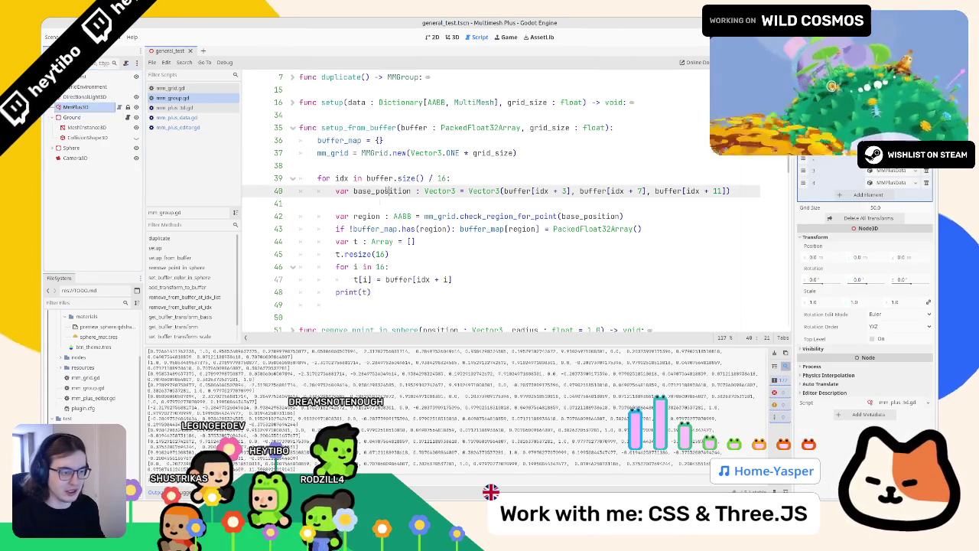
- Join the loop onto one line: for i in 16: t[i] = buffer[idx + i]
left_click_drag(353, 279, 373, 266)
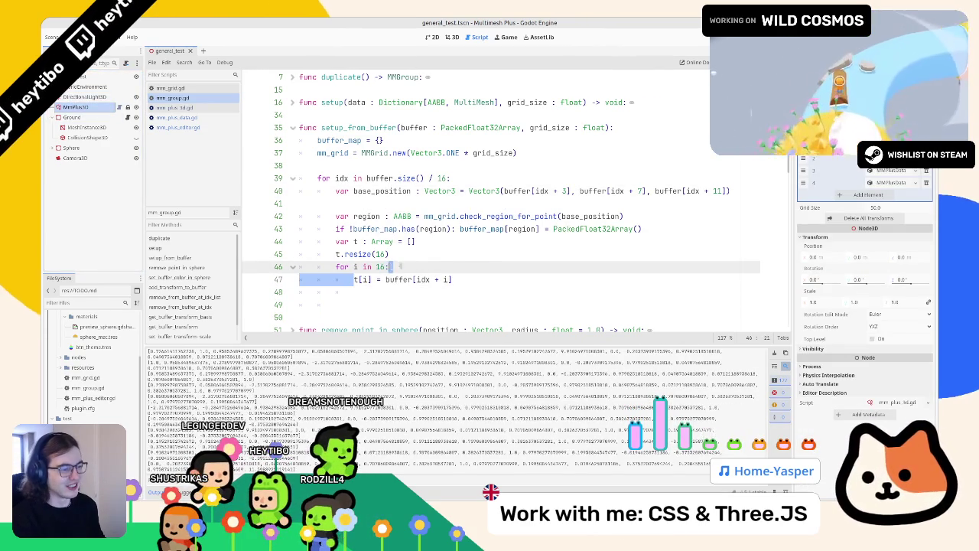
key("Down")
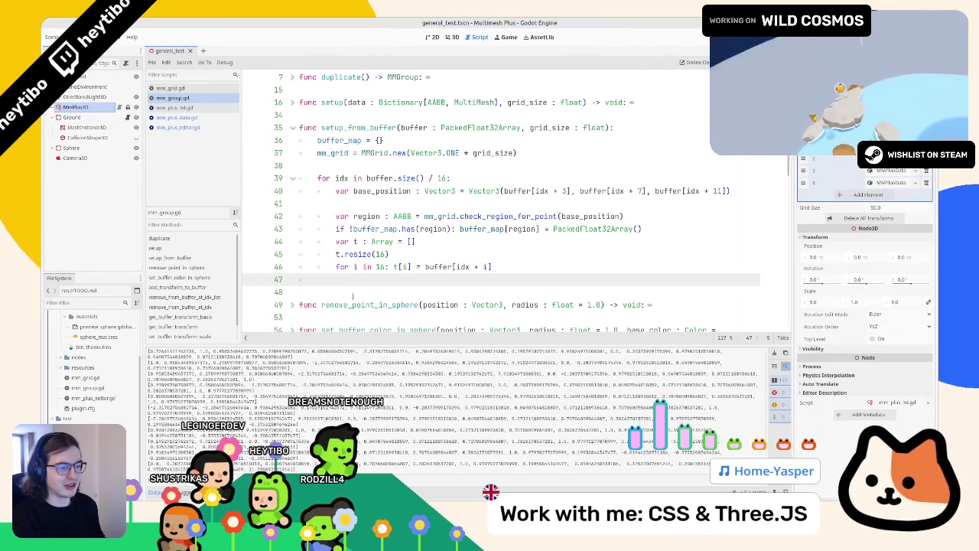
key("Tab")
key("Tab")
scroll(352, 295, "down", 1)
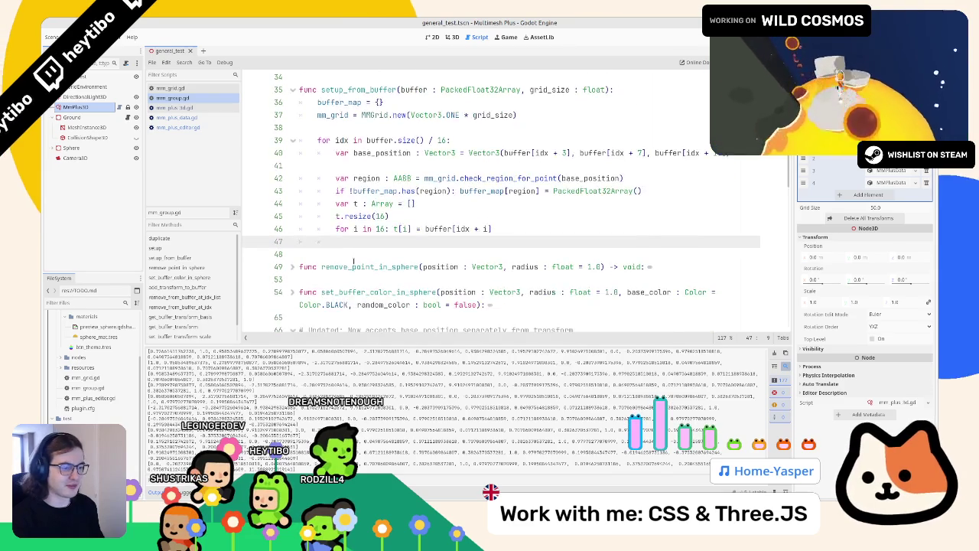
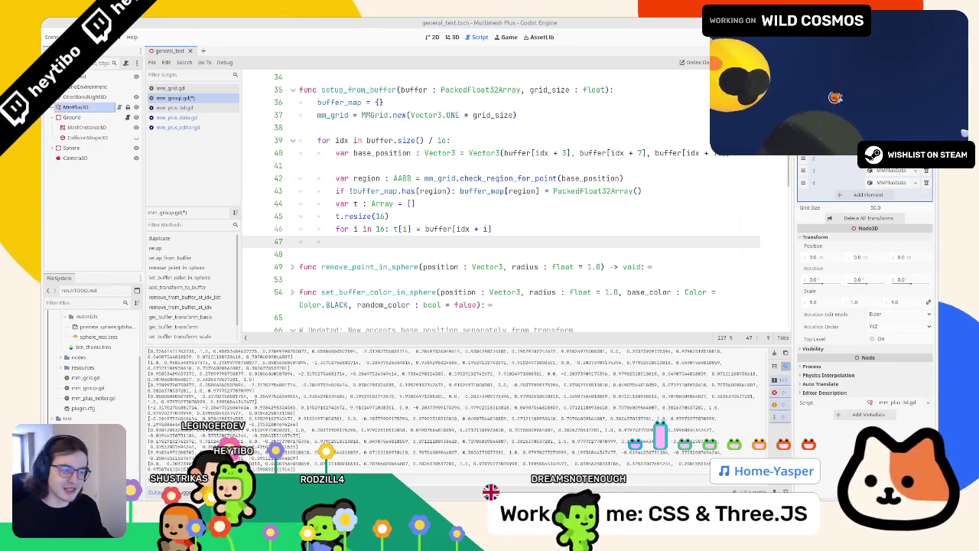
- Clear the Output log, then try splitting line 46 before t[i] and undo it
scroll(505, 199, "up", 1)
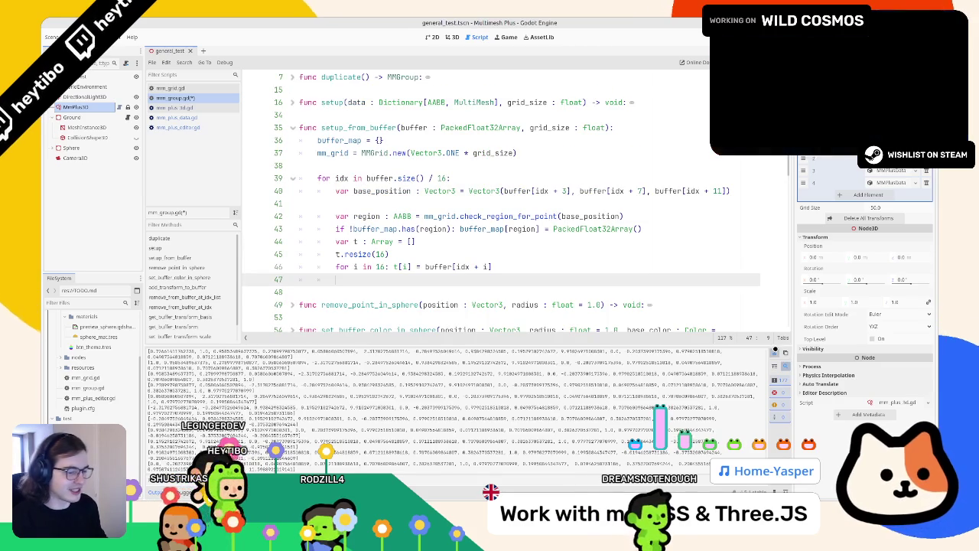
left_click(775, 351)
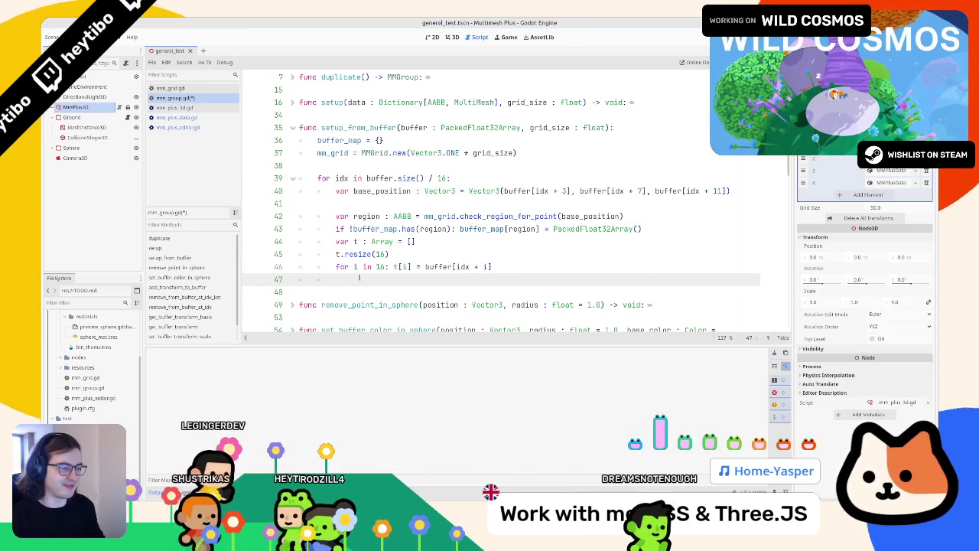
left_click(396, 267)
key("Return")
key("ctrl+z")
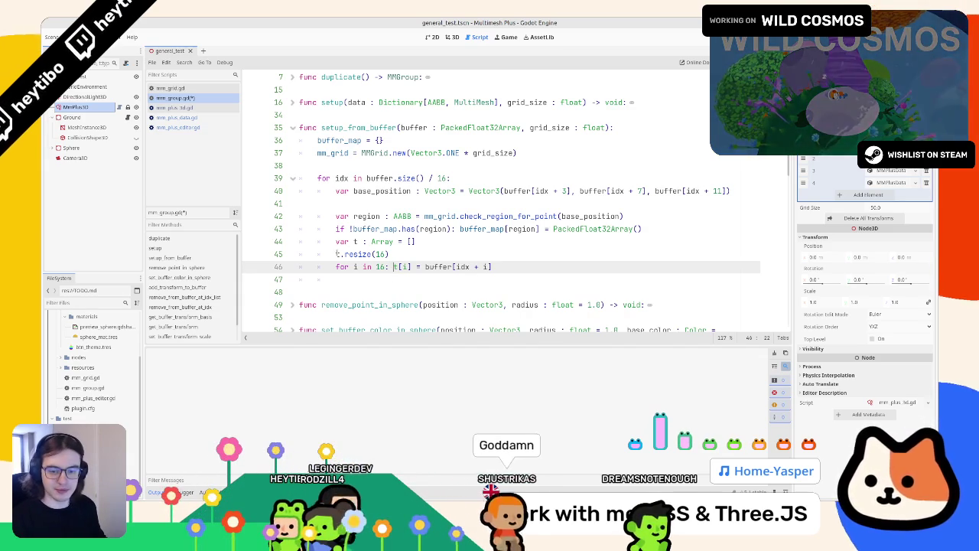
- Insert a blank line after the region check in setup_from_buffer
left_click(375, 229)
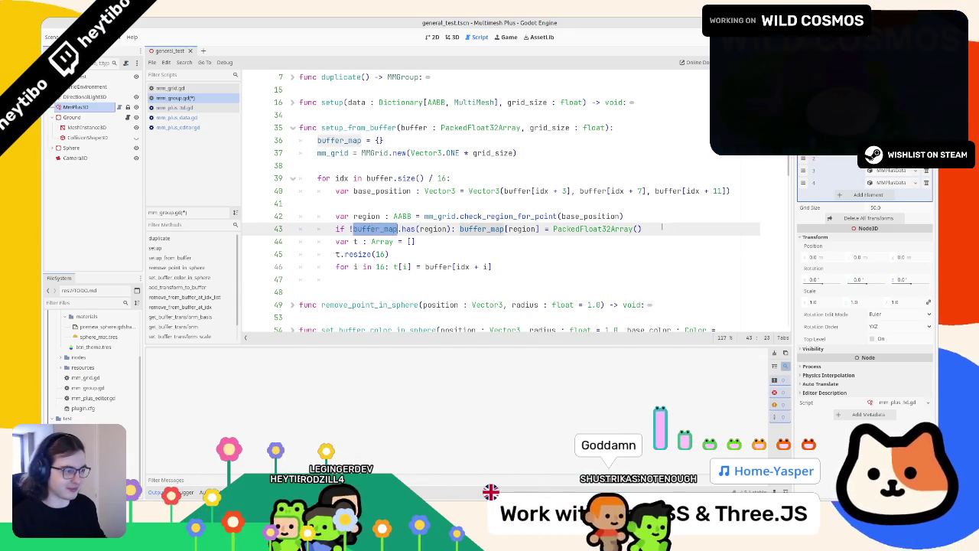
left_click(658, 229)
key("Return")
key("Up")
key("Up")
key("Up")
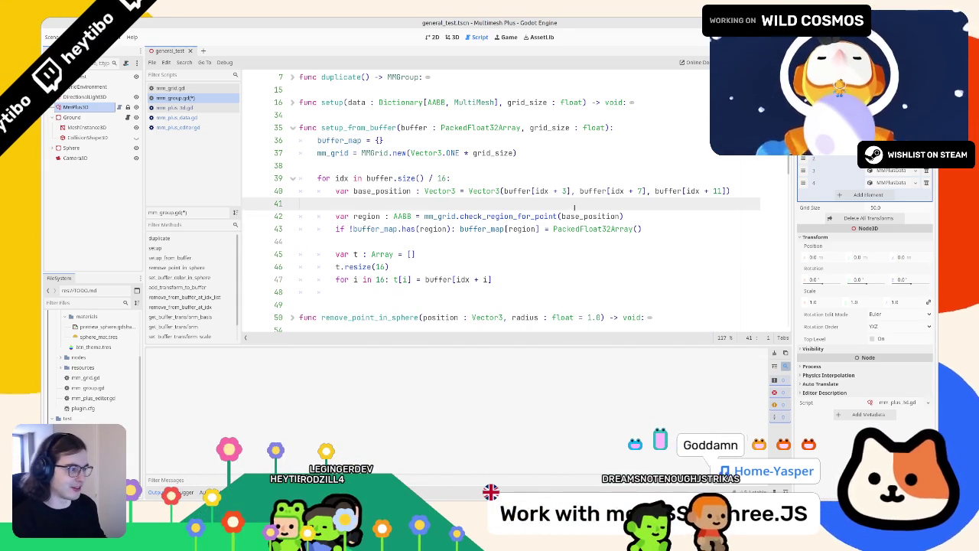
- Select the append_array block in add_transform_to_buffer for reference
scroll(503, 165, "down", 3)
left_click(503, 165)
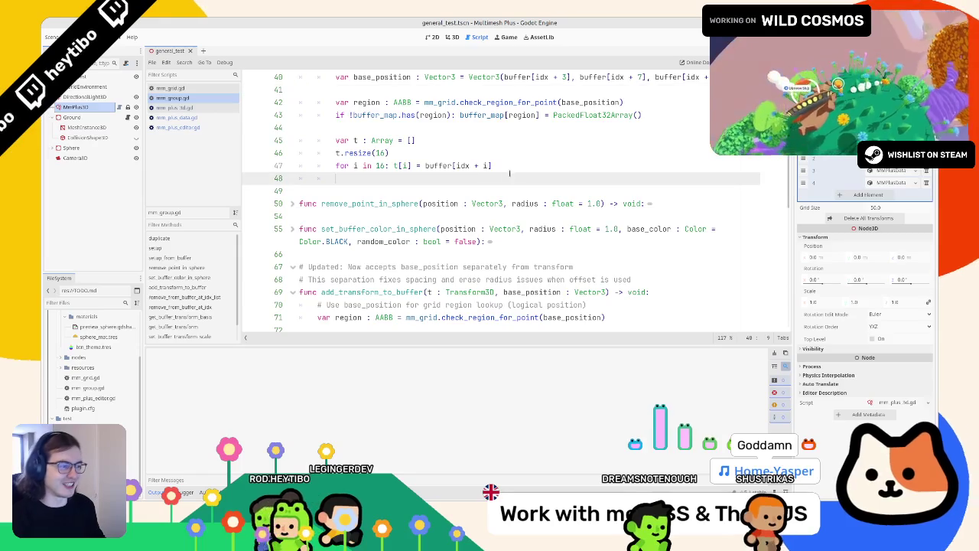
scroll(503, 176, "down", 2)
scroll(504, 186, "up", 2)
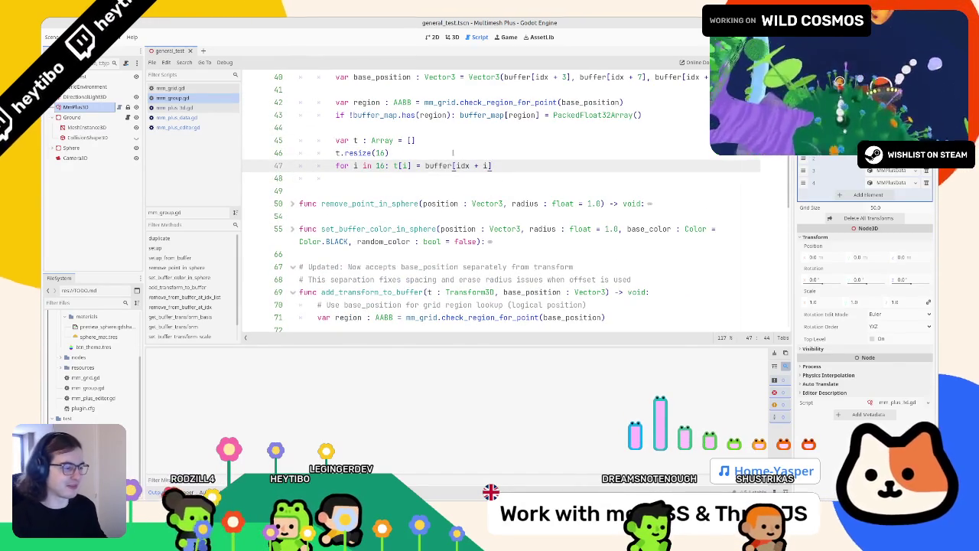
scroll(459, 183, "down", 9)
left_click_drag(317, 203, 355, 268)
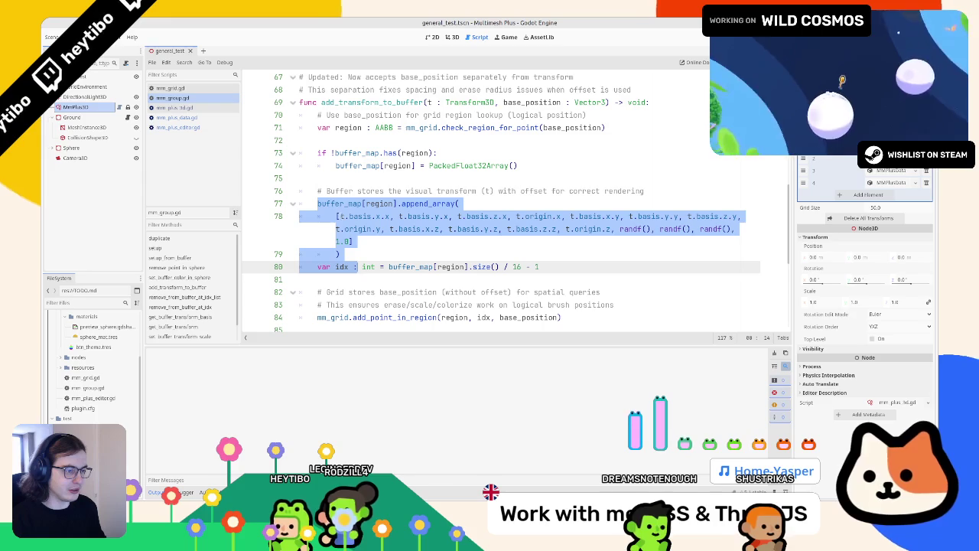
- Write buffer_map[region].append_array(t) on empty line 48, mirroring add_transform_to_buffer
left_click(337, 204)
double_click(337, 204)
scroll(338, 206, "up", 9)
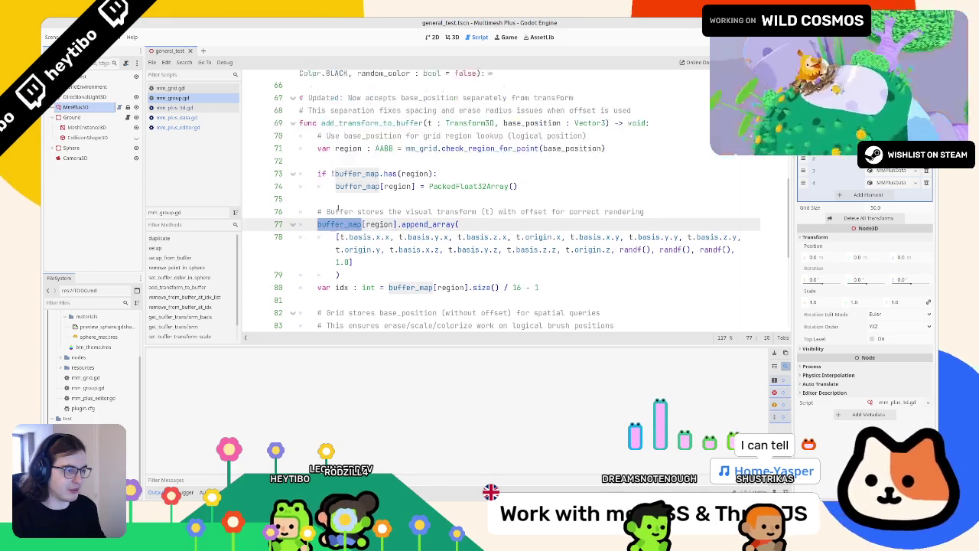
scroll(338, 230, "down", 5)
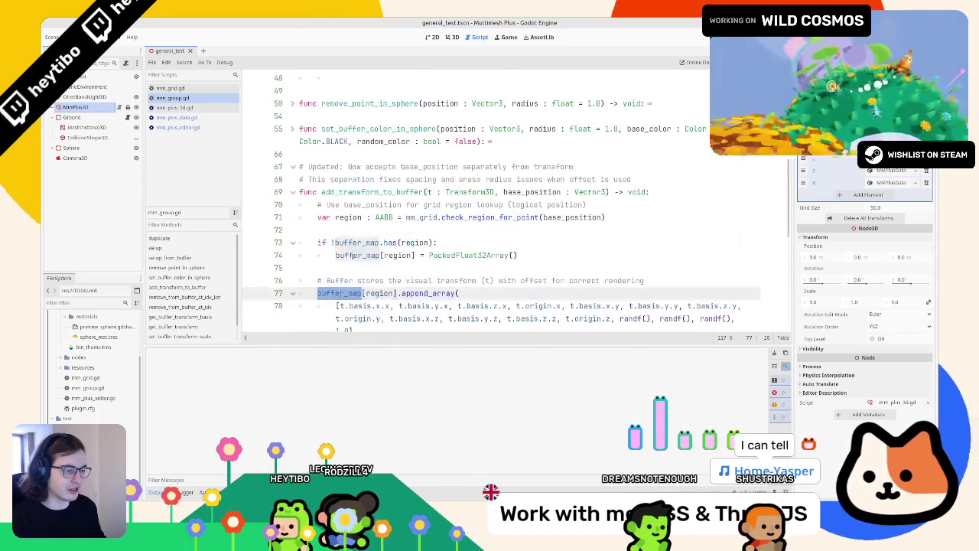
left_click_drag(318, 294, 457, 294)
scroll(398, 262, "up", 4)
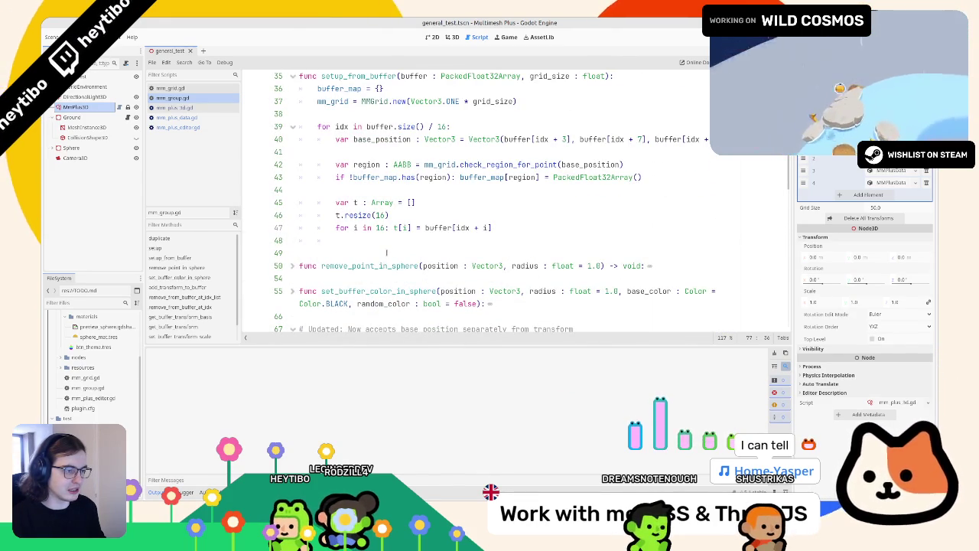
left_click(387, 241)
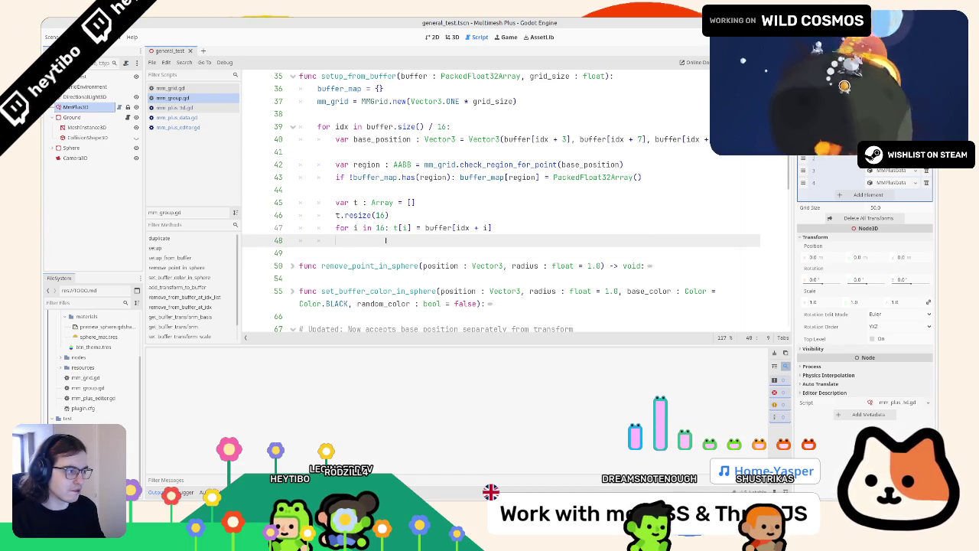
type("buffer_map[region].append_array(t")
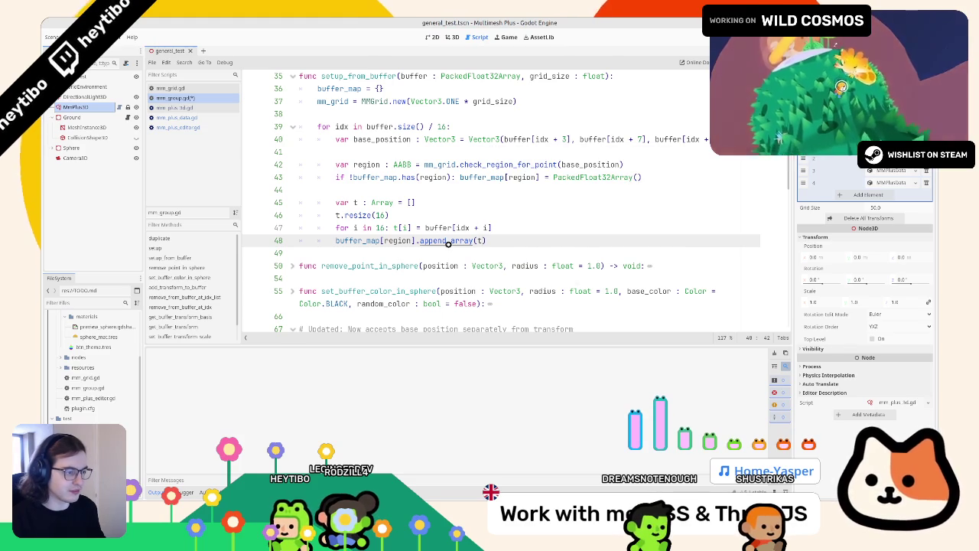
- Select the var idx declaration on line 80 of add_transform_to_buffer
scroll(448, 243, "down", 10)
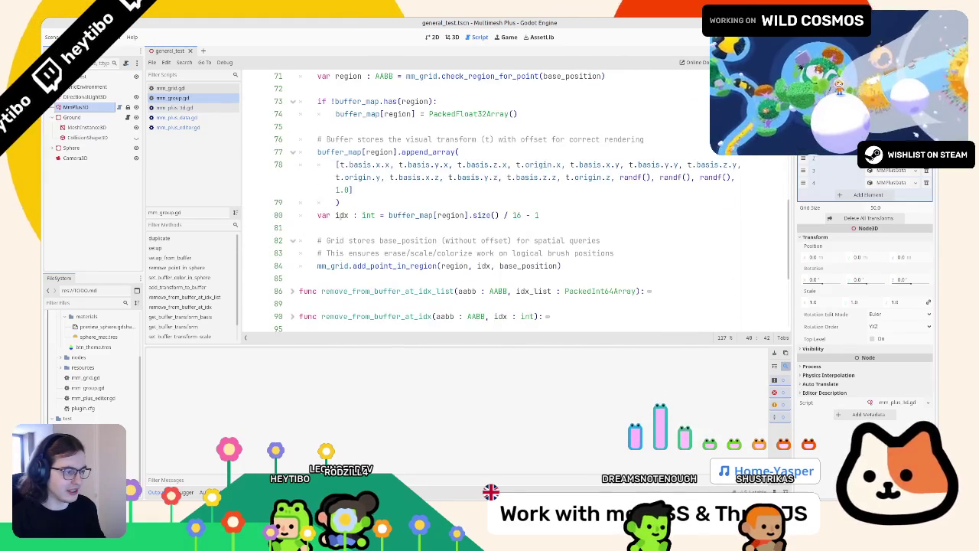
left_click(324, 215)
left_click_drag(325, 215, 623, 218)
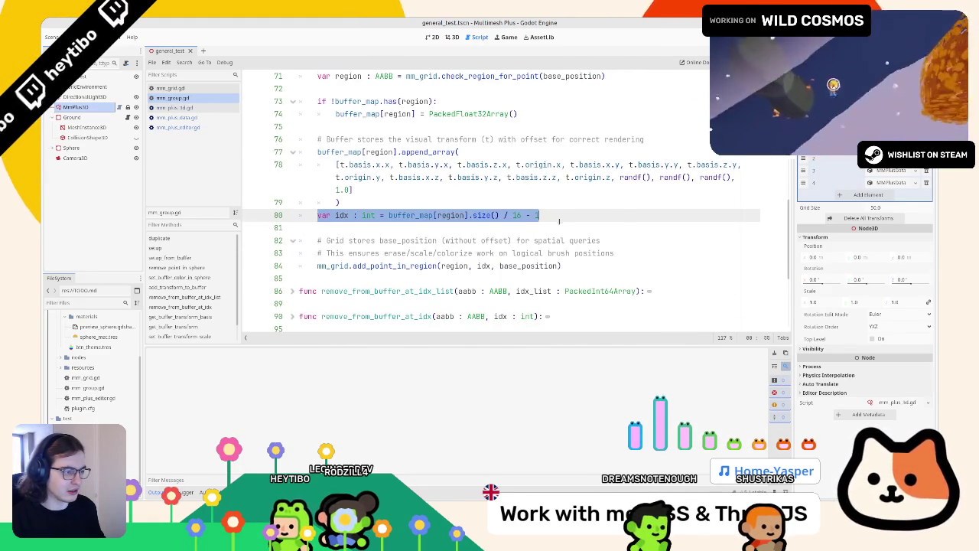
scroll(559, 220, "up", 10)
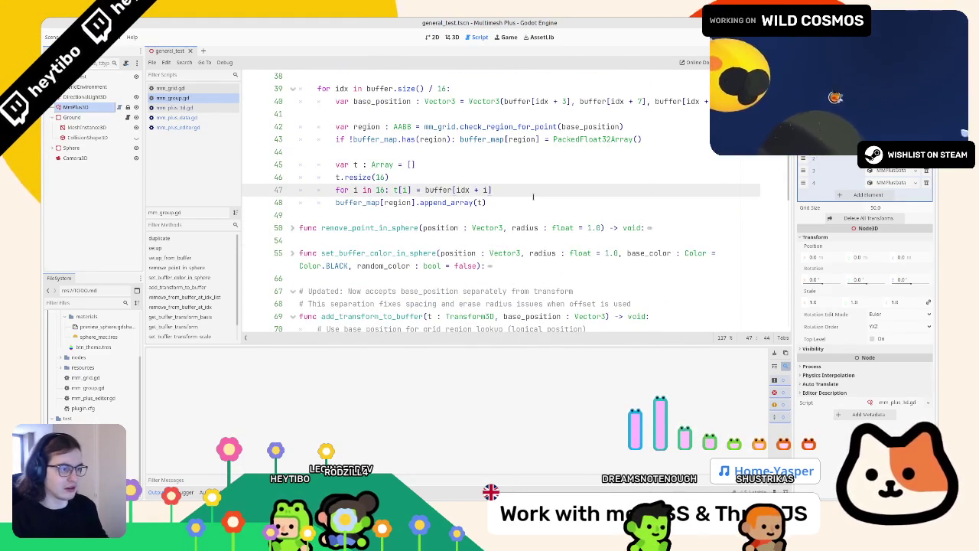
- Paste the var idx declaration on a new line below line 48
left_click(533, 197)
key("Return")
type("var idx : int = buffer_map[region].size() / 16 - 1")
scroll(477, 174, "down", 10)
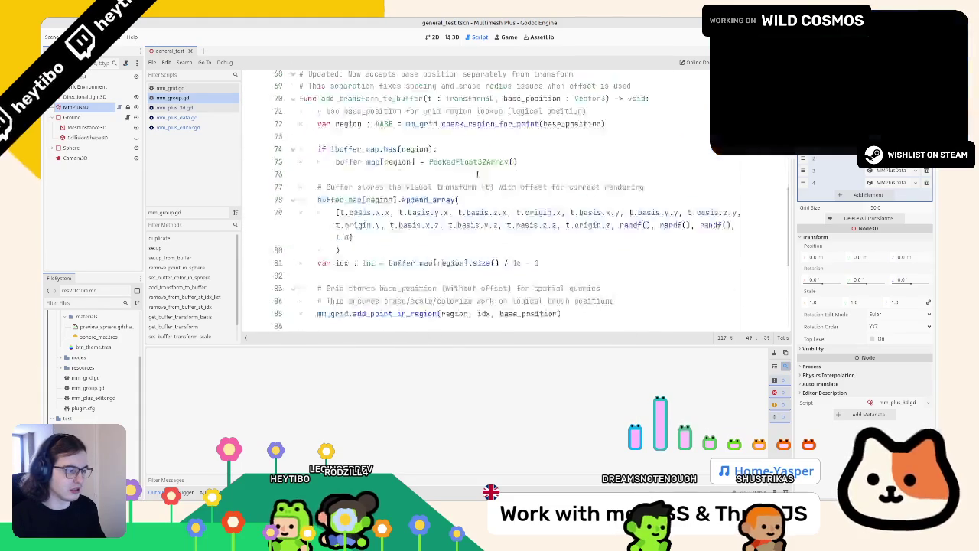
scroll(477, 174, "down", 3)
- Add mm_grid.add_point_in_region(region, idx, base_position) below the idx declaration
left_click(317, 199)
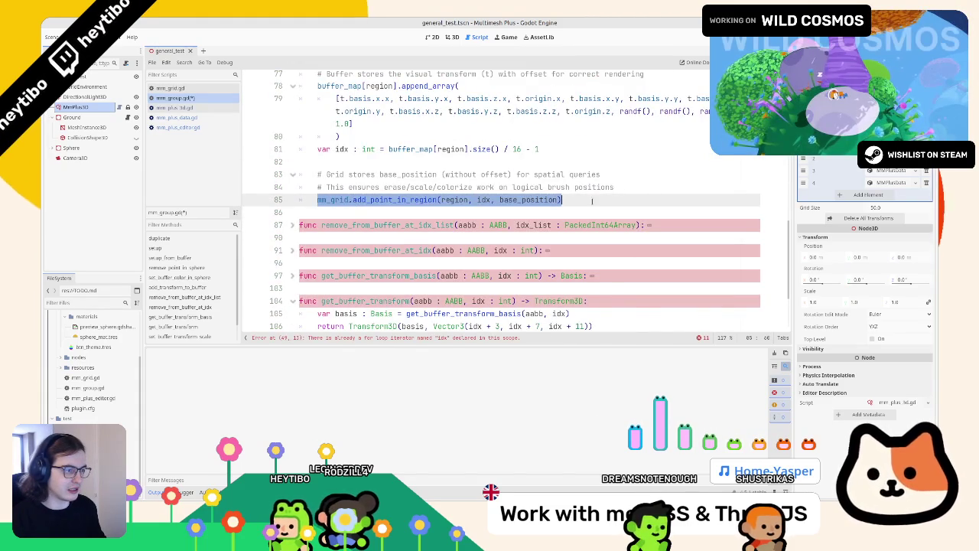
scroll(592, 200, "up", 9)
scroll(560, 197, "up", 4)
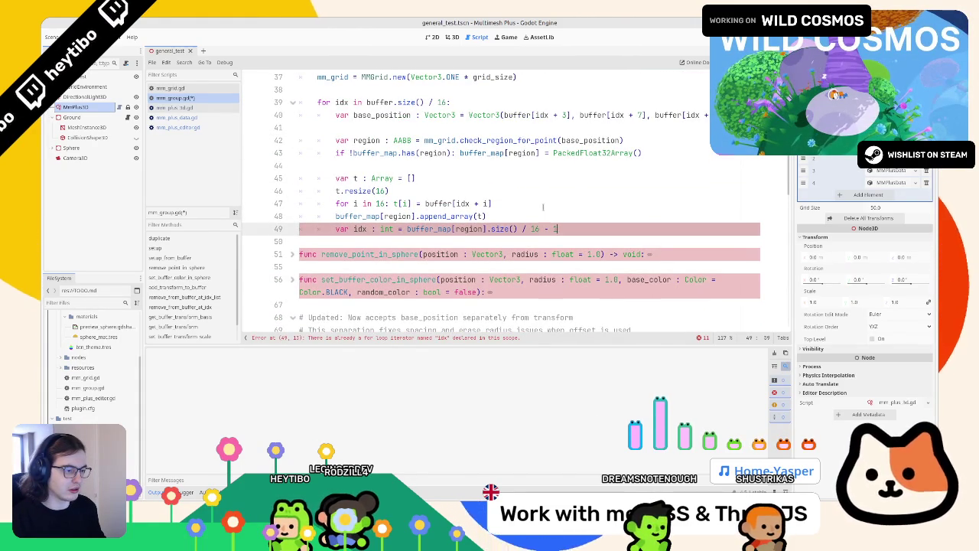
key("Return")
type("mm_grid.add_point_in_region(region, idx, base_position)")
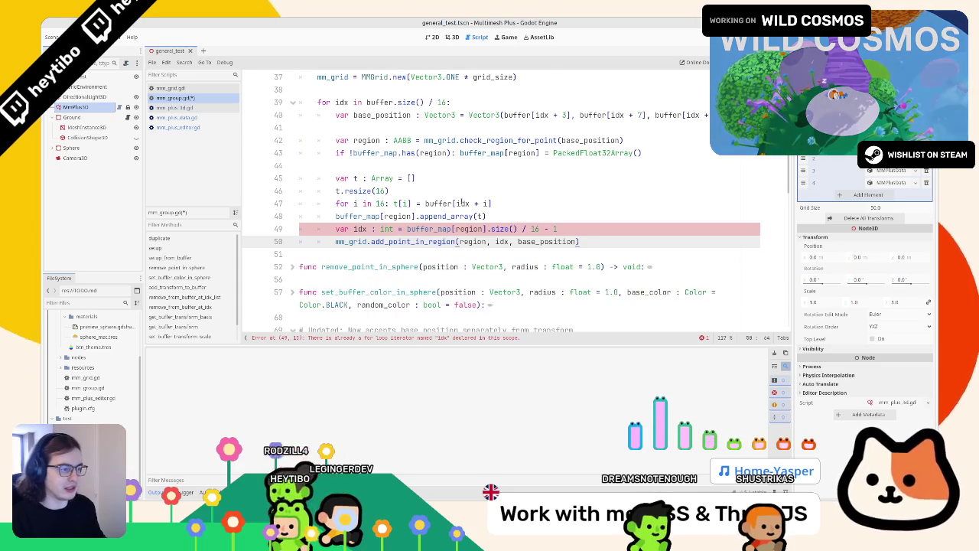
- Highlight idx to check its uses, revealing the duplicate loop-variable error
double_click(359, 229)
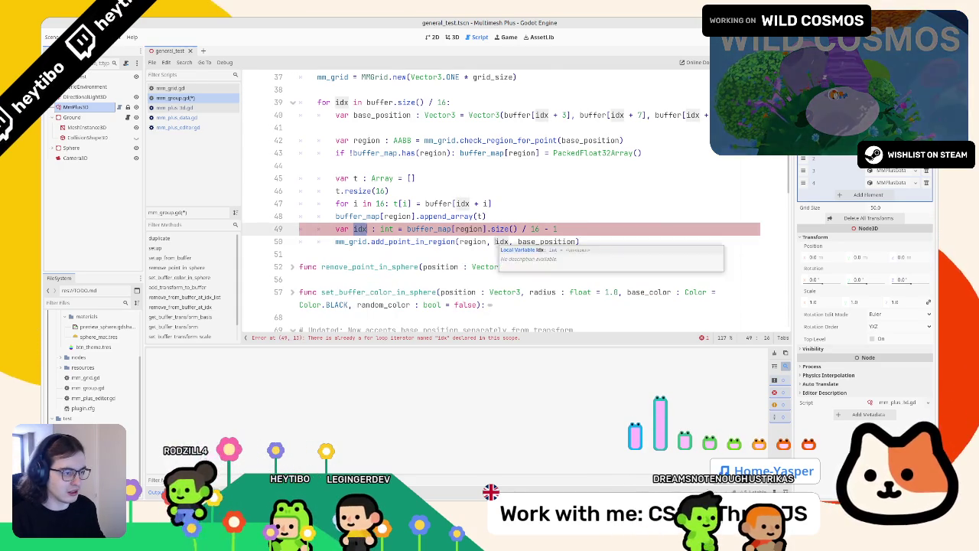
double_click(359, 228)
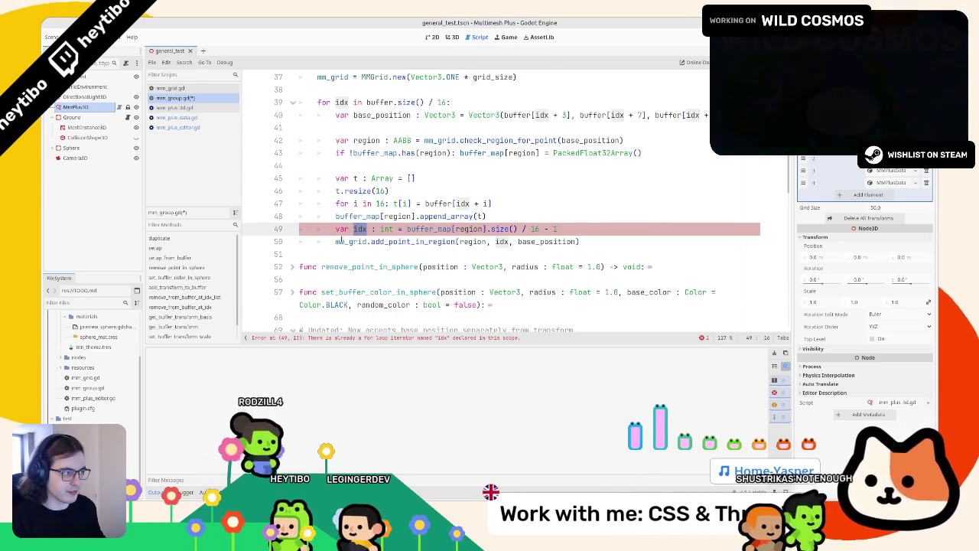
scroll(336, 241, "up", 1)
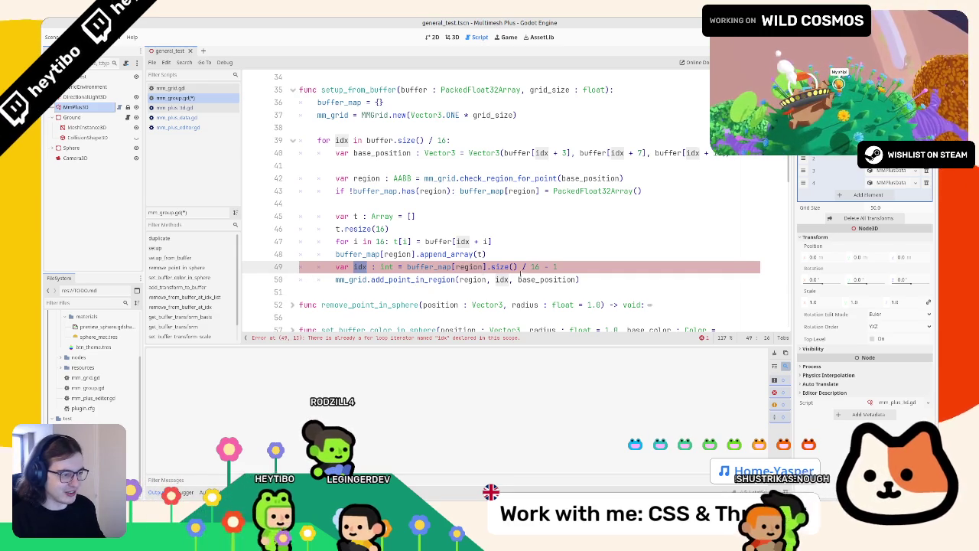
- Check the uses of base_position, idx and region, then scroll toward add_transform_to_buffer
left_click(477, 280)
double_click(539, 280)
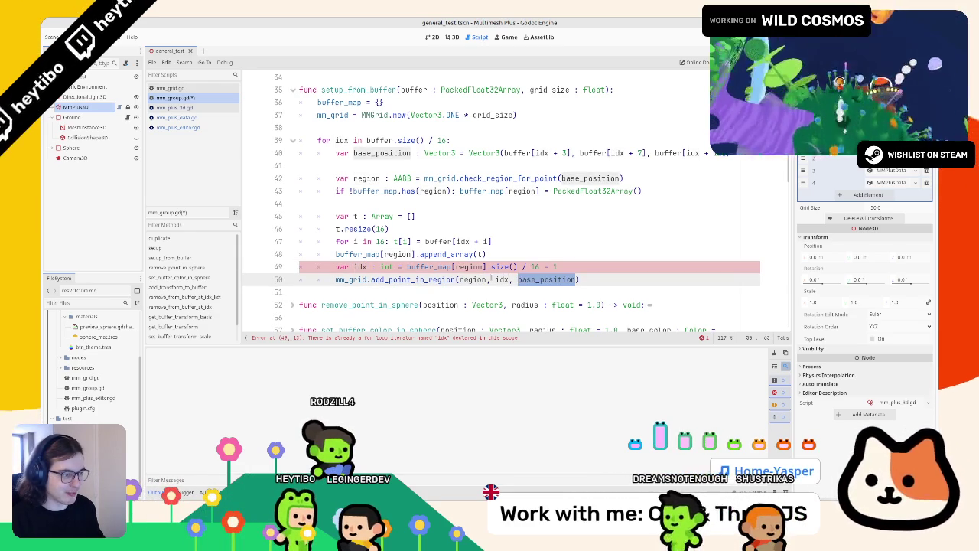
double_click(502, 280)
double_click(360, 267)
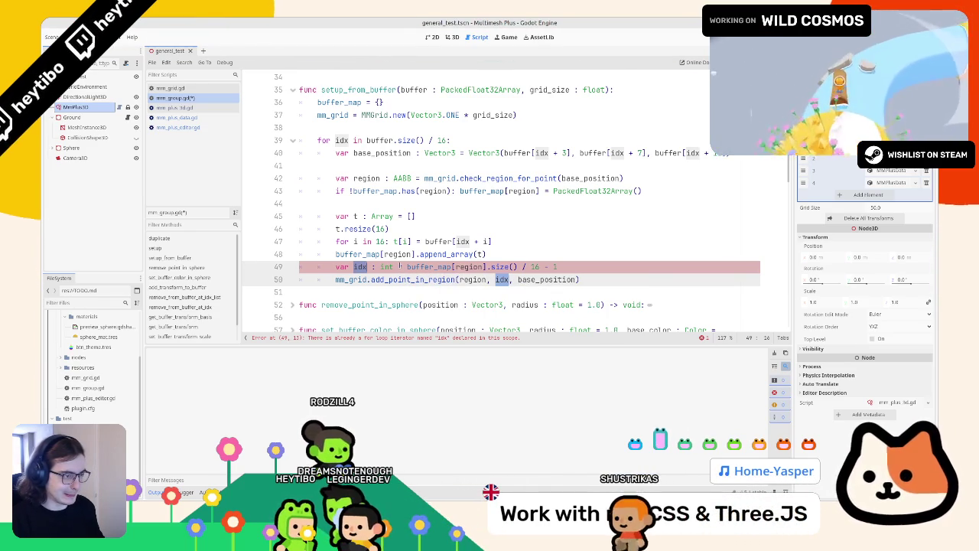
mouse_move(394, 266)
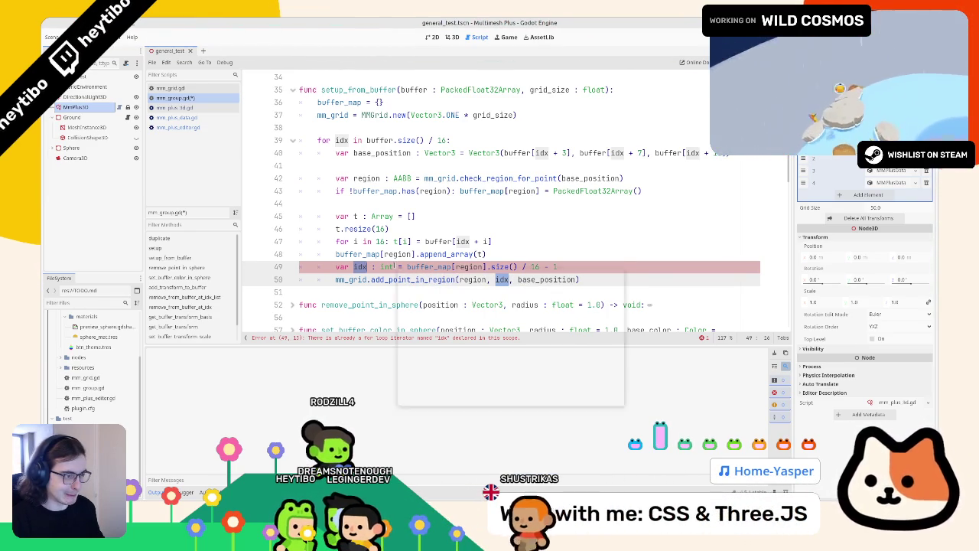
left_click(491, 259)
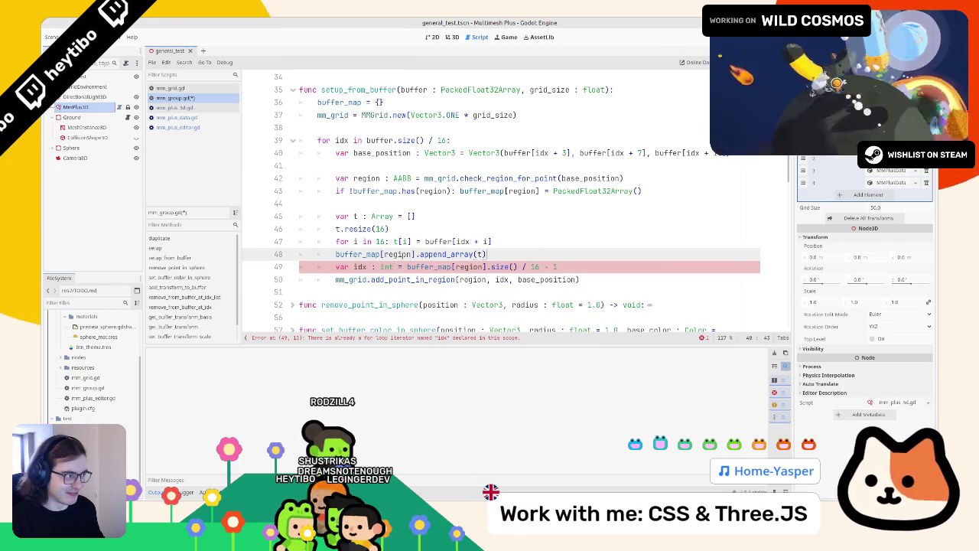
mouse_move(403, 255)
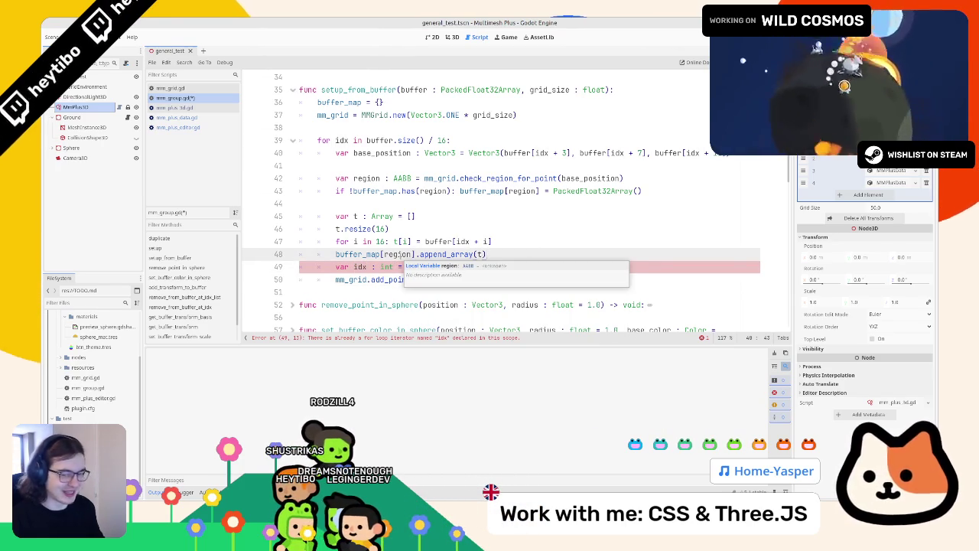
left_click(392, 229)
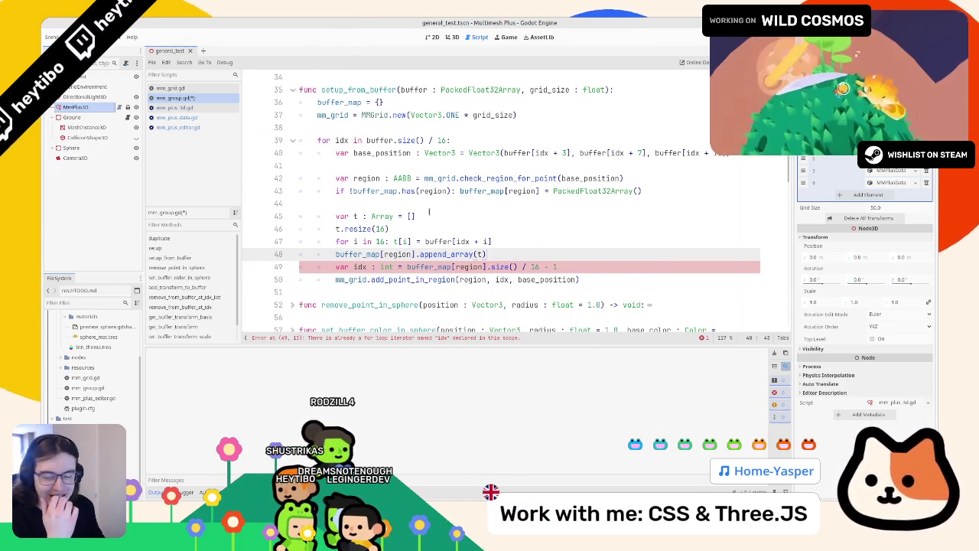
scroll(430, 212, "down", 10)
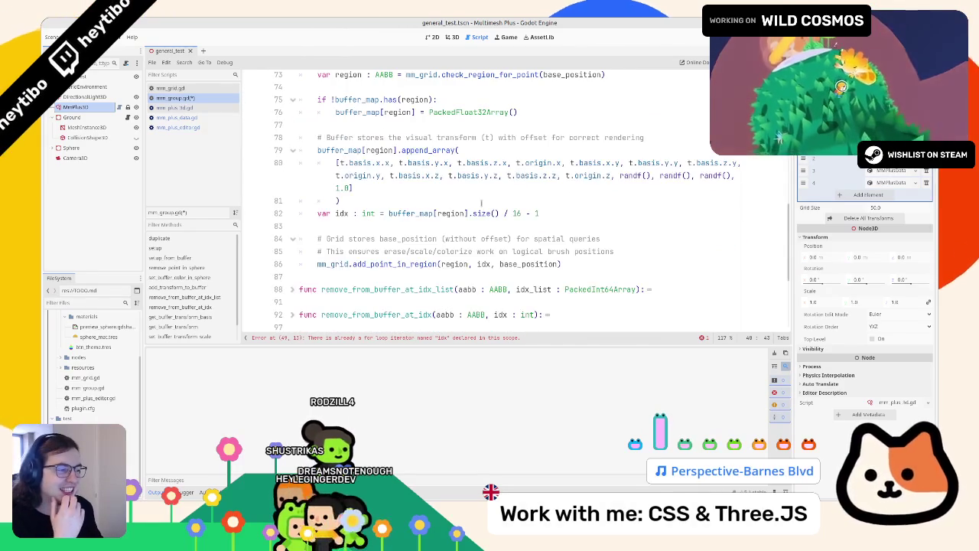
- Review the buffer append code on lines 78–80 of add_transform_to_buffer
left_click(431, 221)
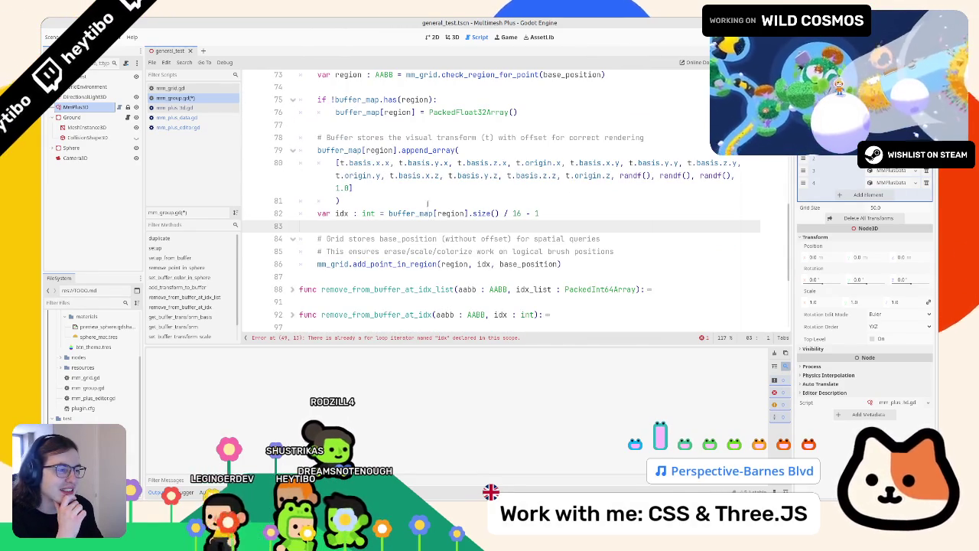
left_click(400, 202)
scroll(400, 207, "up", 2)
mouse_move(359, 214)
left_mouse_down()
mouse_move(413, 227)
mouse_move(413, 240)
left_mouse_up()
double_click(377, 124)
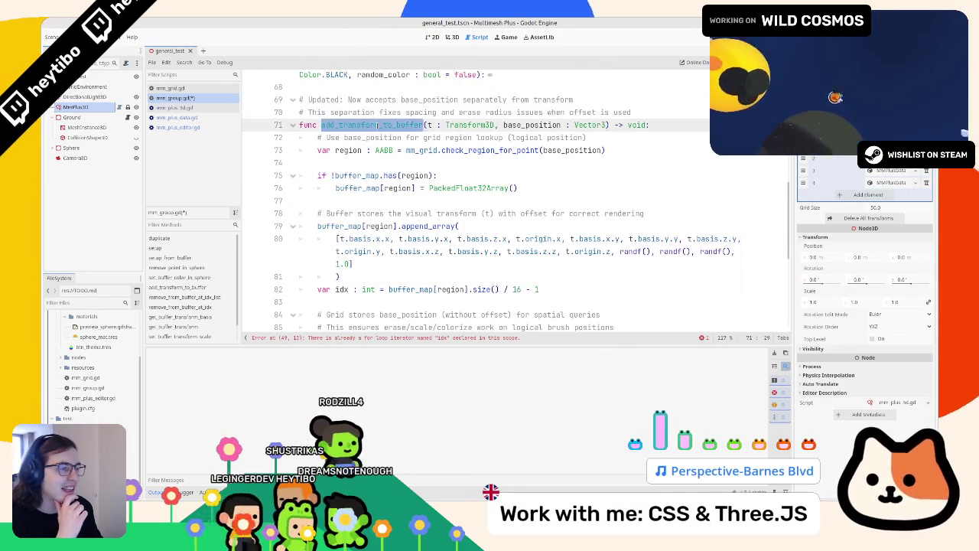
left_click_drag(377, 125, 426, 222)
scroll(426, 223, "down", 3)
scroll(426, 222, "up", 4)
left_click(426, 222)
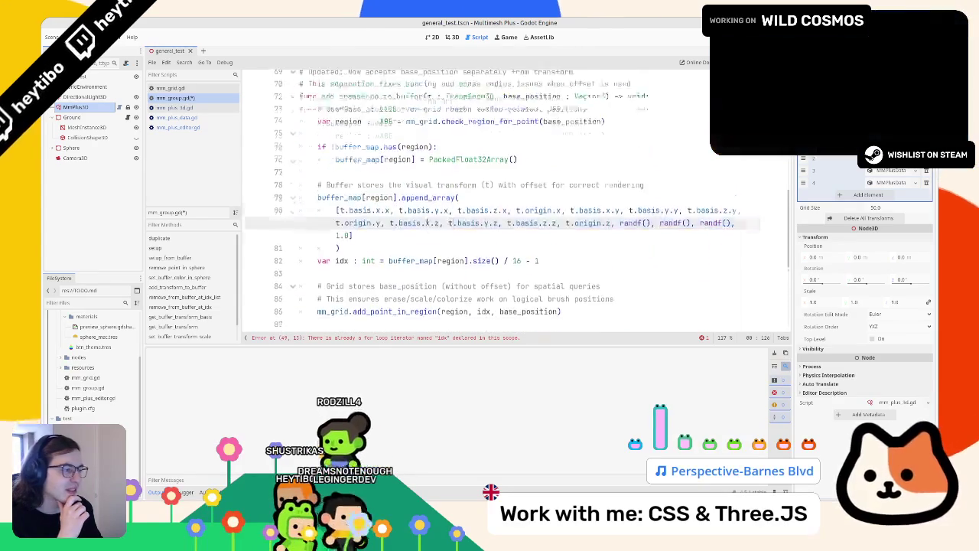
scroll(498, 212, "up", 8)
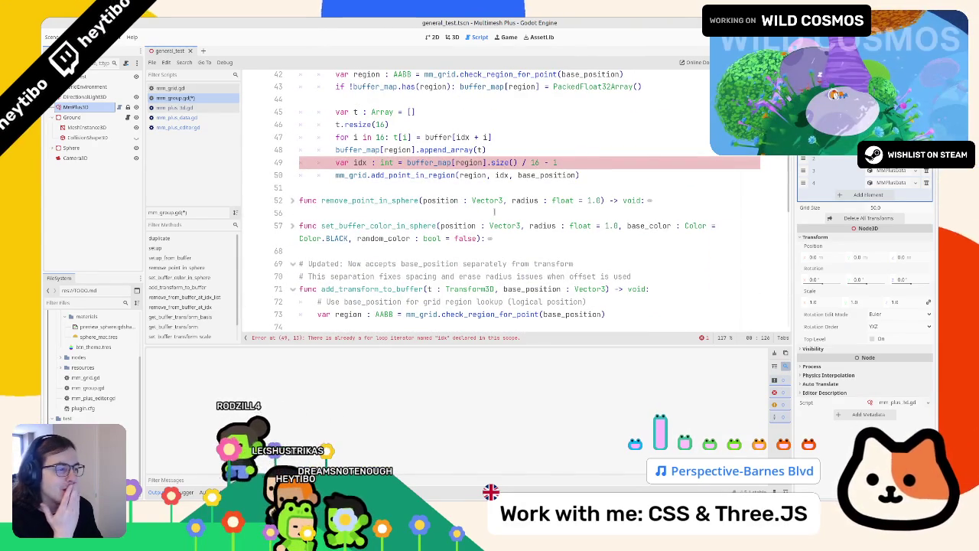
- Rename both occurrences of the clashing idx variable in setup_from_buffer to y
double_click(394, 175)
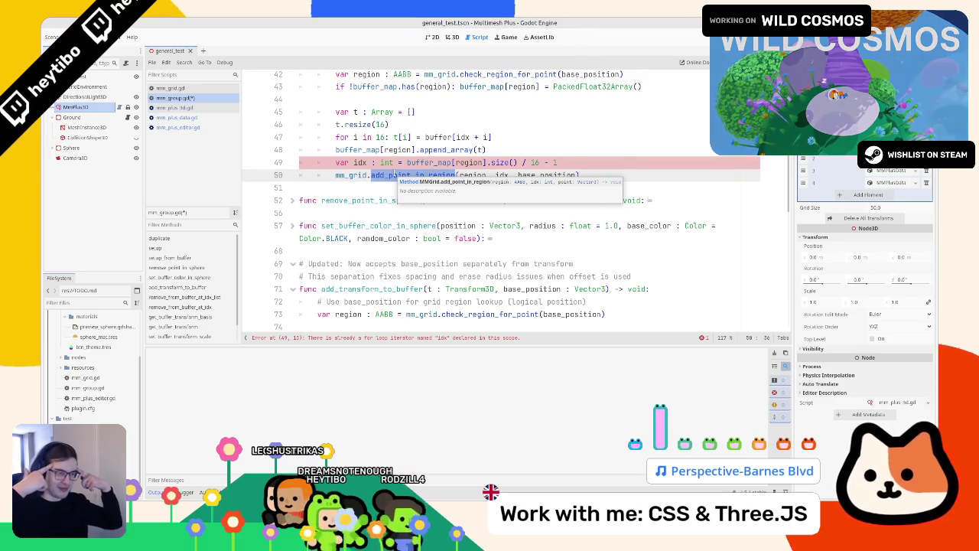
left_click(421, 175)
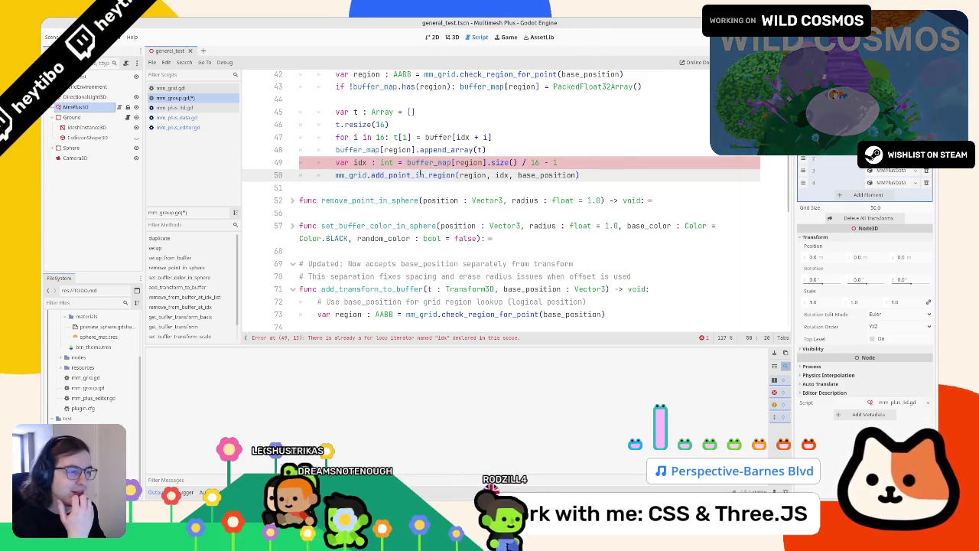
left_click(498, 175, "ctrl")
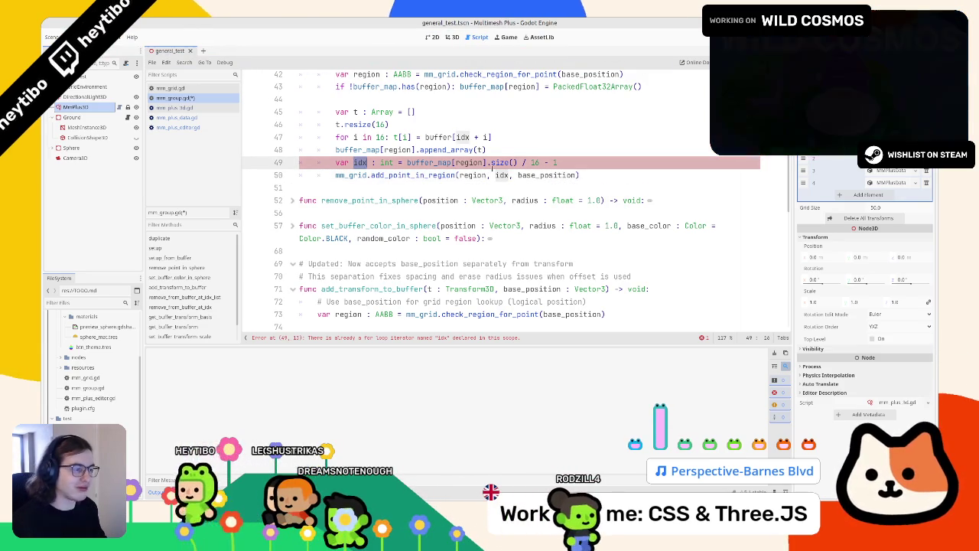
key("ctrl+d")
type("y")
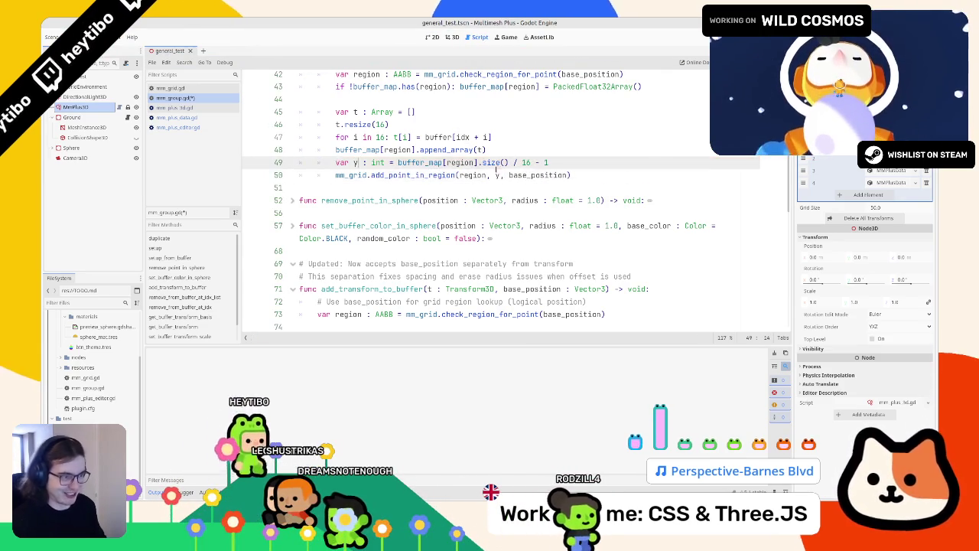
- Add a blank line after line 48, save mm_group.gd, and switch to 3D
left_click(552, 150)
key("Return")
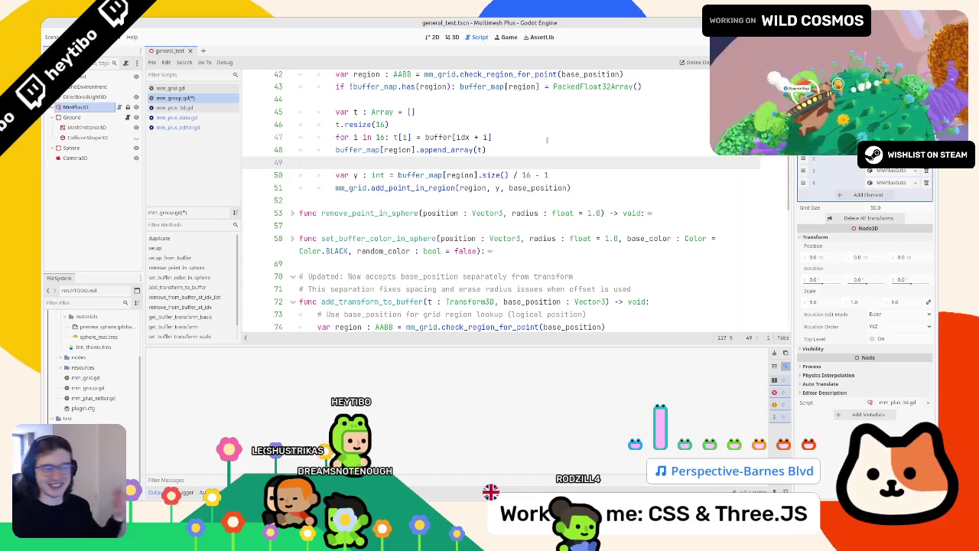
key("ctrl+s")
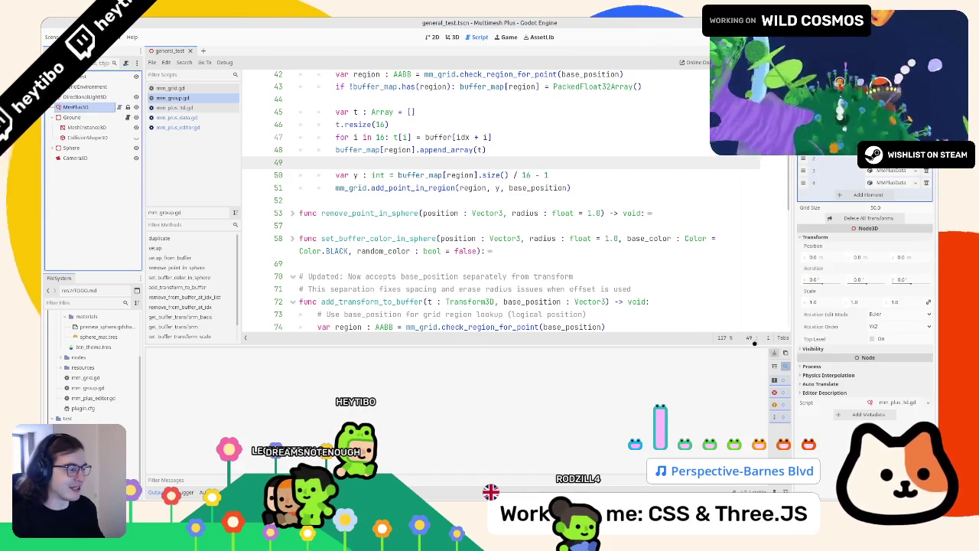
left_click(452, 37)
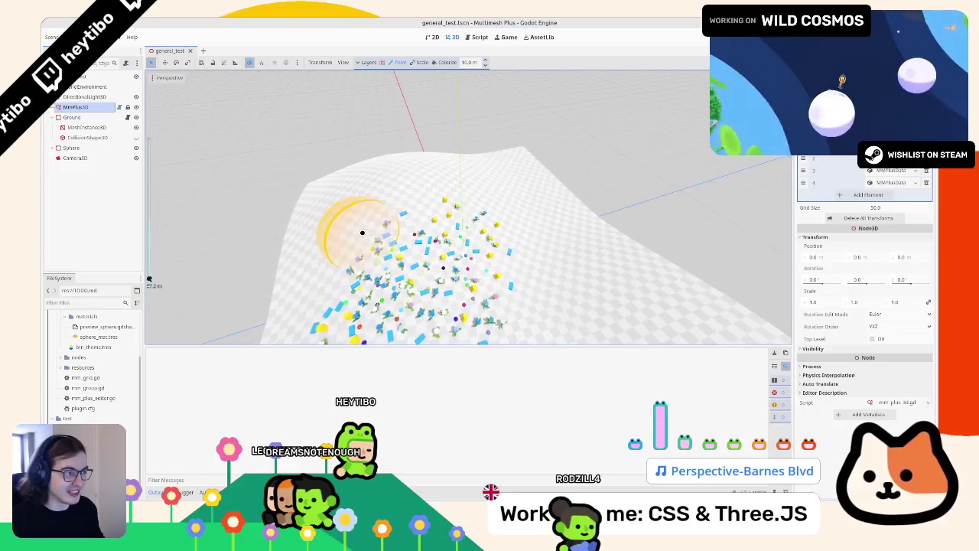
- Paint multimesh instances onto the terrain with the brush, then erase them
scroll(469, 260, "up", 5)
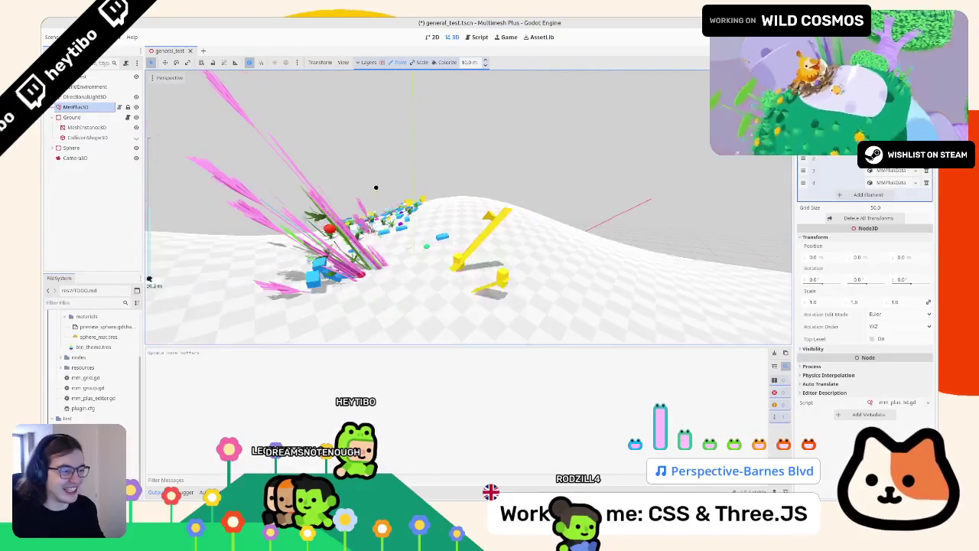
mouse_move(483, 196)
left_mouse_down()
mouse_move(557, 207)
mouse_move(492, 207)
mouse_move(525, 241)
mouse_move(469, 279)
mouse_move(540, 249)
mouse_move(458, 184)
left_mouse_up()
mouse_move(481, 145)
left_mouse_down()
mouse_move(678, 255)
mouse_move(781, 206)
left_mouse_up()
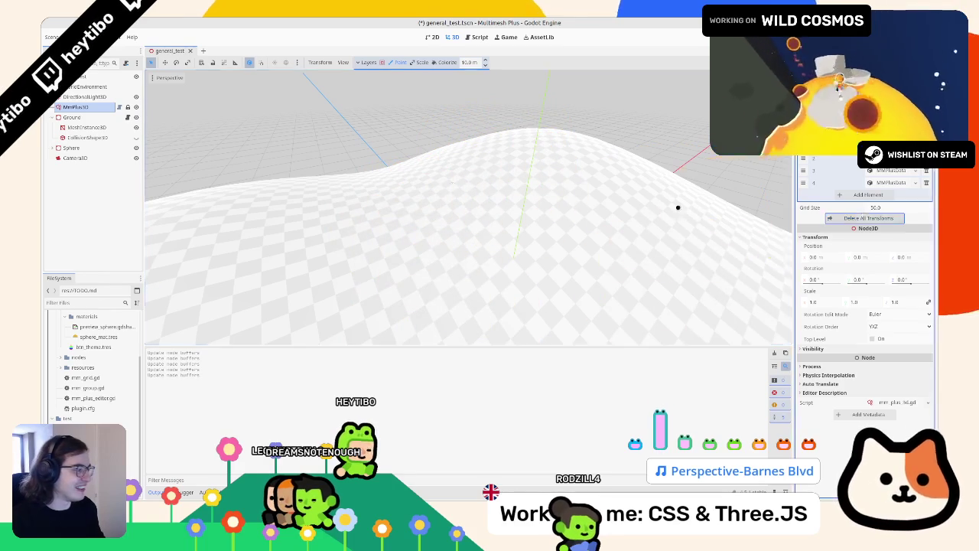
scroll(523, 306, "down", 5)
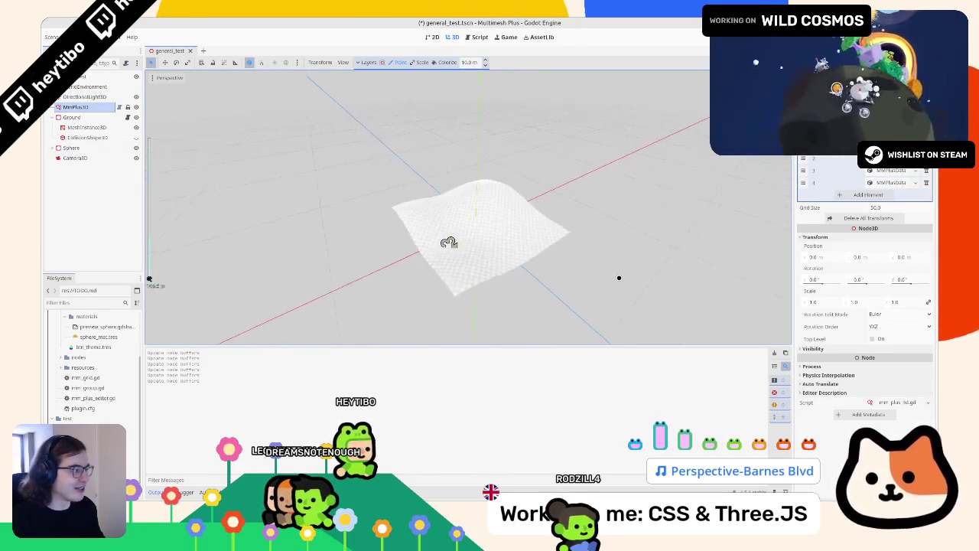
scroll(448, 242, "up", 5)
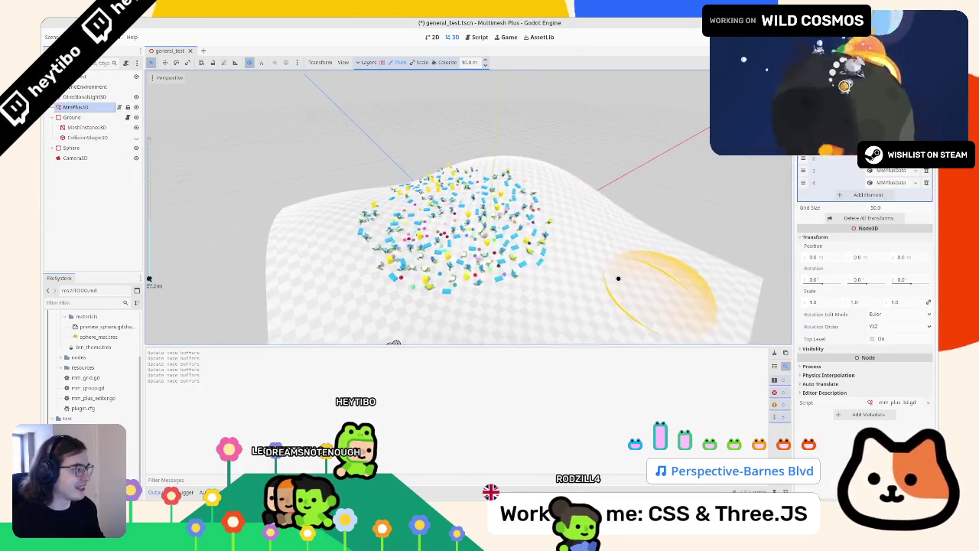
scroll(604, 280, "down", 5)
scroll(603, 280, "up", 5)
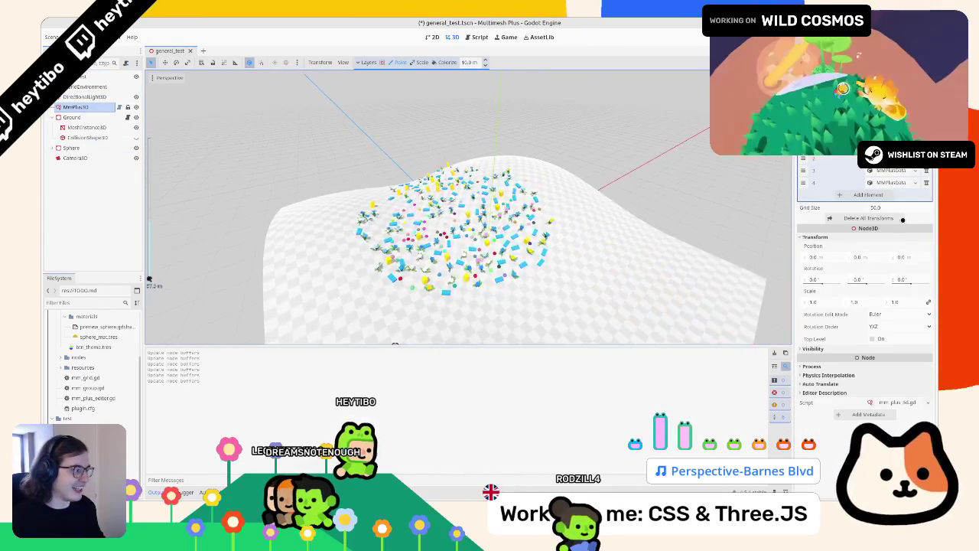
left_click(895, 206)
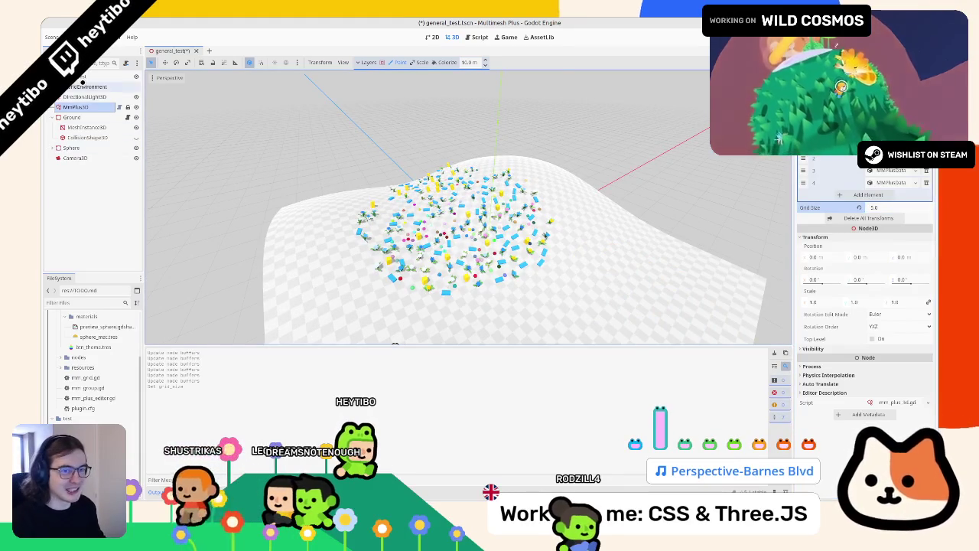
- Set Grid Size to 5.0 and orbit around the hill to view the painted instances
scroll(414, 274, "up", 2)
scroll(498, 326, "up", 4)
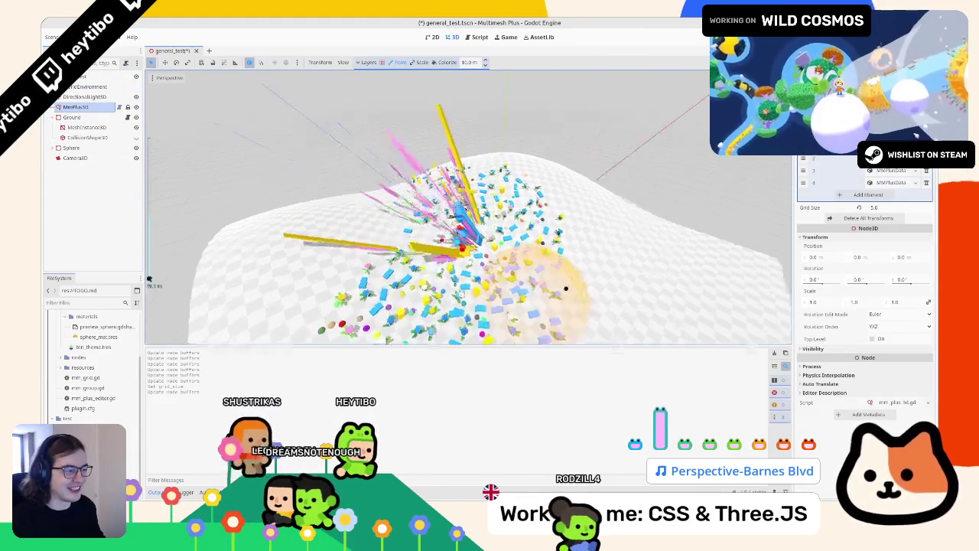
mouse_move(356, 284)
left_mouse_down()
mouse_move(626, 237)
mouse_move(574, 190)
left_mouse_up()
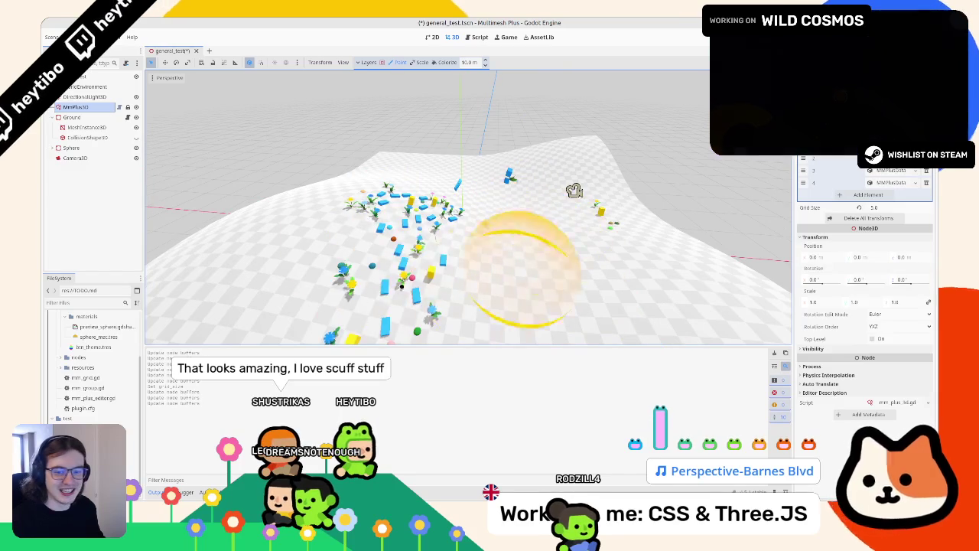
scroll(409, 262, "down", 2)
mouse_move(400, 273)
left_mouse_down()
mouse_move(497, 247)
mouse_move(501, 201)
mouse_move(400, 184)
mouse_move(552, 282)
mouse_move(520, 247)
left_mouse_up()
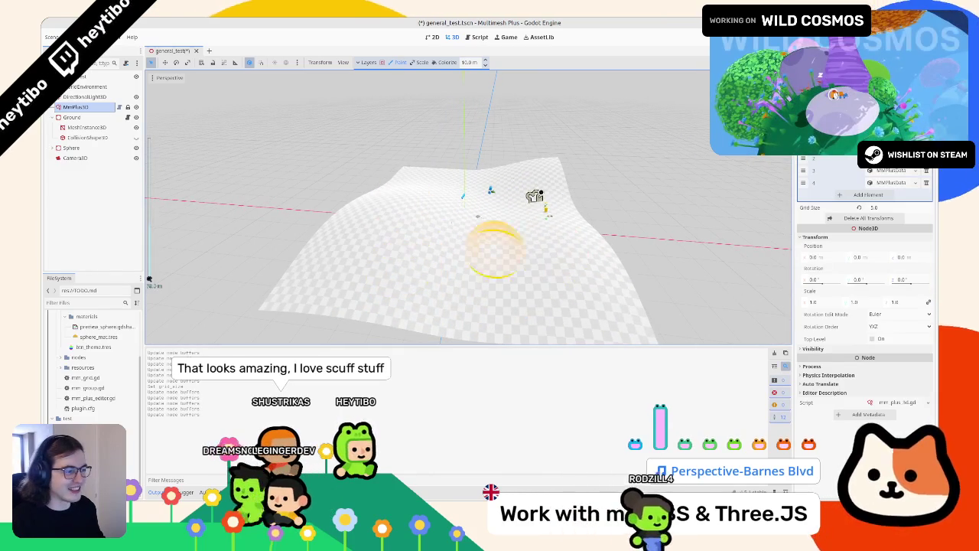
scroll(501, 201, "up", 2)
scroll(510, 225, "down", 3)
scroll(546, 258, "up", 4)
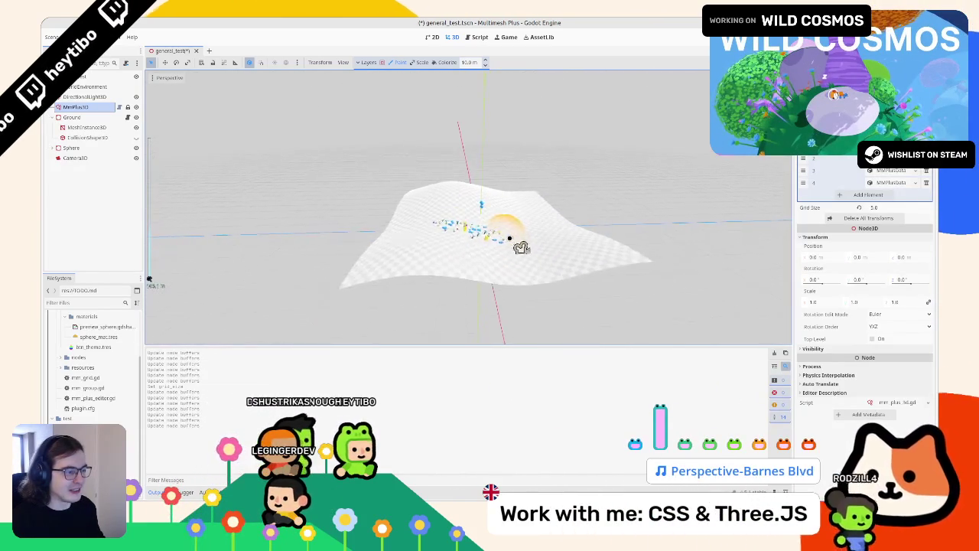
scroll(590, 302, "up", 2)
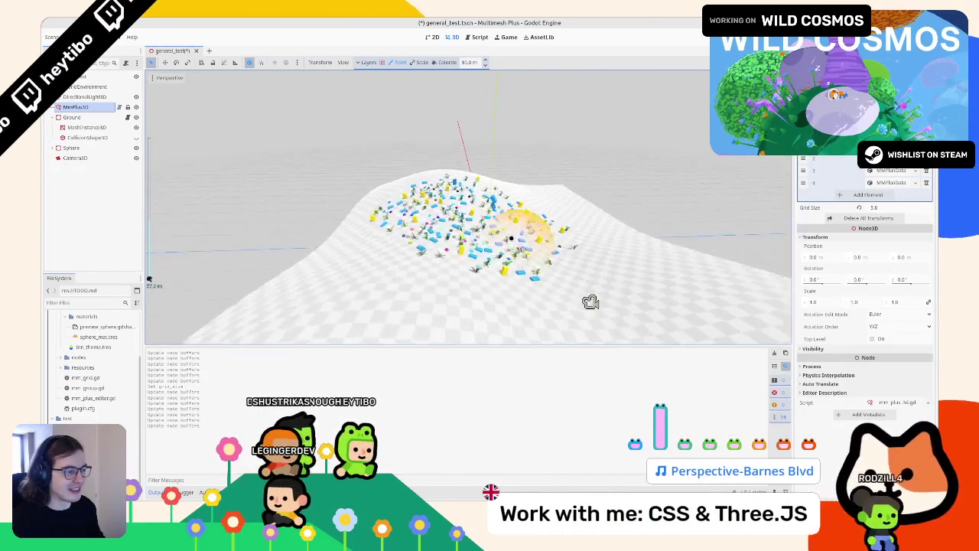
scroll(511, 238, "up", 3)
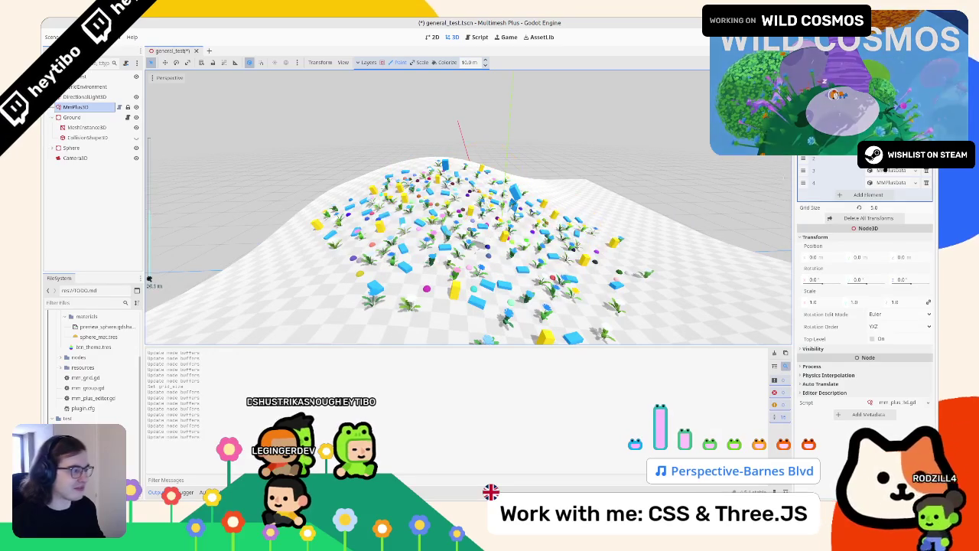
- Commit a Grid Size of 50.0 and orbit around the scattered instances
left_click(865, 208)
type("50")
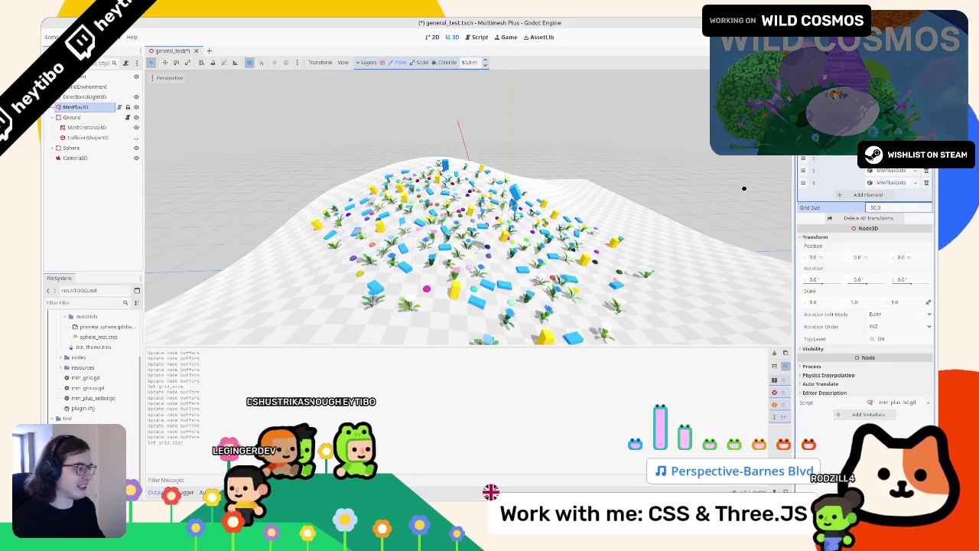
key("Return")
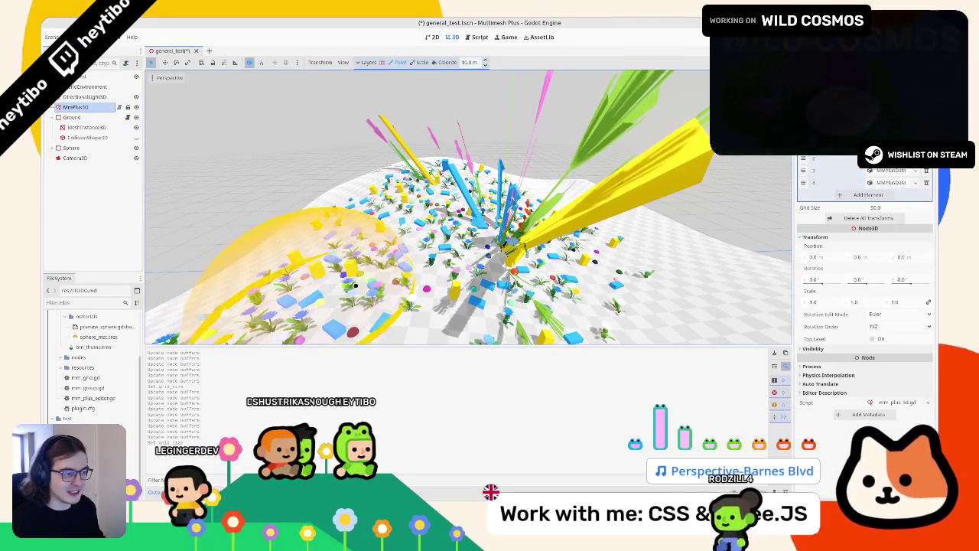
mouse_move(650, 291)
left_mouse_down()
mouse_move(640, 311)
mouse_move(610, 246)
mouse_move(521, 218)
mouse_move(505, 189)
left_mouse_up()
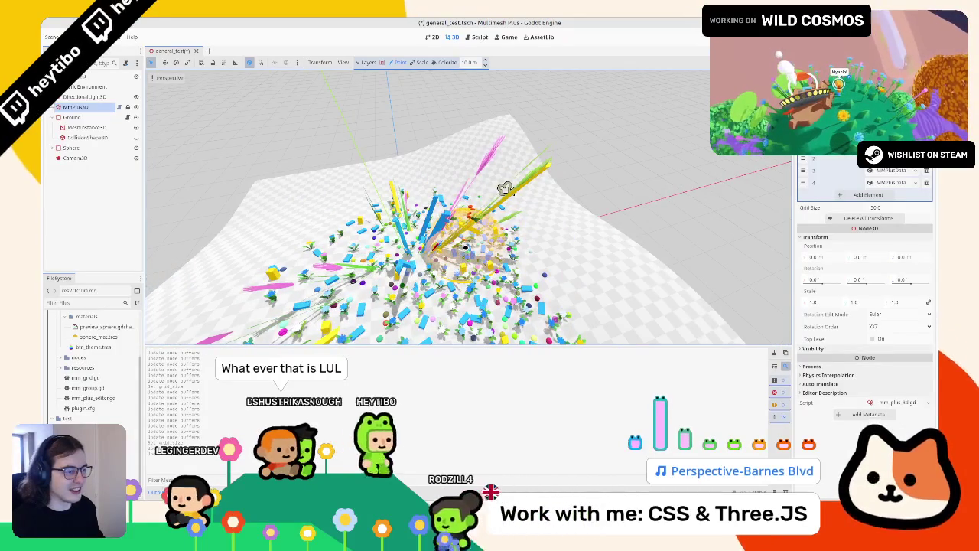
scroll(505, 188, "up", 8)
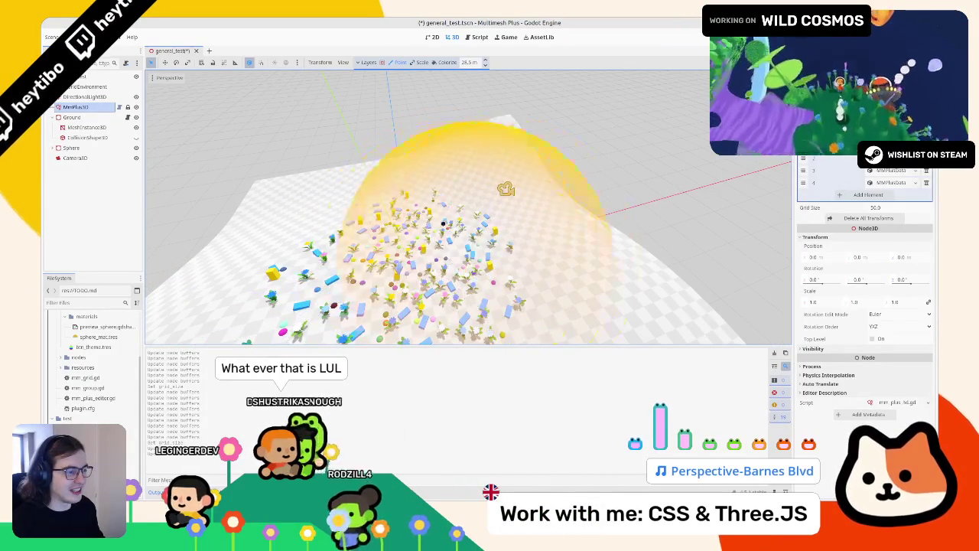
scroll(505, 188, "up", 4)
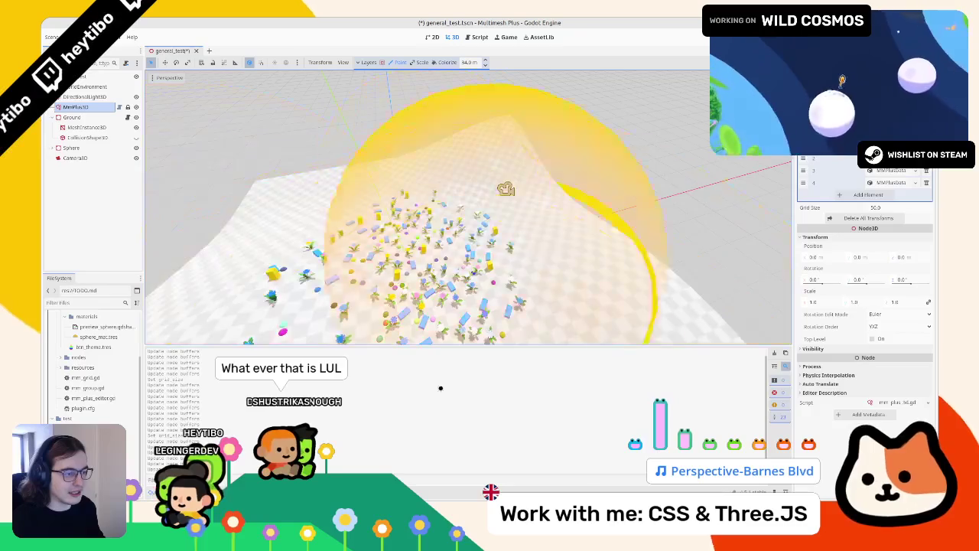
- View the instances from another angle, then return to the script editor
scroll(490, 254, "down", 5)
scroll(478, 260, "up", 5)
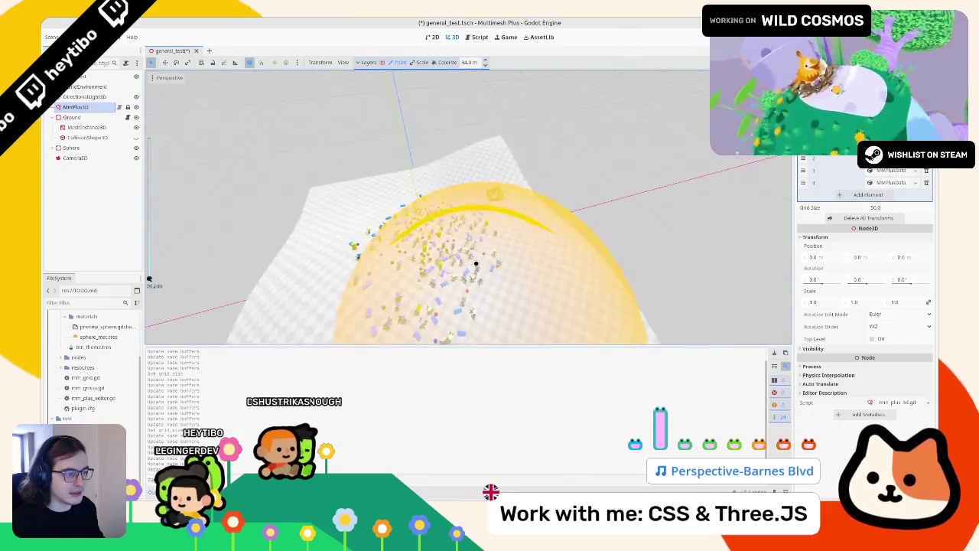
scroll(459, 244, "down", 3)
scroll(420, 250, "up", 3)
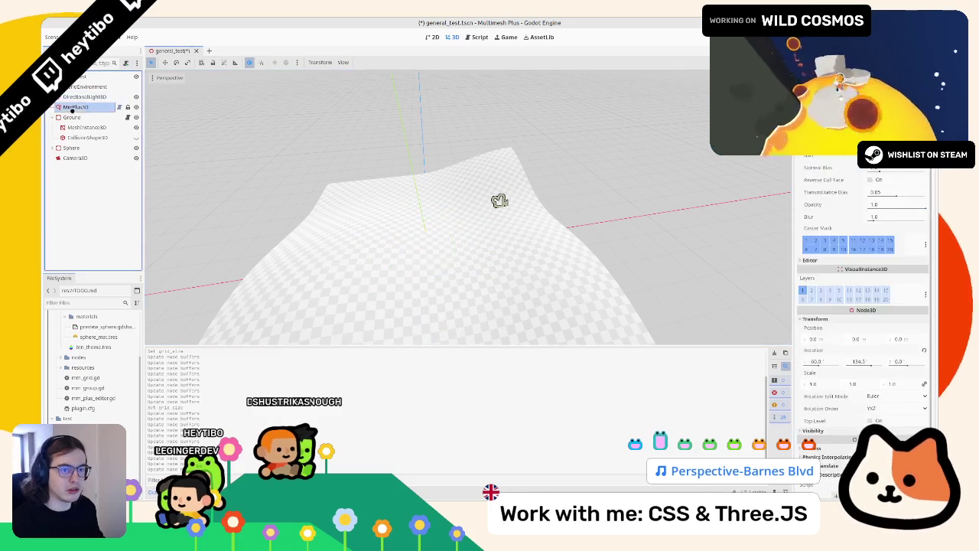
scroll(688, 241, "down", 5)
scroll(686, 240, "up", 4)
scroll(638, 211, "down", 3)
left_click_drag(637, 212, 508, 249)
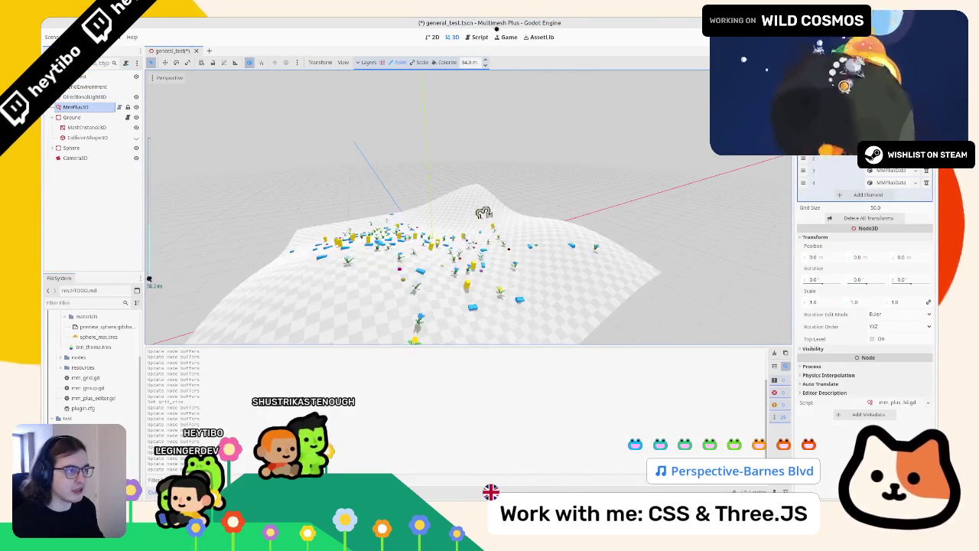
left_click(485, 32)
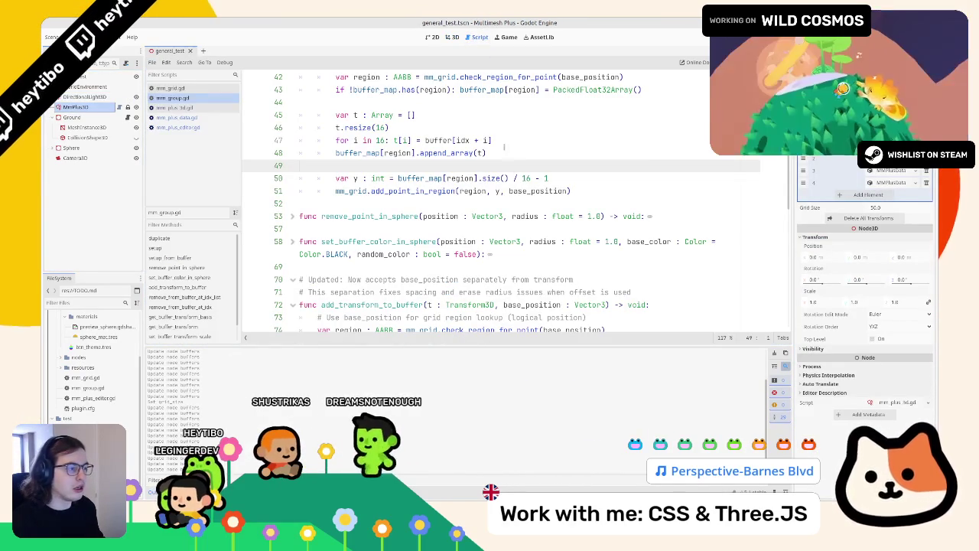
double_click(527, 191)
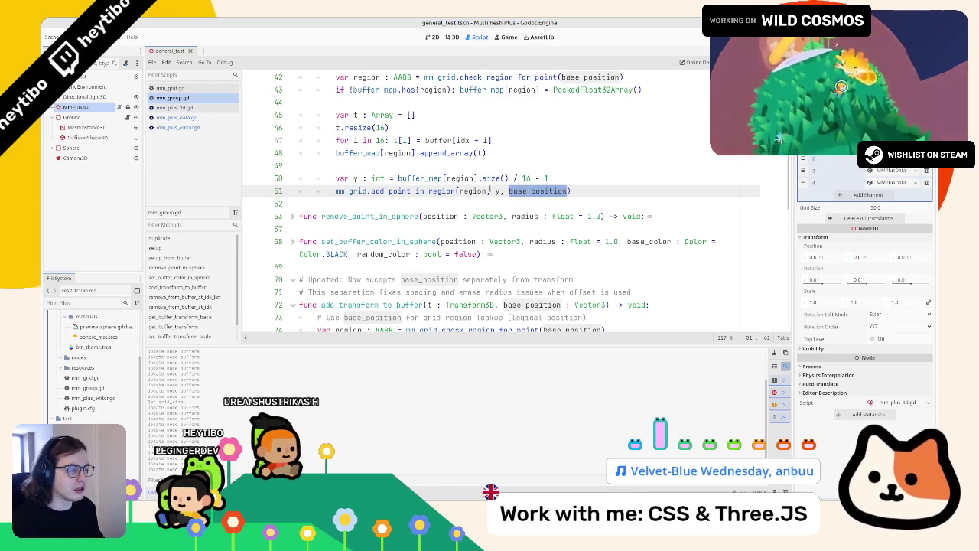
scroll(488, 189, "up", 2)
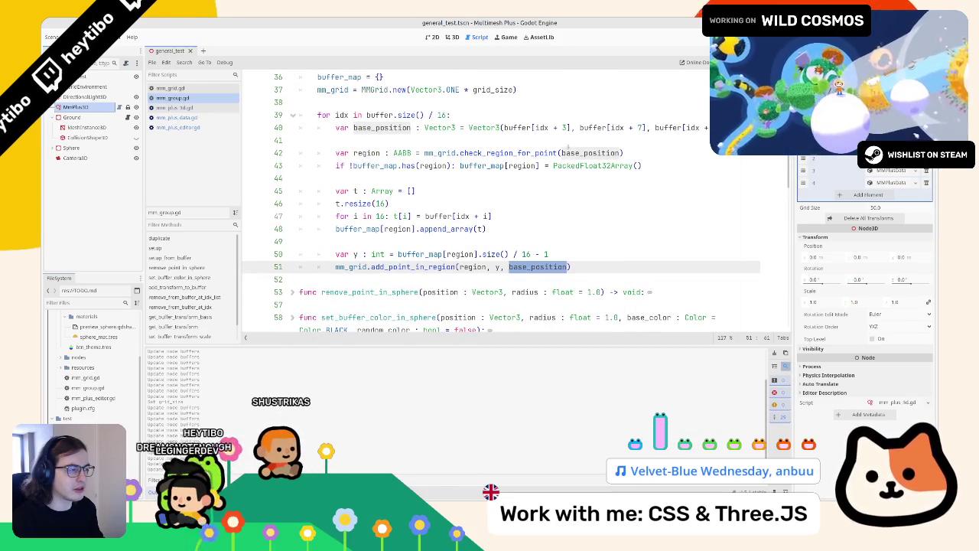
double_click(582, 153)
left_click(517, 270)
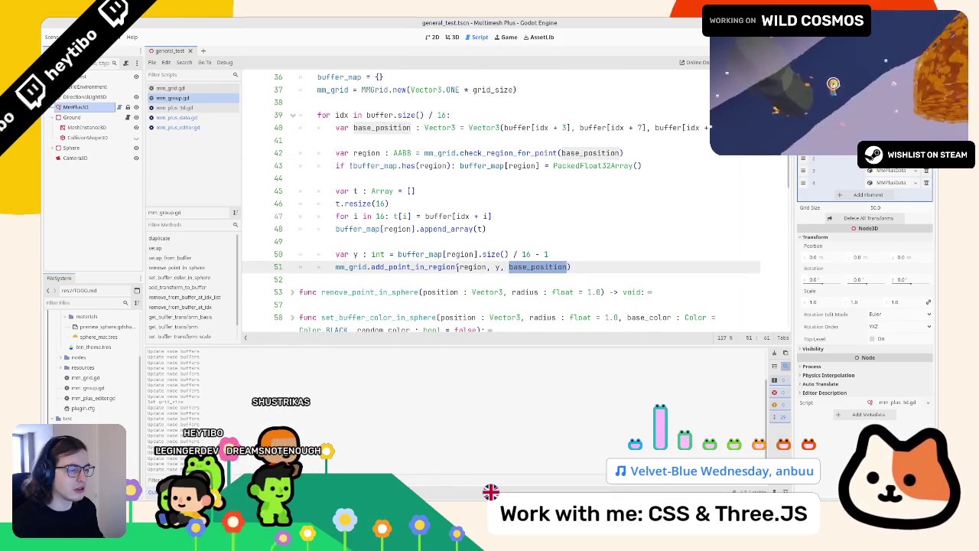
scroll(409, 266, "down", 10)
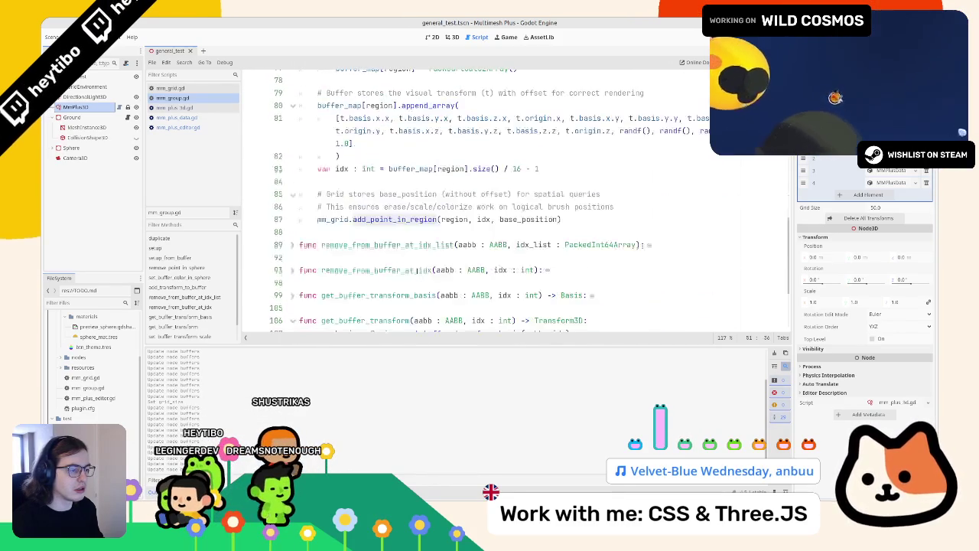
left_click(360, 219, "ctrl")
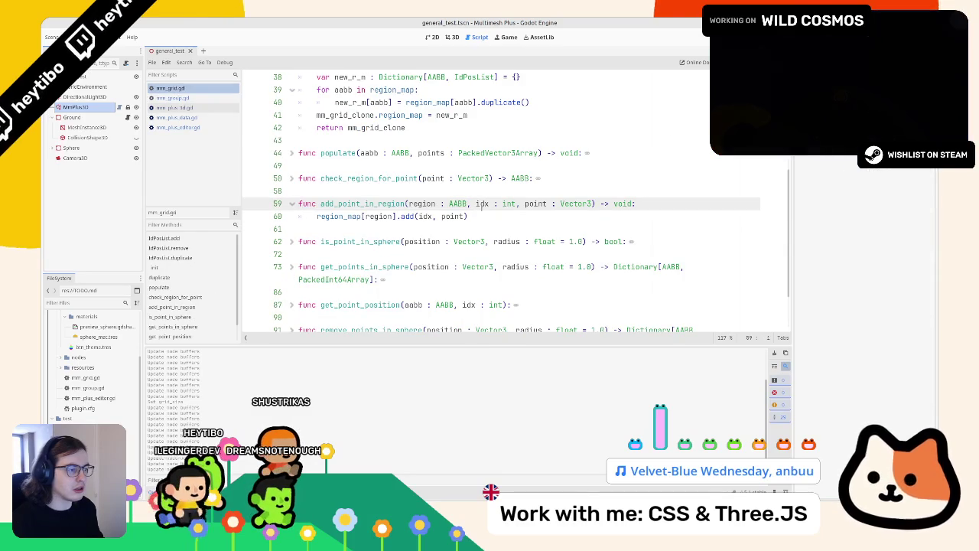
double_click(576, 204)
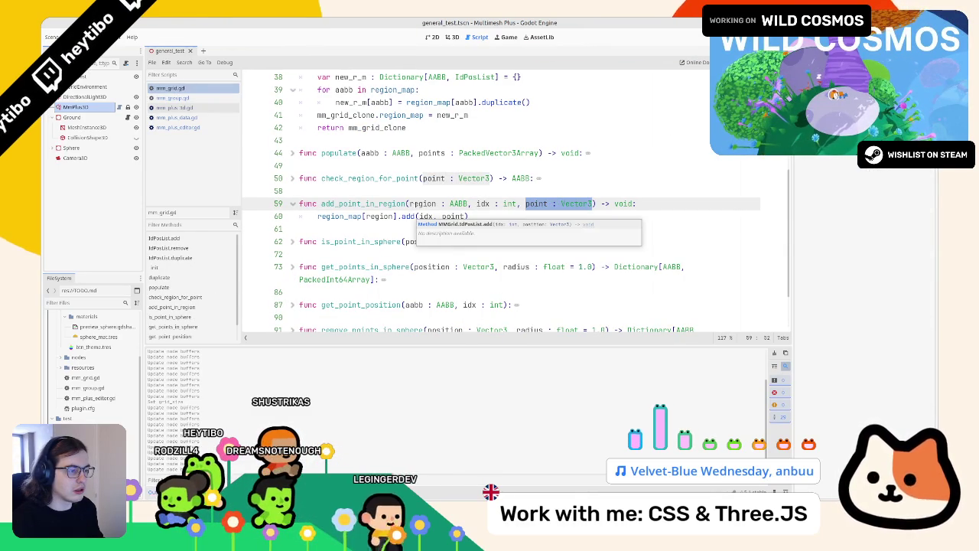
double_click(420, 204)
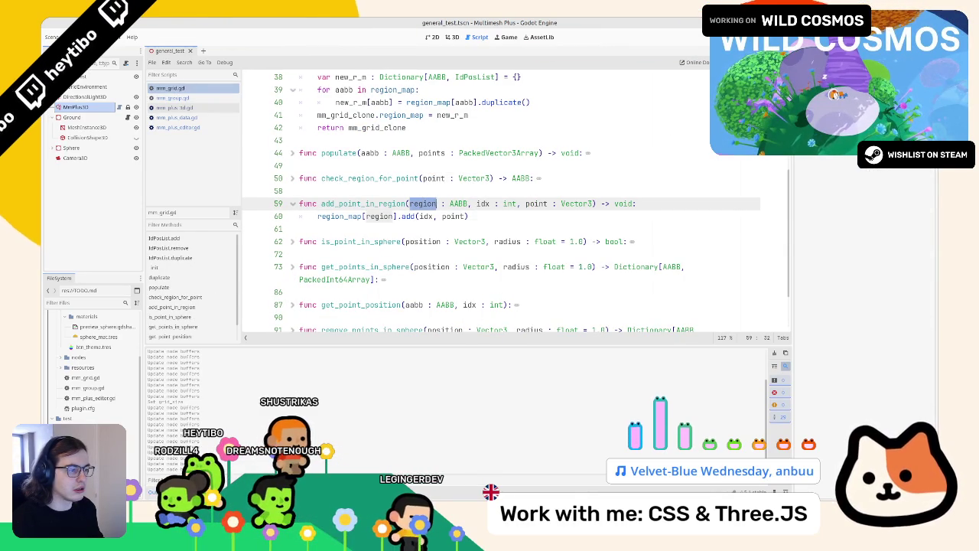
left_click(185, 98)
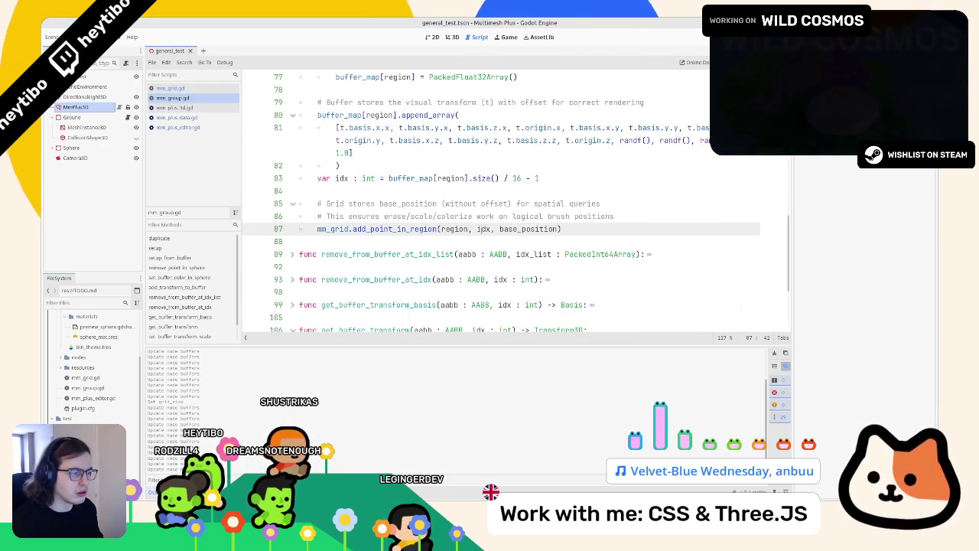
left_click(483, 229)
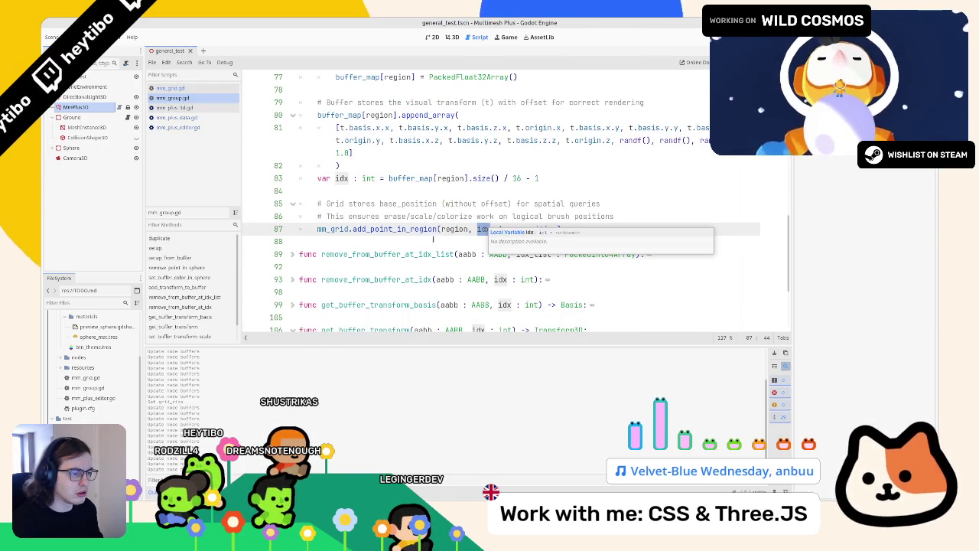
scroll(433, 237, "up", 10)
left_click(433, 229)
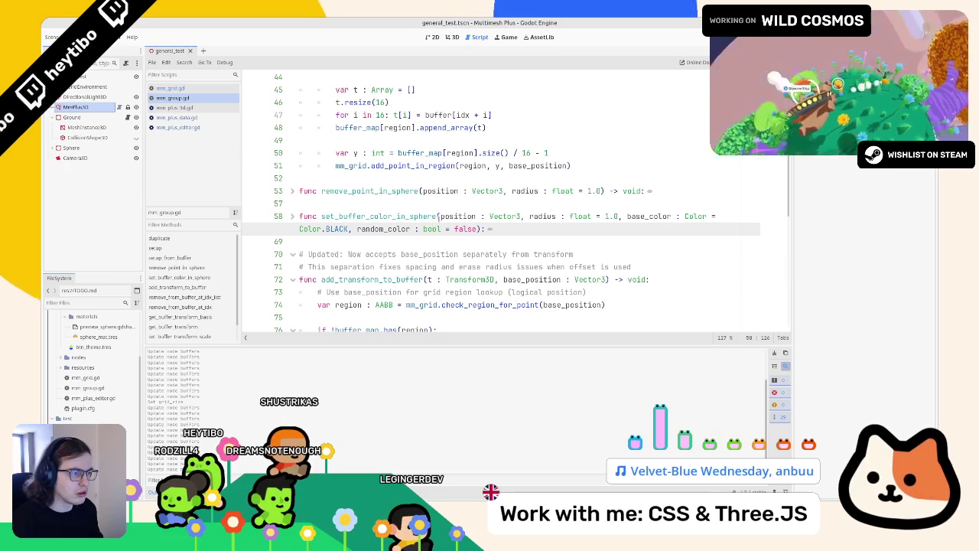
left_click(478, 153)
scroll(475, 165, "up", 3)
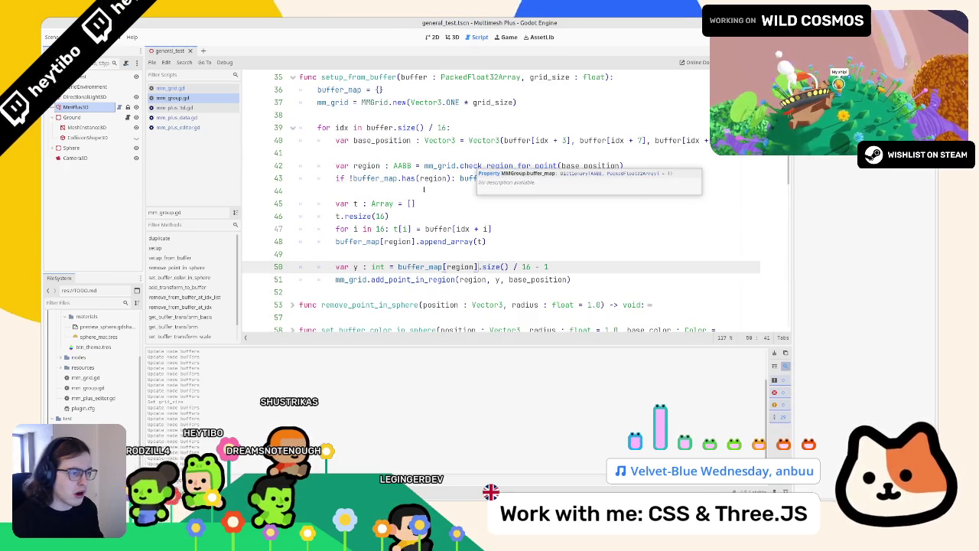
- Inspect the idx + i indexing and the t[i] loop variable on line 47
left_click(459, 216)
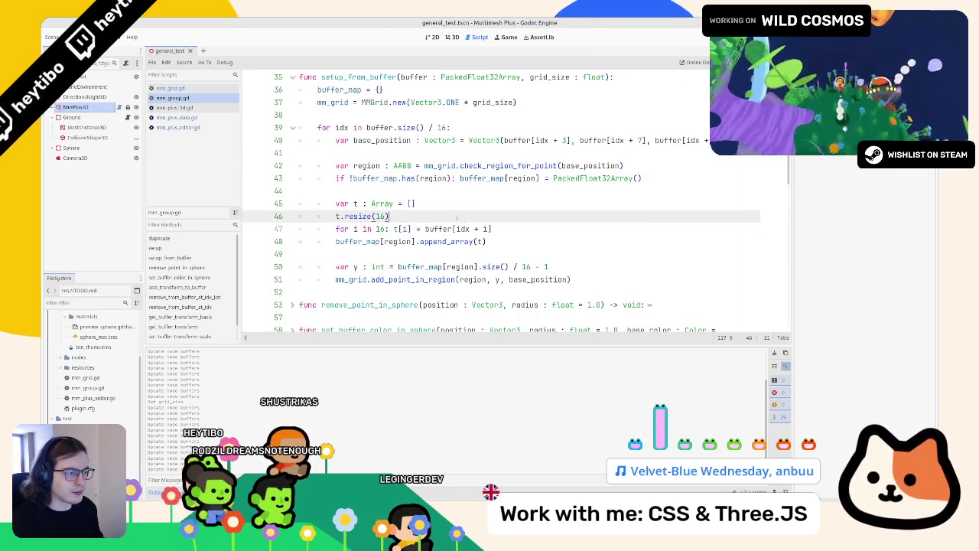
left_click_drag(456, 229, 508, 228)
key("shift+Left")
key("shift+Left")
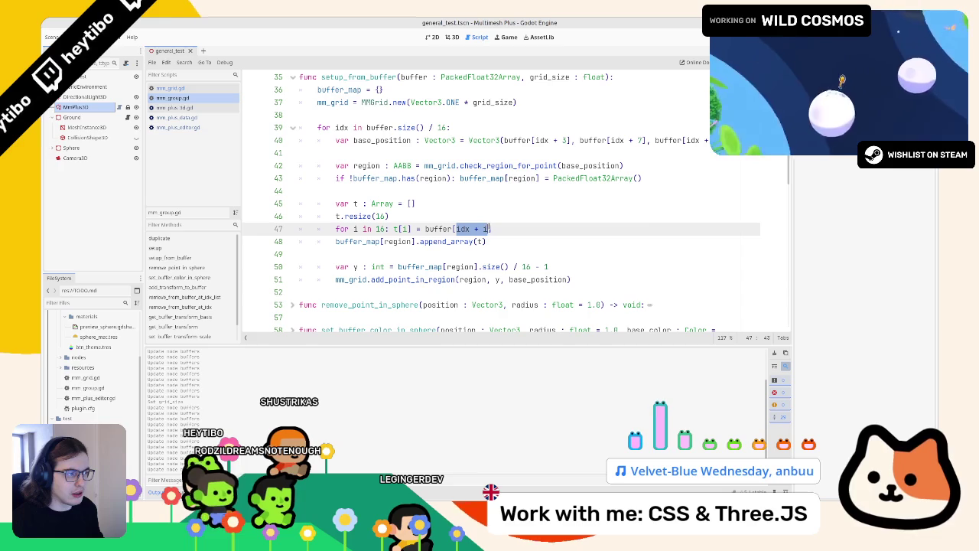
key("Right")
key("shift+Left")
key("shift+Left")
key("shift+Left")
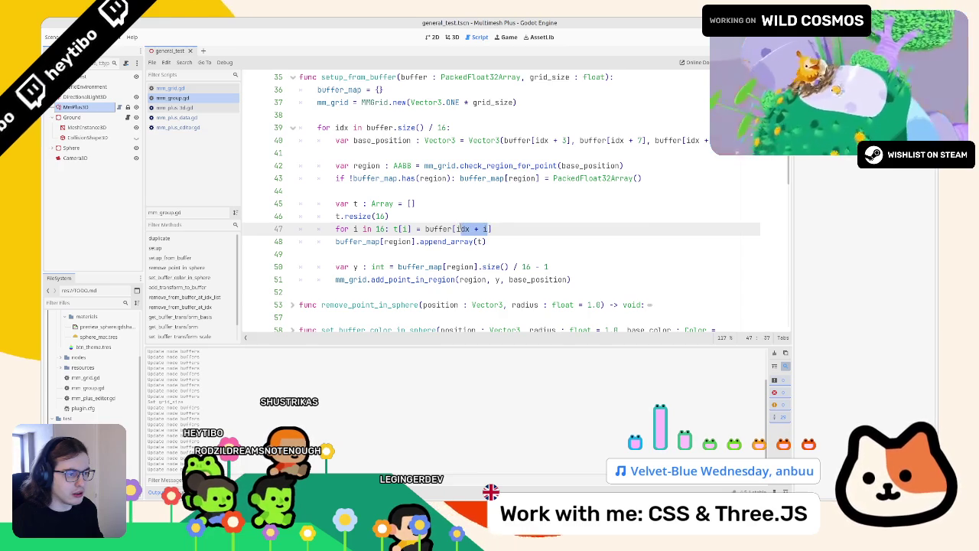
key("shift+Left")
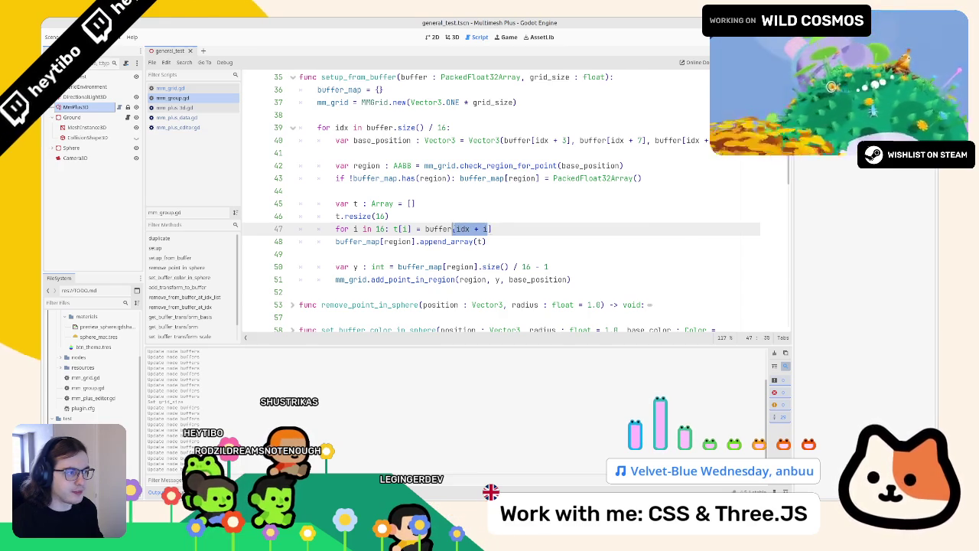
left_click(449, 292)
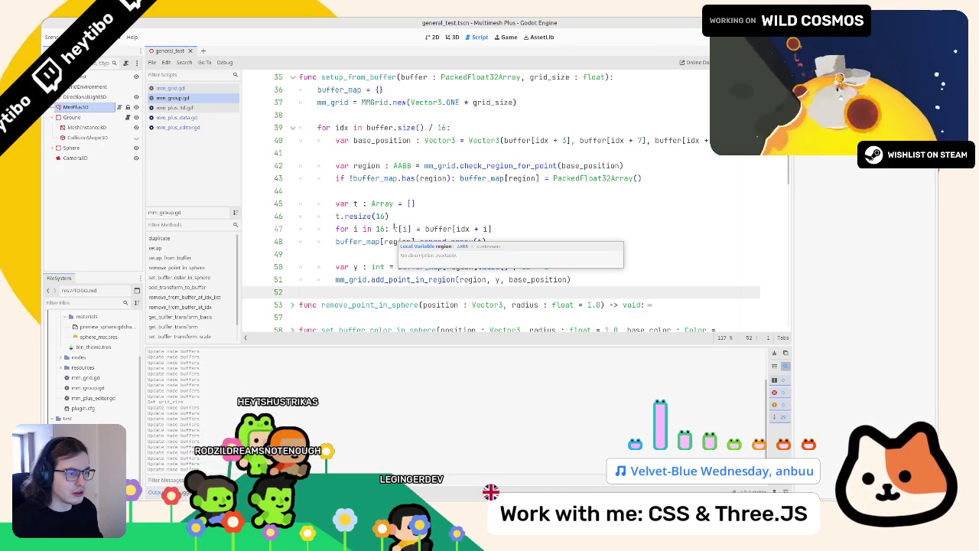
left_click(395, 228)
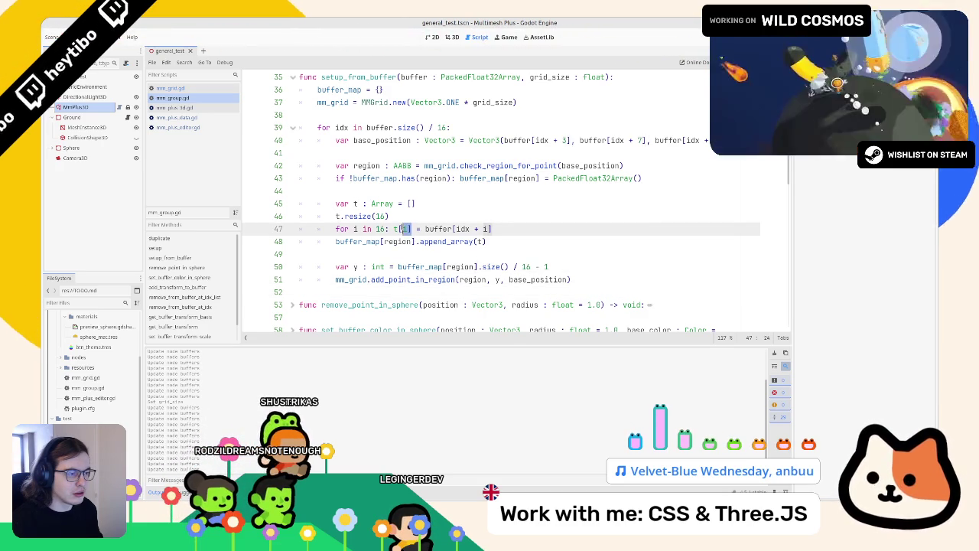
left_click(403, 228)
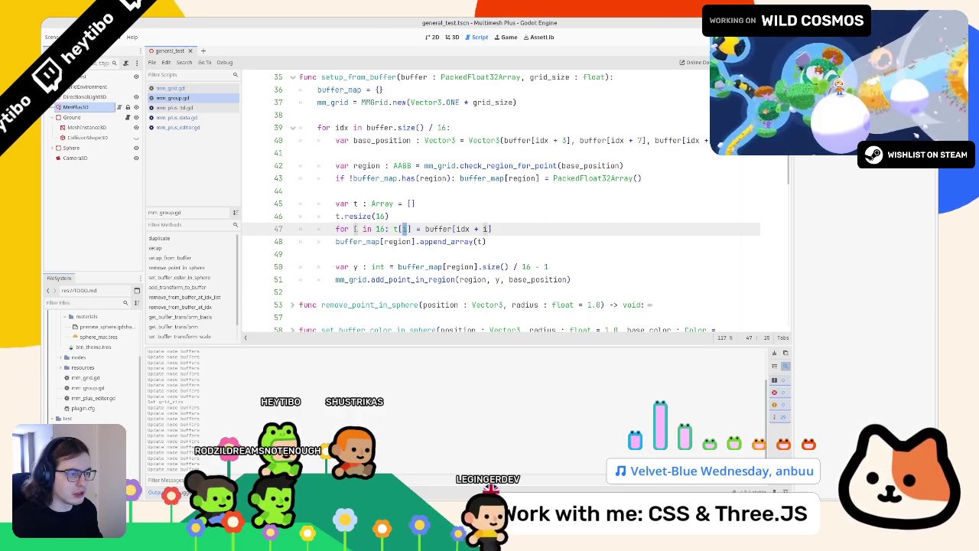
mouse_move(335, 228)
left_mouse_down()
mouse_move(544, 229)
mouse_move(360, 205)
mouse_move(339, 223)
left_mouse_up()
- Move the loop body onto its own line, add print(idx) + i, then view MMPlus3D in 3D
left_click(390, 229)
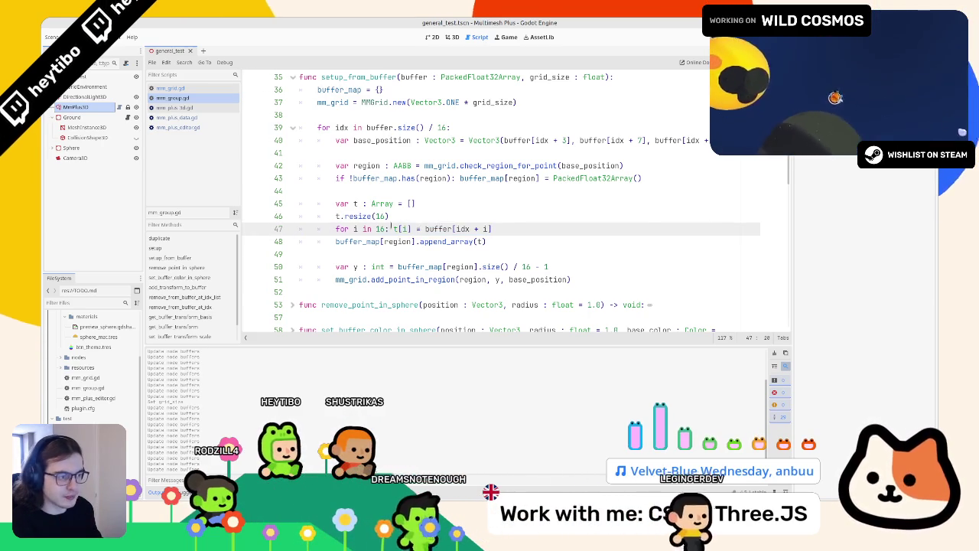
key("BackSpace")
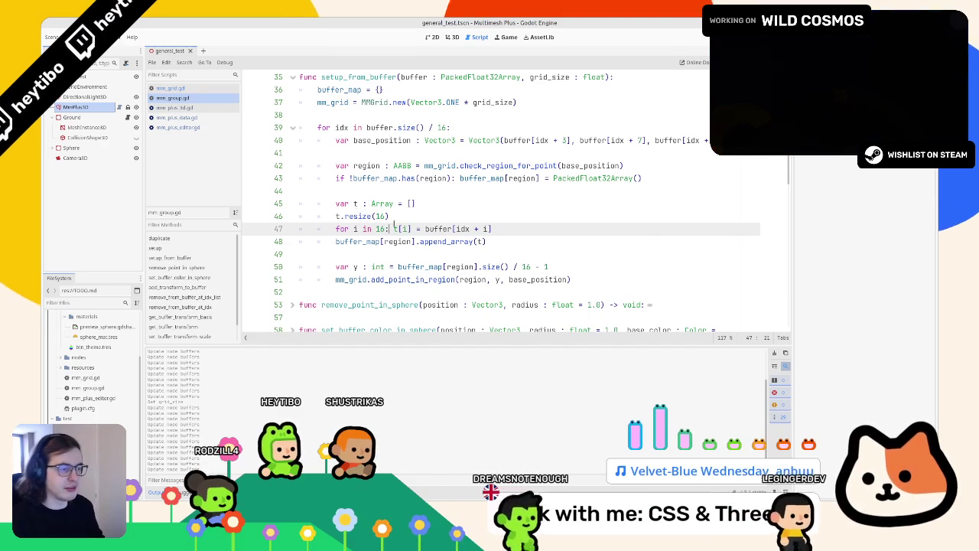
type(":")
key("Return")
left_click(461, 228)
key("Return")
type("print(idx)")
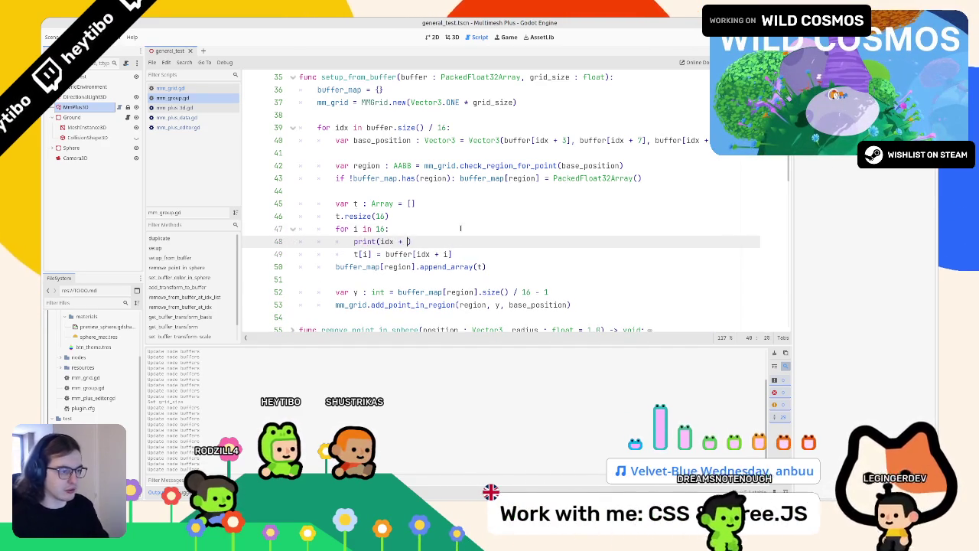
type(" + i")
left_click(98, 109)
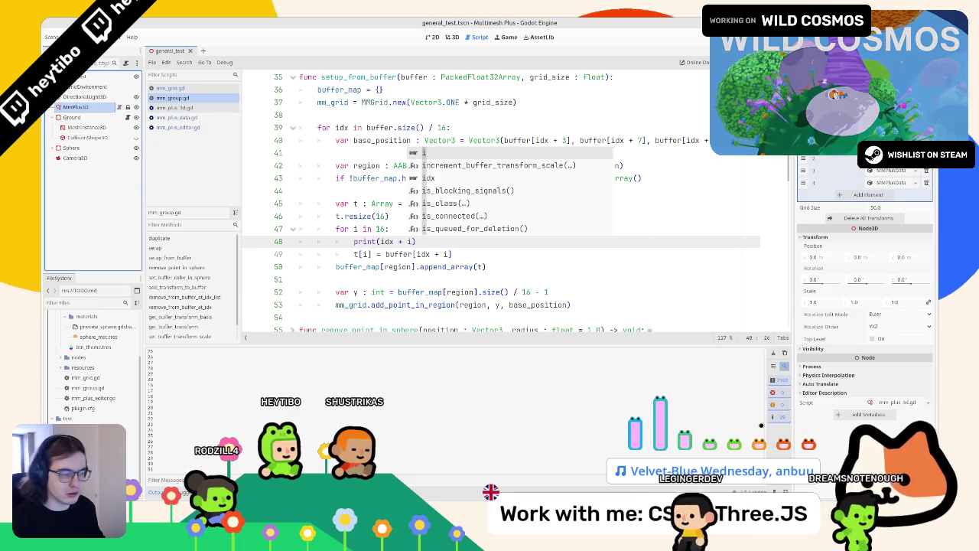
left_click(450, 37)
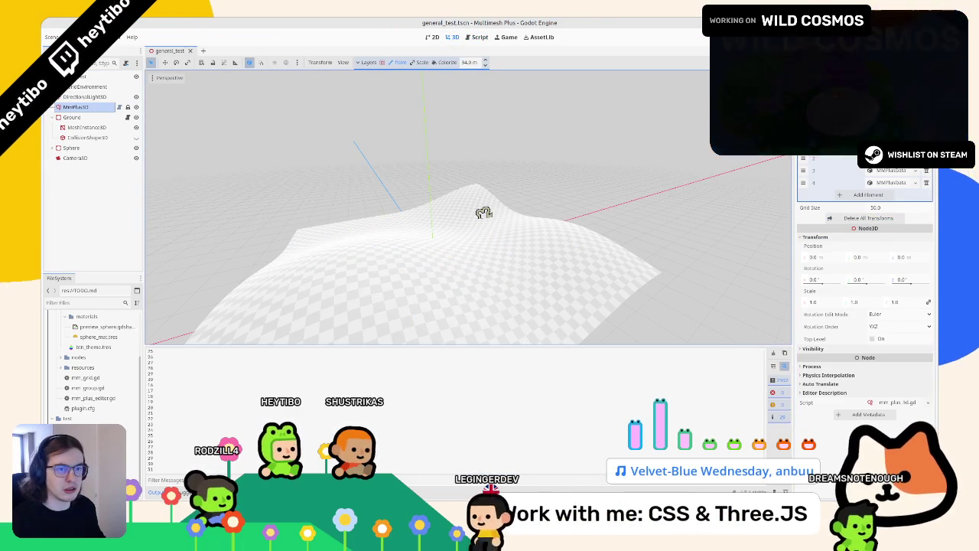
- Select the Sphere then MMPlus3D nodes, and reopen mm_group.gd in the script editor
scroll(406, 221, "up", 5)
scroll(407, 221, "down", 5)
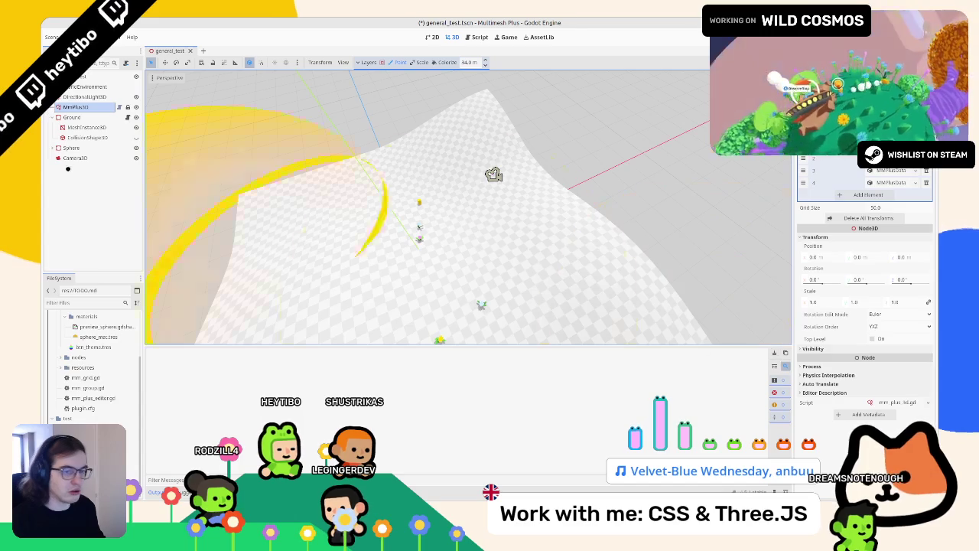
left_click(72, 147)
left_click(84, 108)
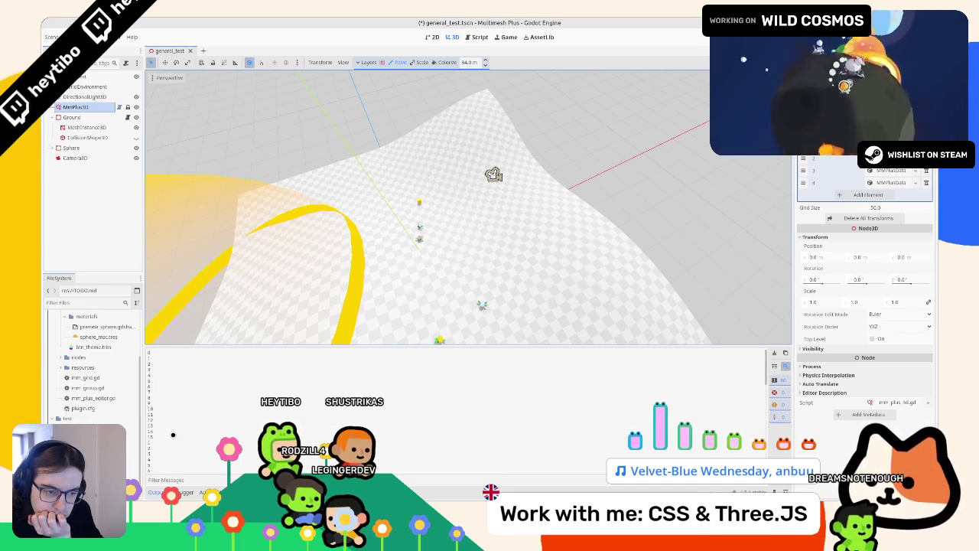
left_click(476, 37)
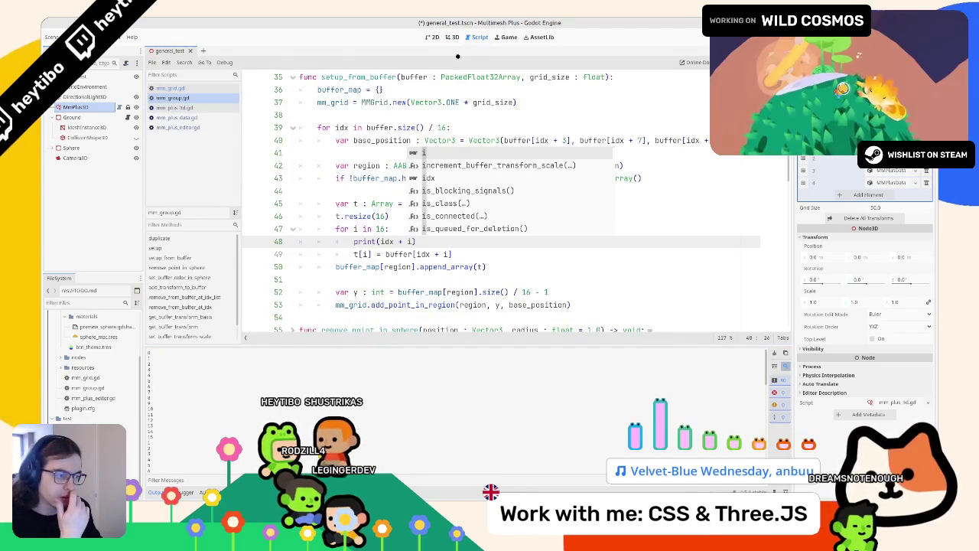
key("Escape")
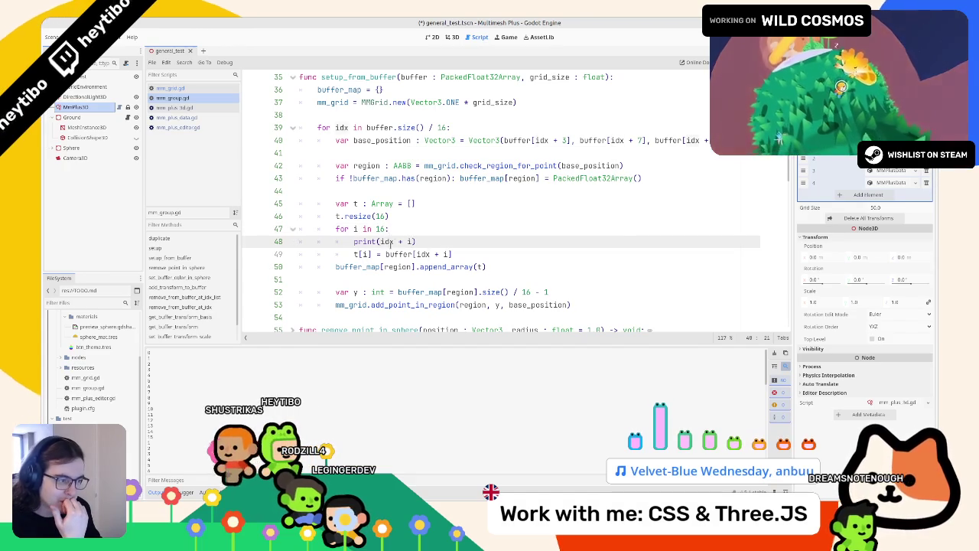
left_click_drag(380, 241, 414, 241)
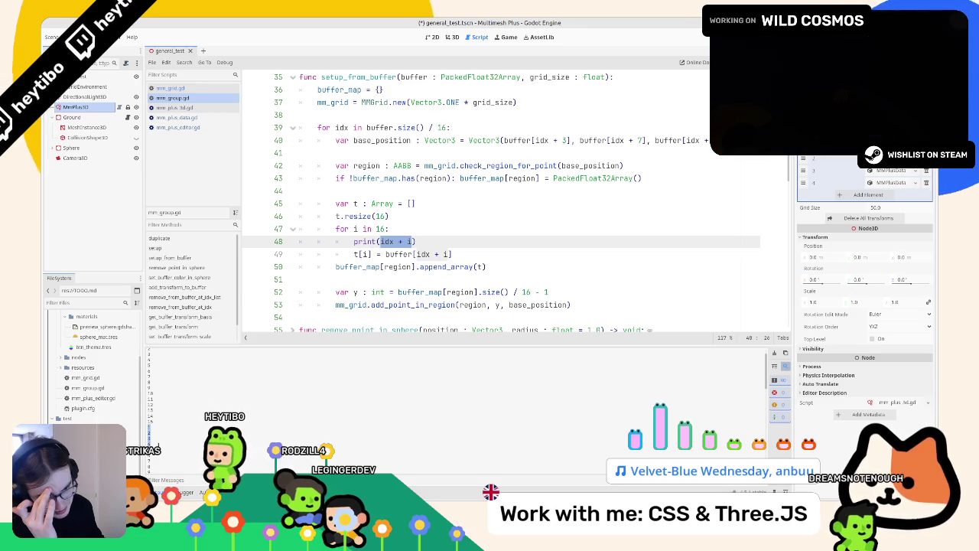
scroll(158, 440, "down", 3)
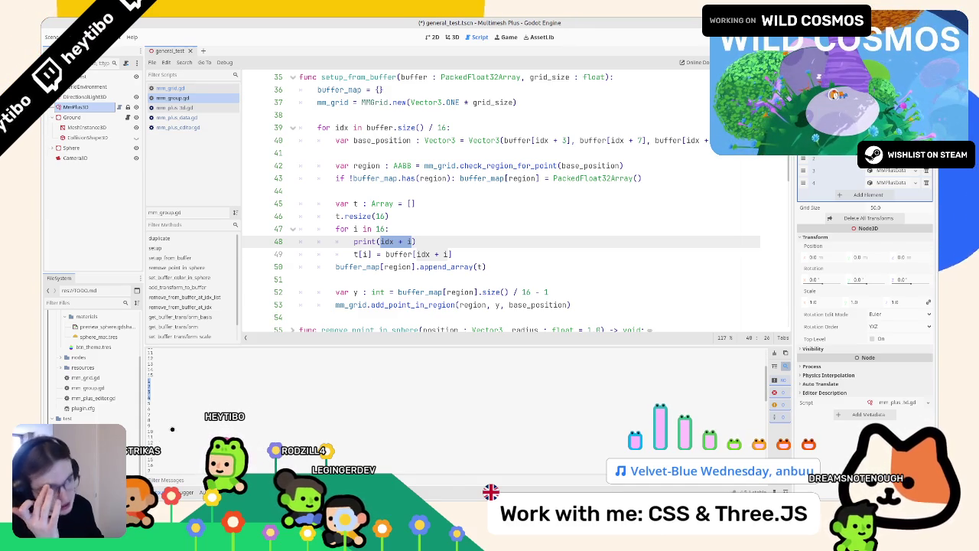
scroll(459, 229, "up", 1)
scroll(422, 260, "down", 1)
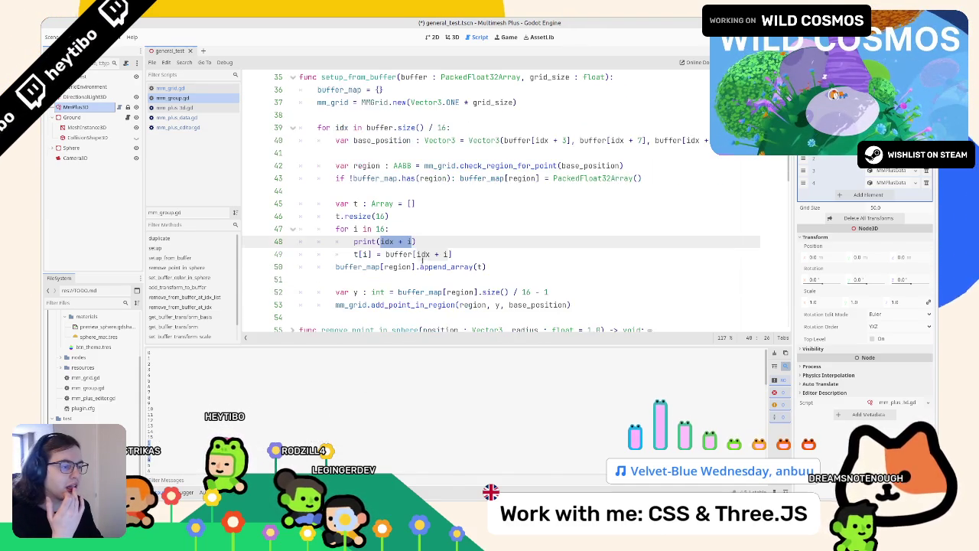
scroll(262, 413, "down", 2)
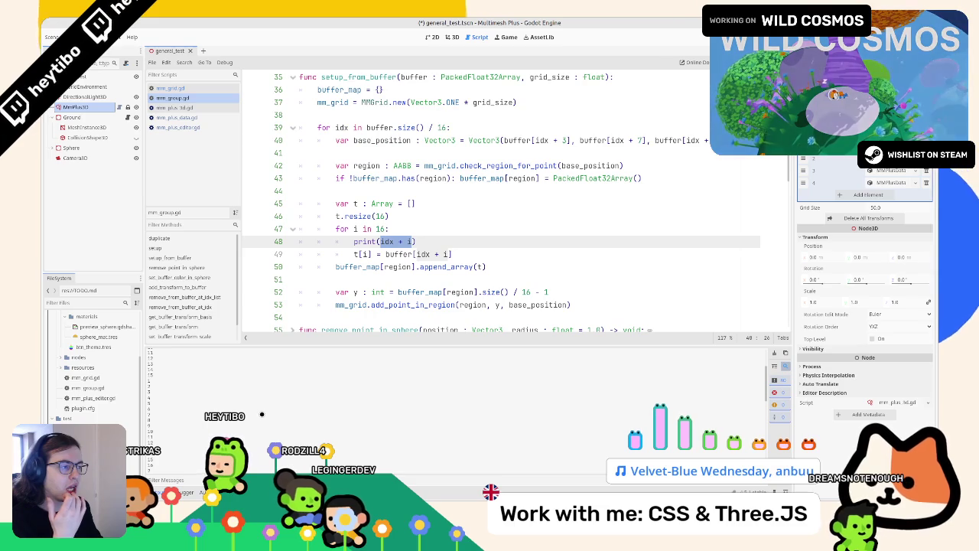
left_click(469, 229)
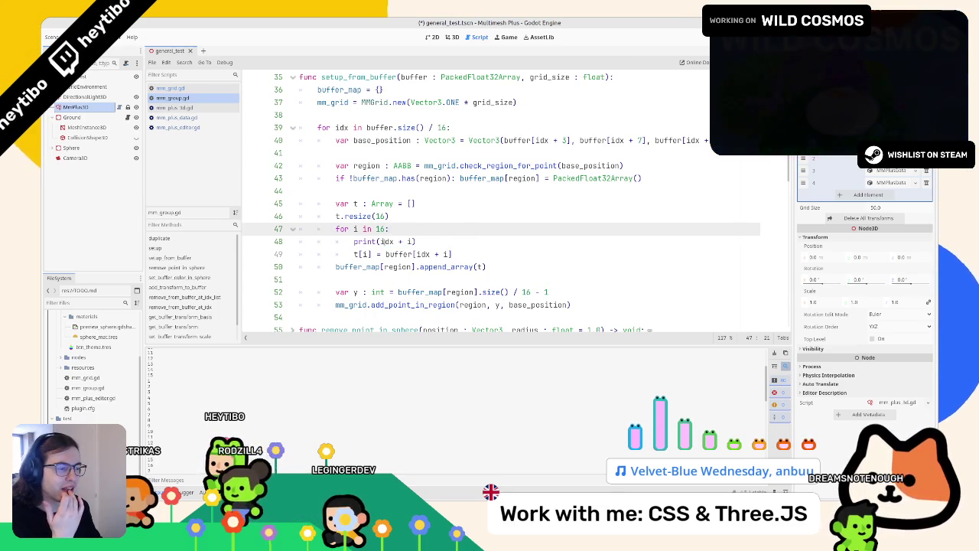
double_click(411, 242)
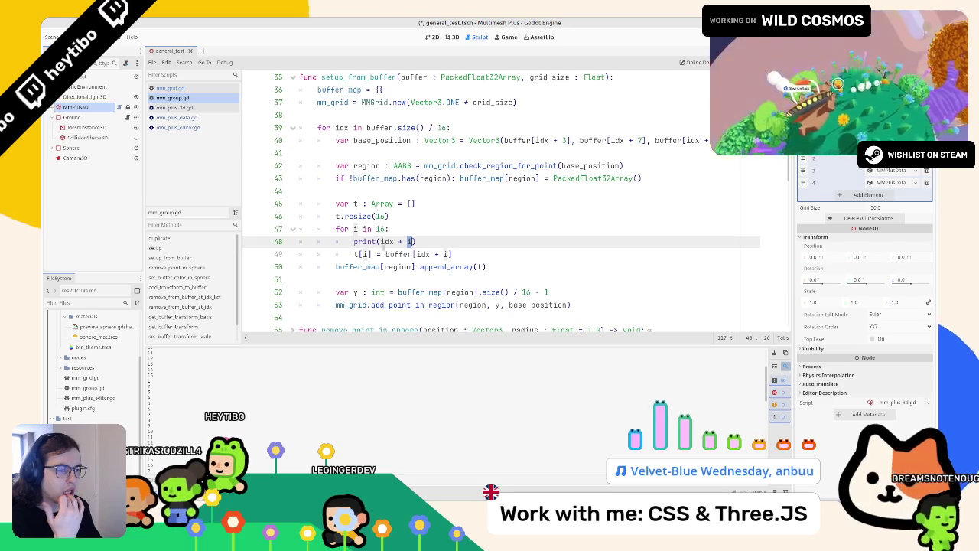
left_click(385, 242)
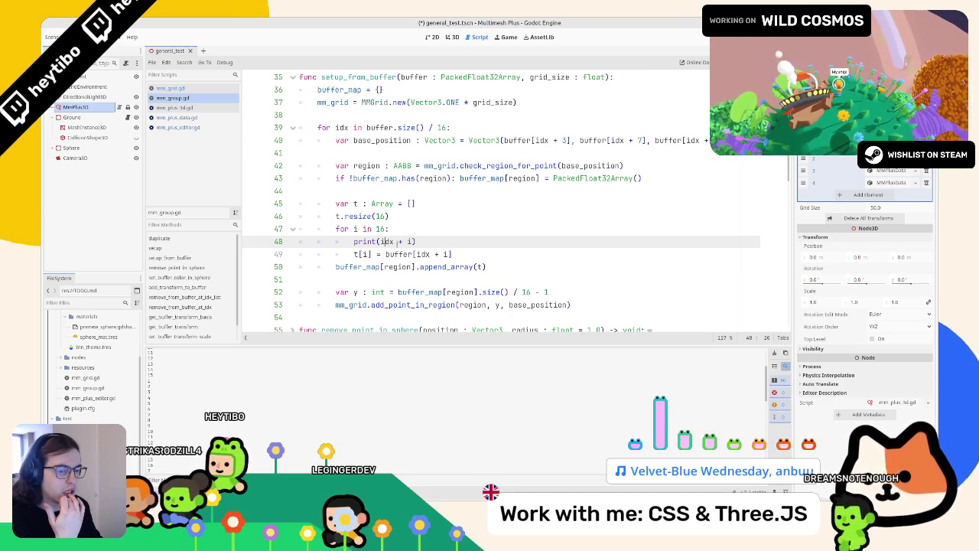
scroll(394, 243, "down", 1)
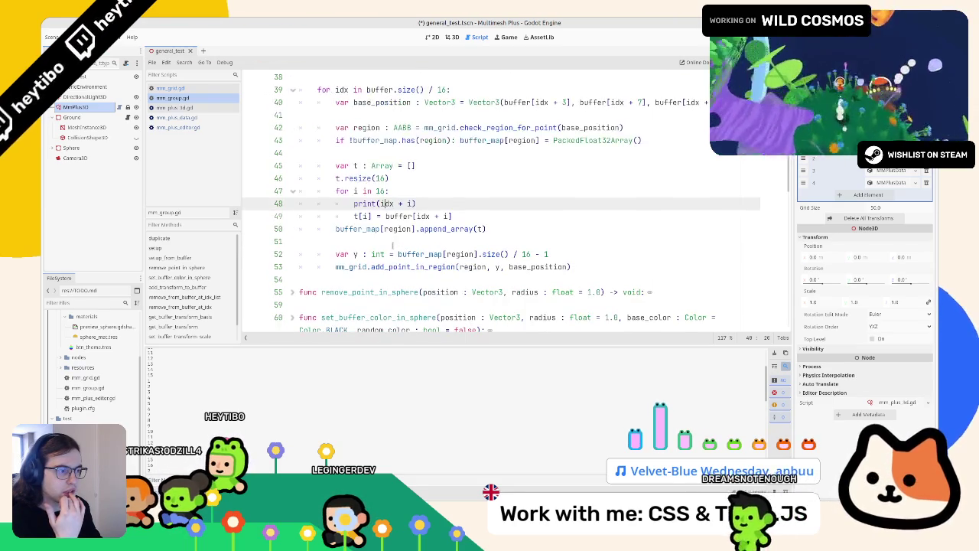
mouse_move(379, 254)
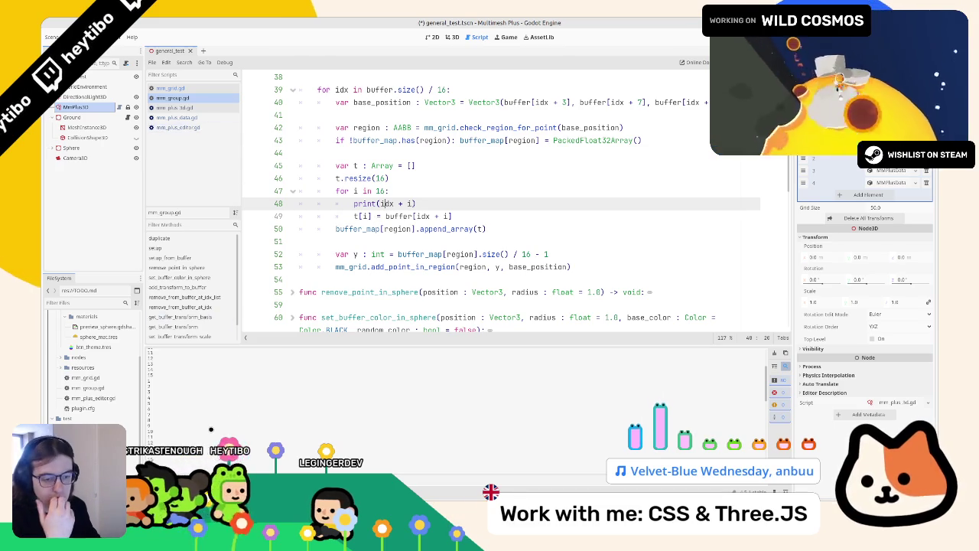
- Briefly change the print call to idx * i, undo back to idx + i, and save mm_group.gd
double_click(436, 216)
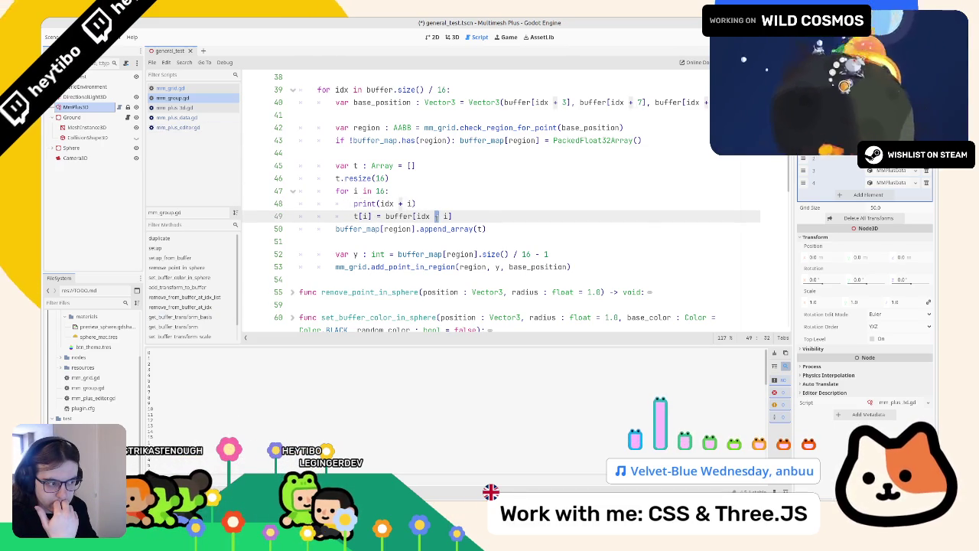
double_click(400, 204)
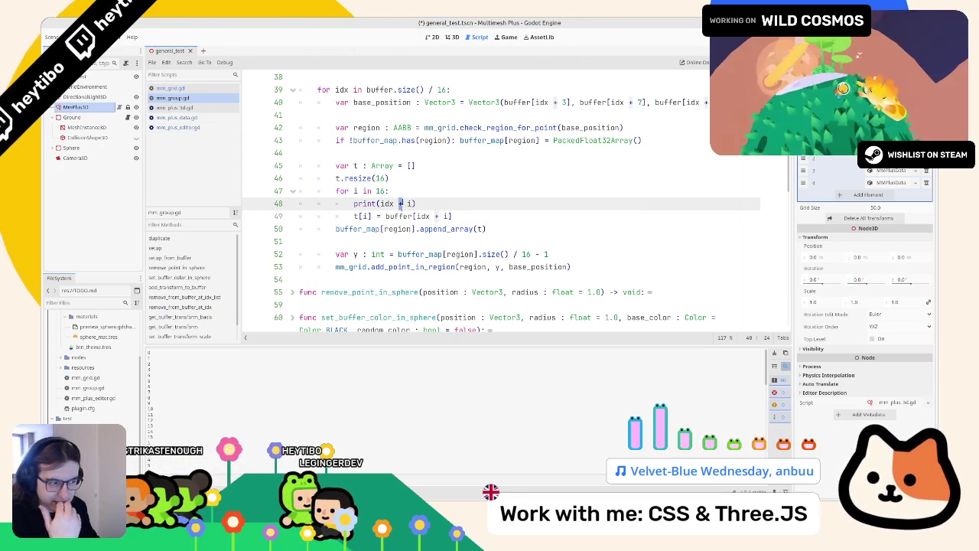
type("*")
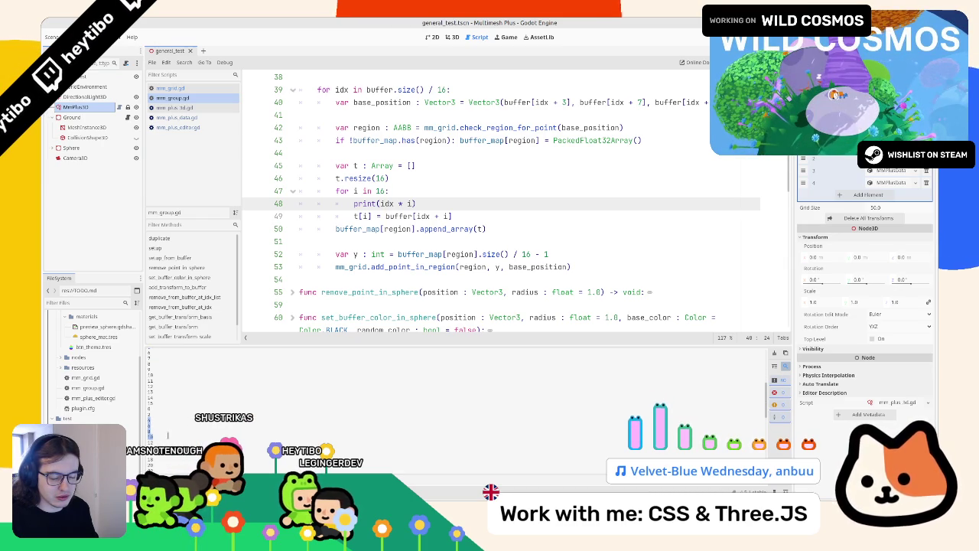
left_click(496, 246)
key("ctrl+z")
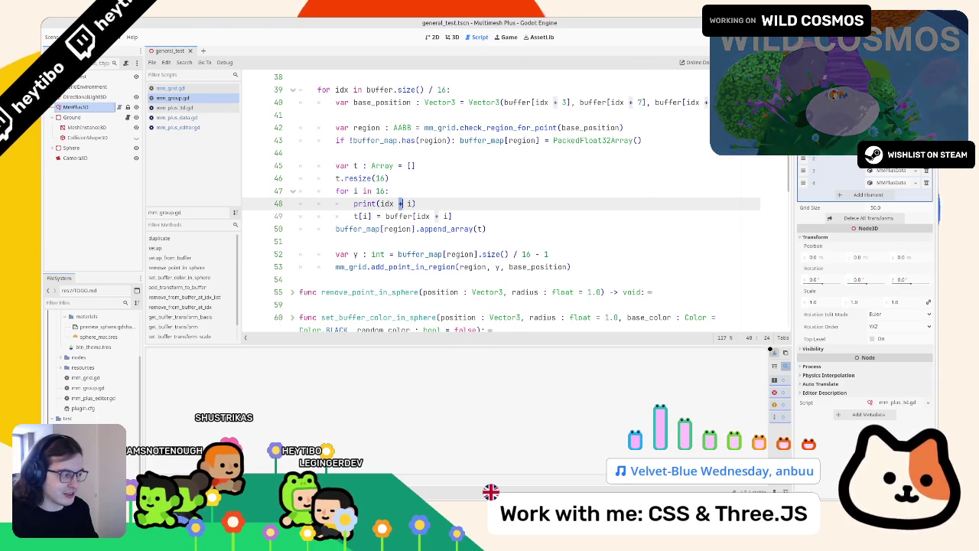
key("ctrl+s")
left_click(70, 108)
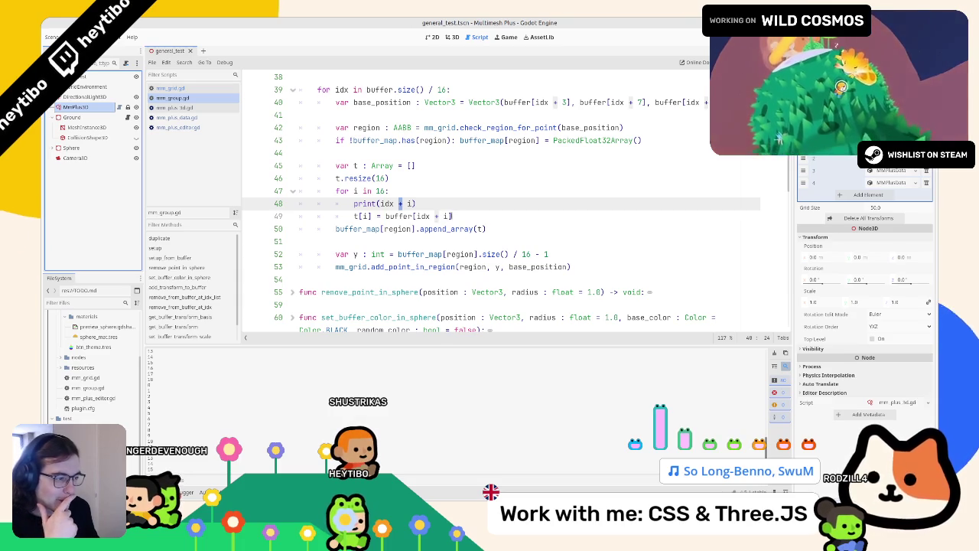
left_click(452, 216)
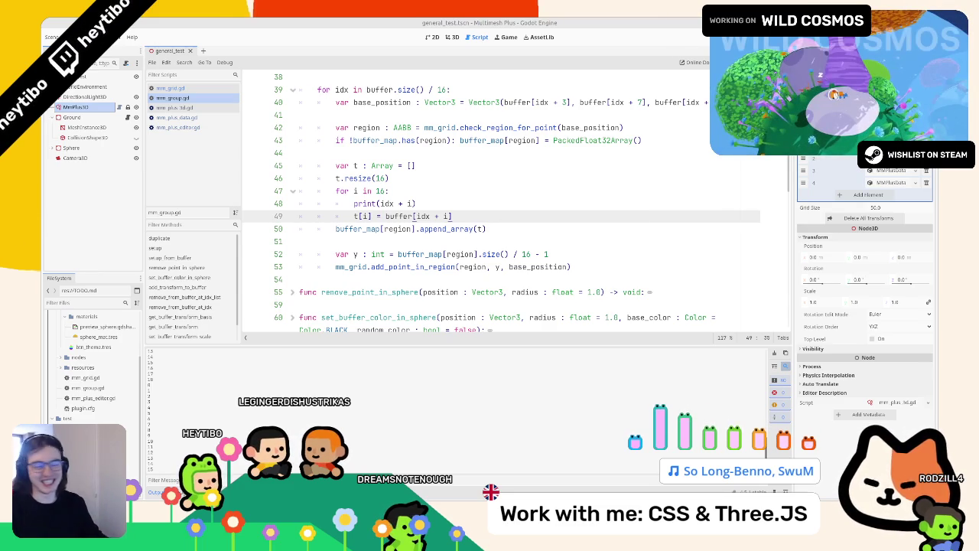
- Extend the debug line on line 48 to print(idx + i * 16)
left_click(408, 203)
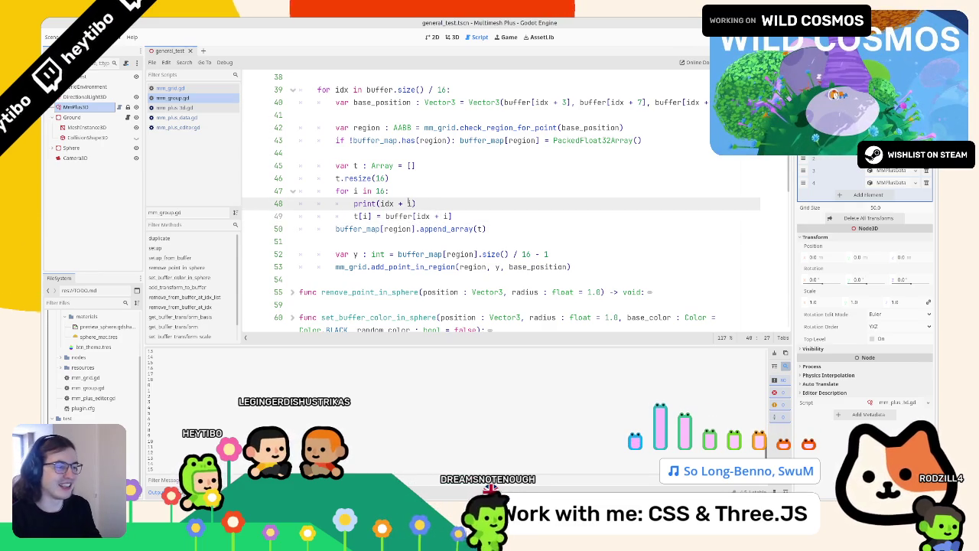
double_click(409, 203)
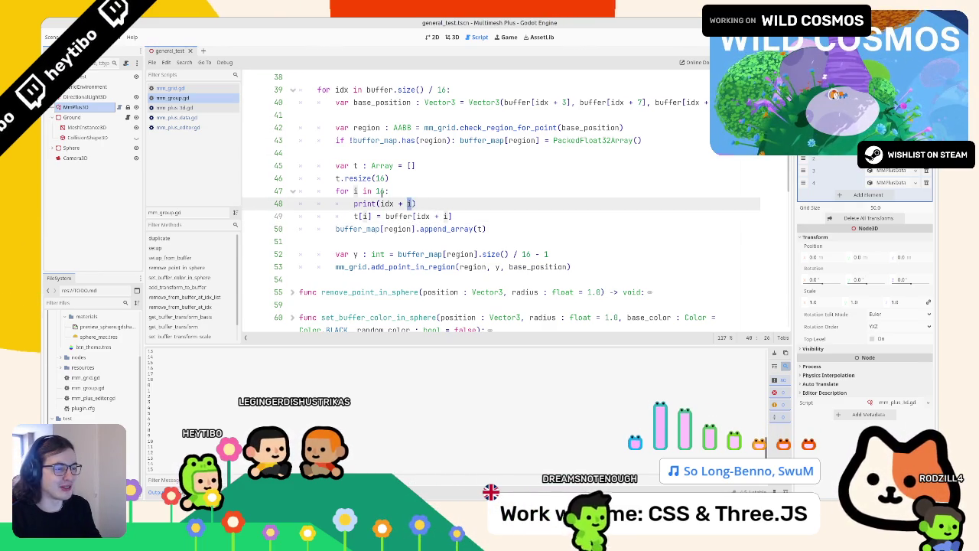
double_click(381, 190)
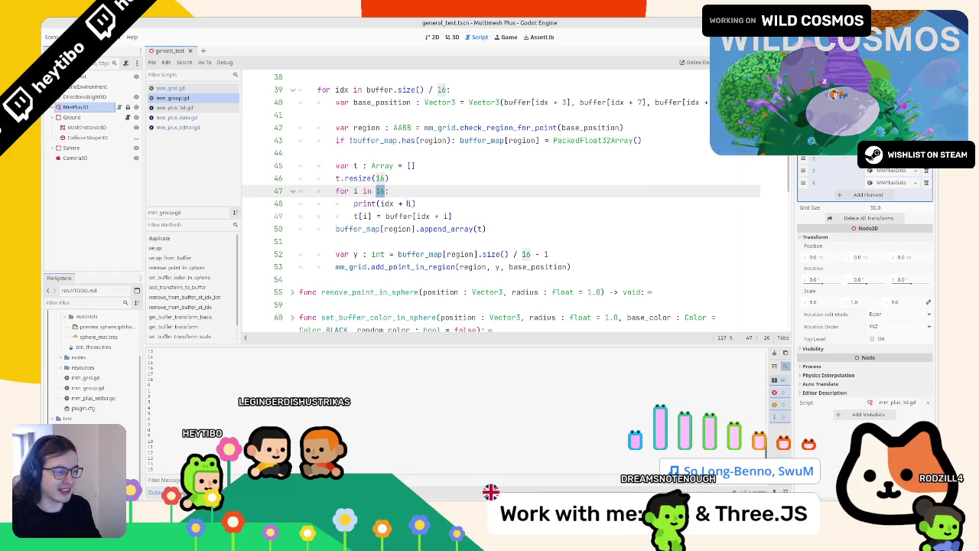
left_click(442, 203)
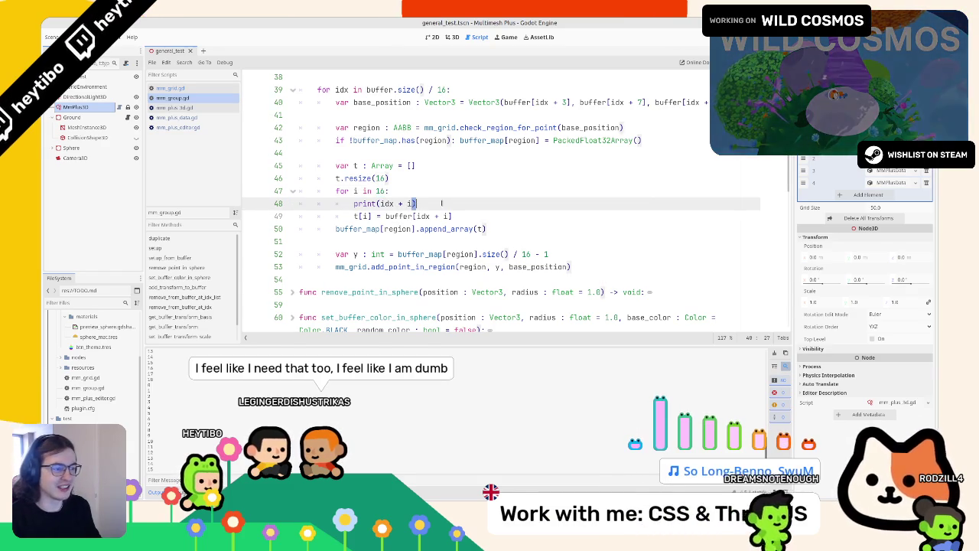
key("Left")
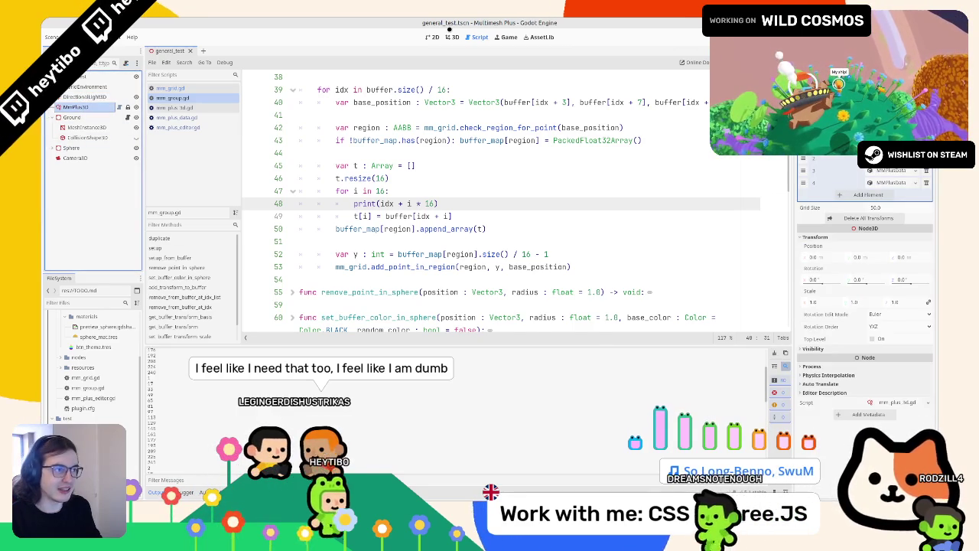
- Paint multimesh instances onto the terrain in the 3D view
key("ctrl+F2")
scroll(419, 296, "down", 3)
left_click_drag(414, 282, 398, 291)
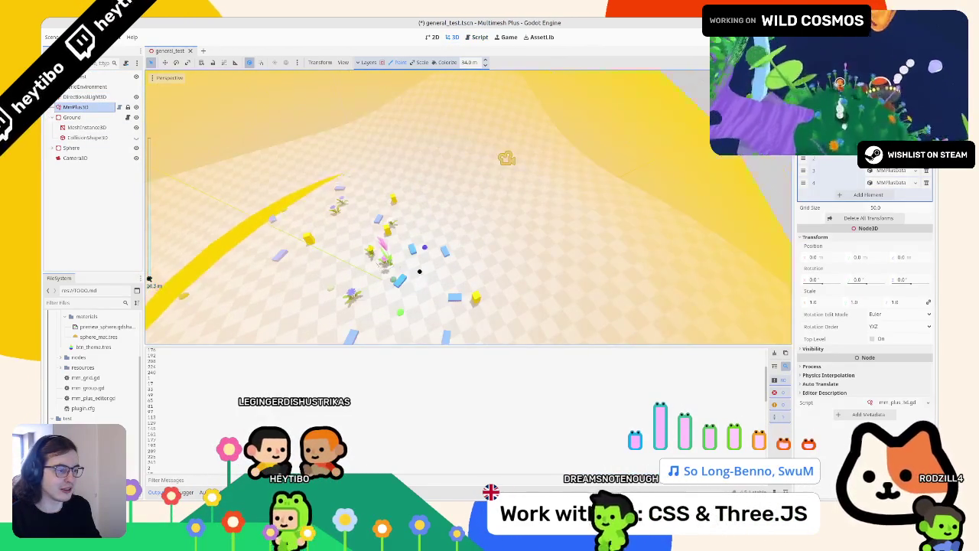
- Scatter many more cube instances across the terrain, then save mm_group.gd
left_click(436, 241)
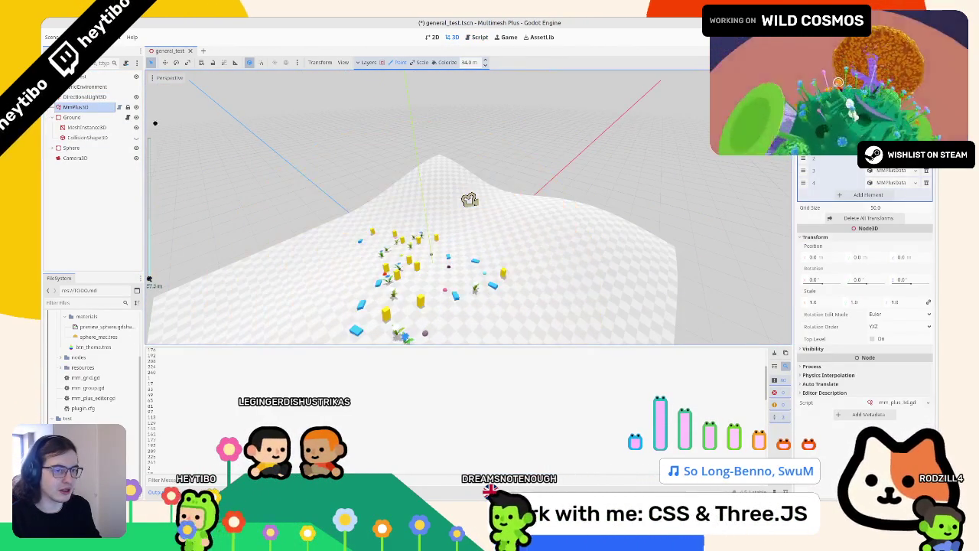
left_click(413, 253)
scroll(413, 252, "up", 4)
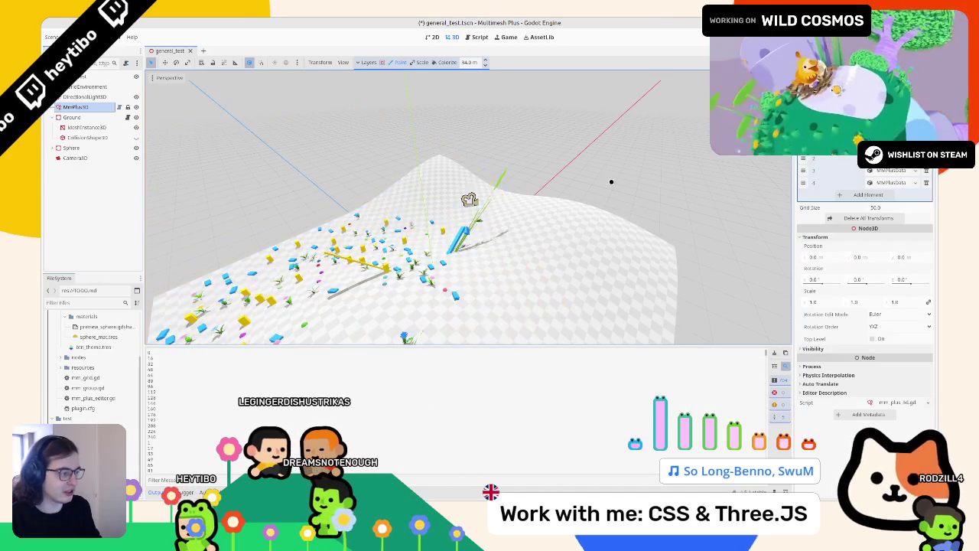
key("ctrl+F3")
key("ctrl+s")
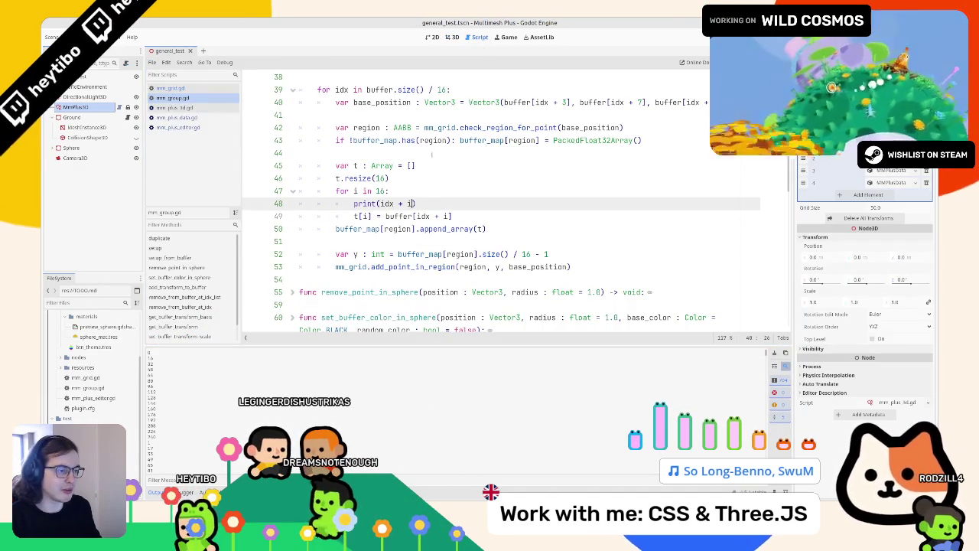
- Select MMPlus3D in the 3D view and delete all painted transforms
left_click(455, 216)
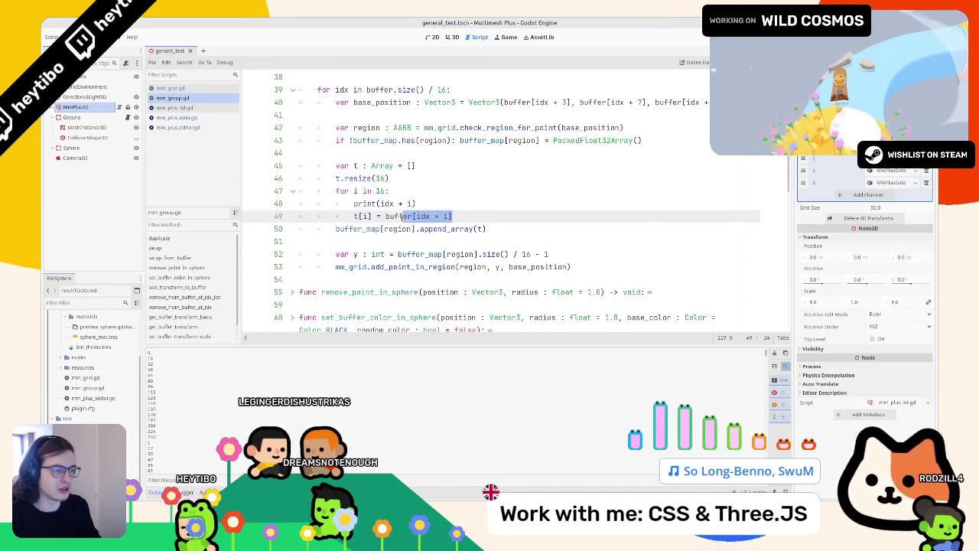
double_click(423, 216)
left_click(452, 37)
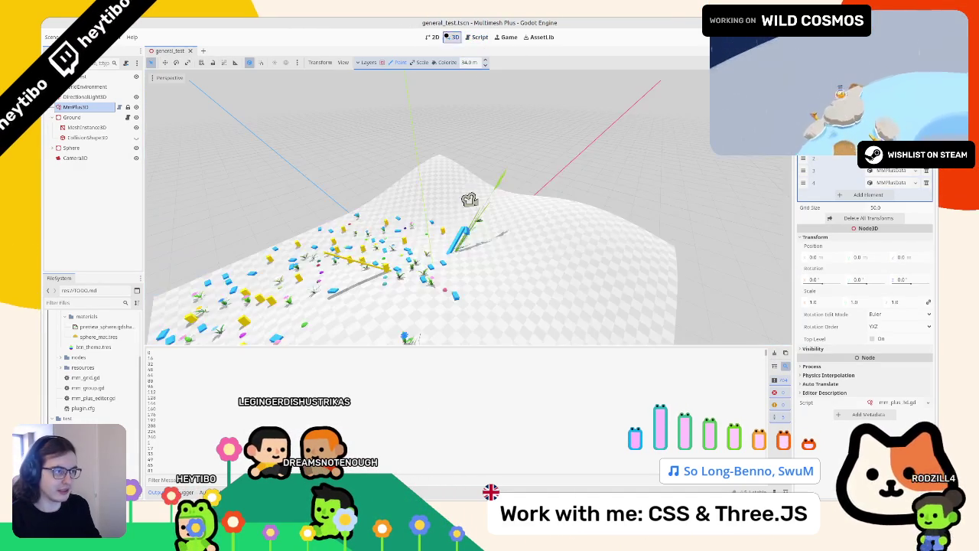
left_click(77, 107)
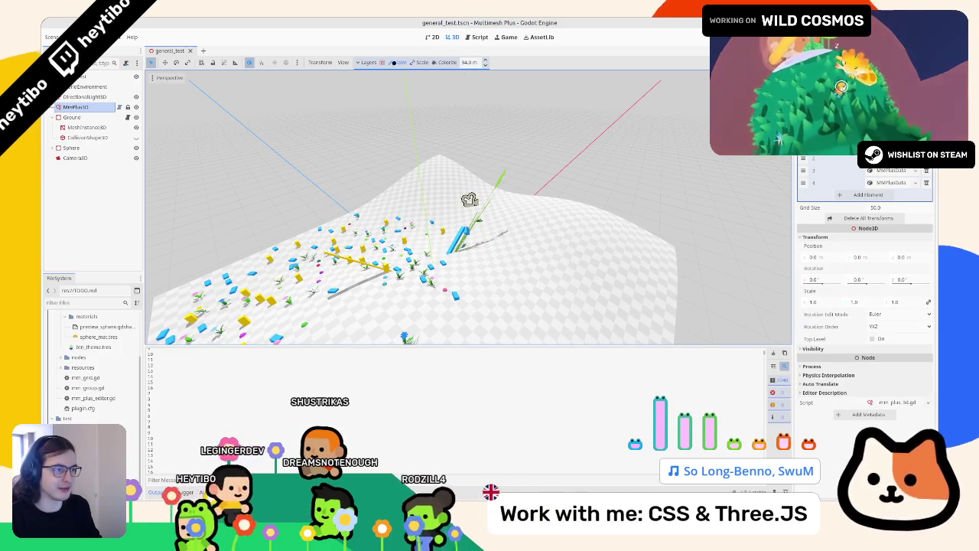
left_click(863, 220)
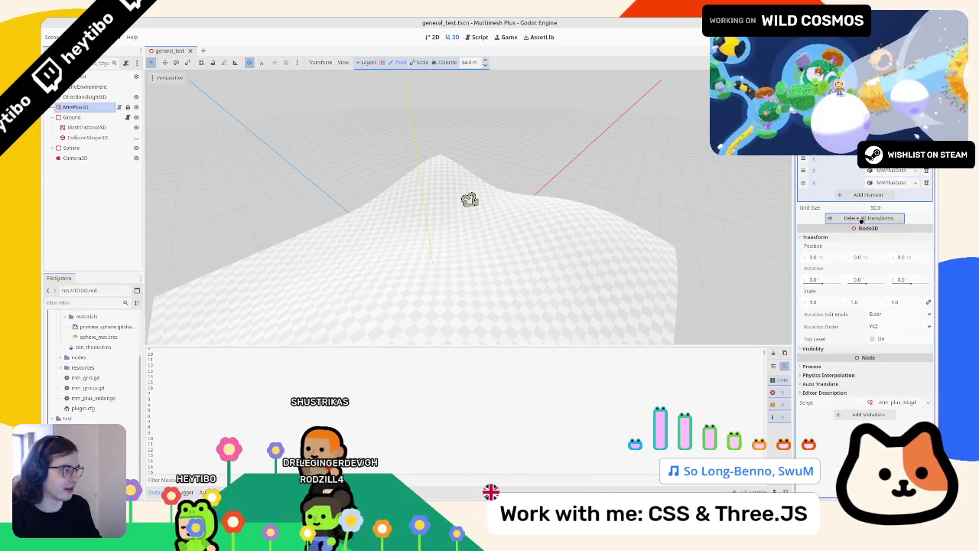
- Set the brush size to 4.0 m and paint a small instance cluster on the terrain
left_click(468, 62)
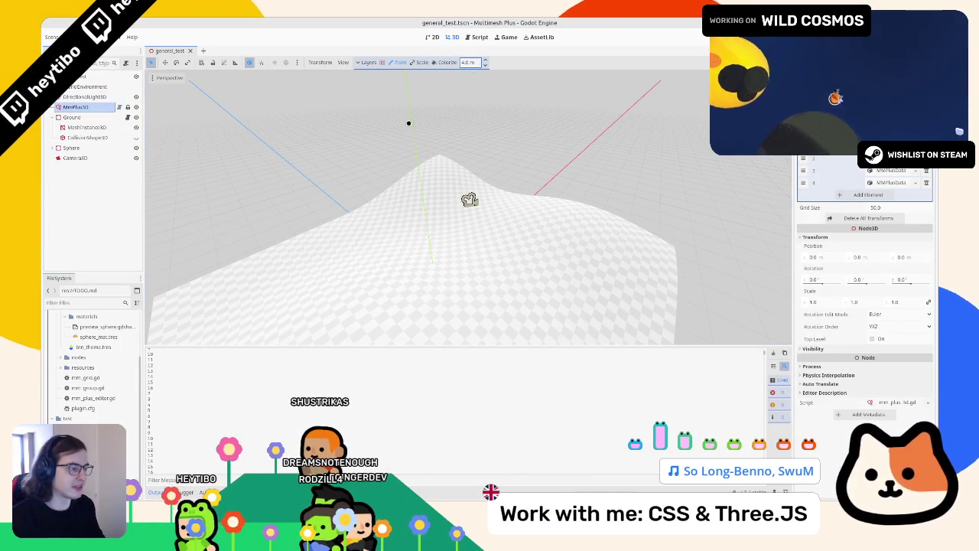
left_click(557, 253)
left_click_drag(557, 252, 542, 257)
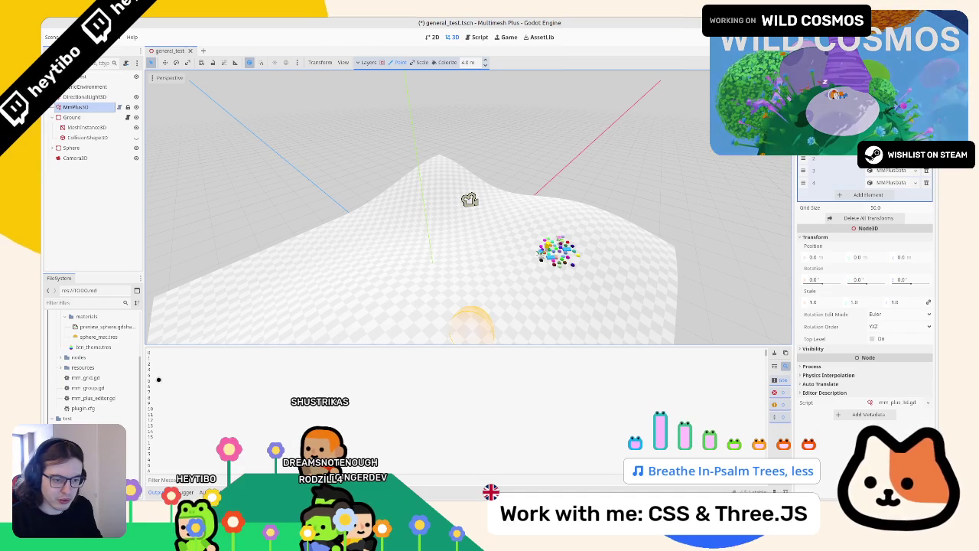
scroll(169, 417, "down", 3)
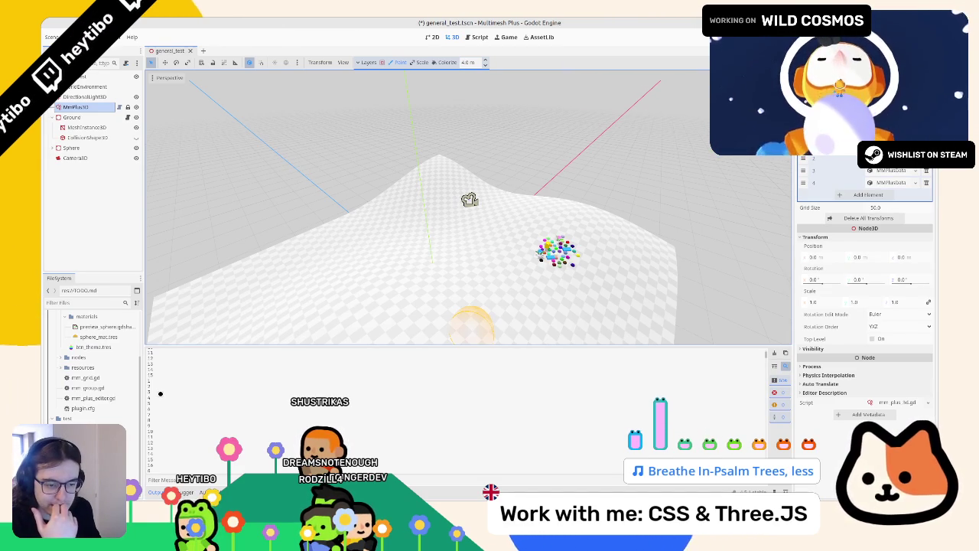
scroll(167, 432, "down", 2)
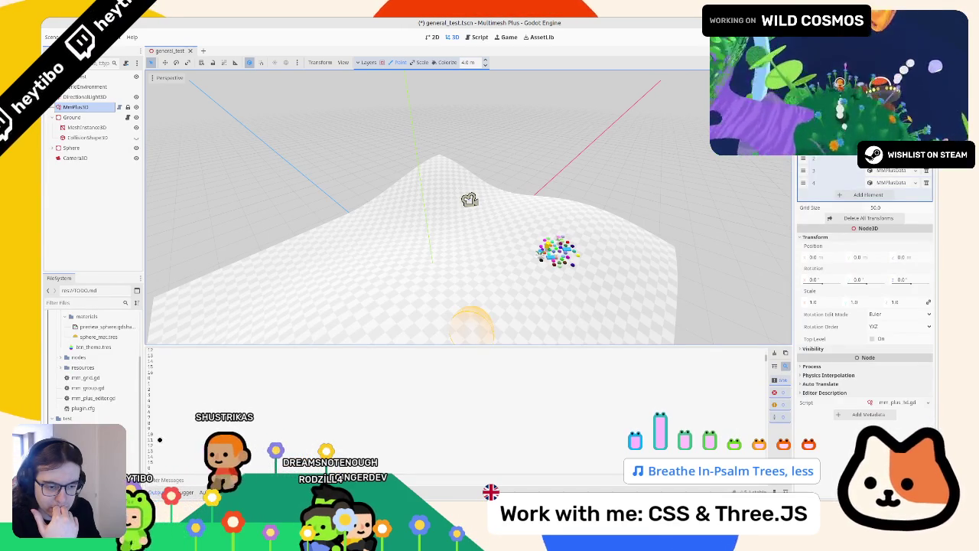
scroll(160, 440, "up", 2)
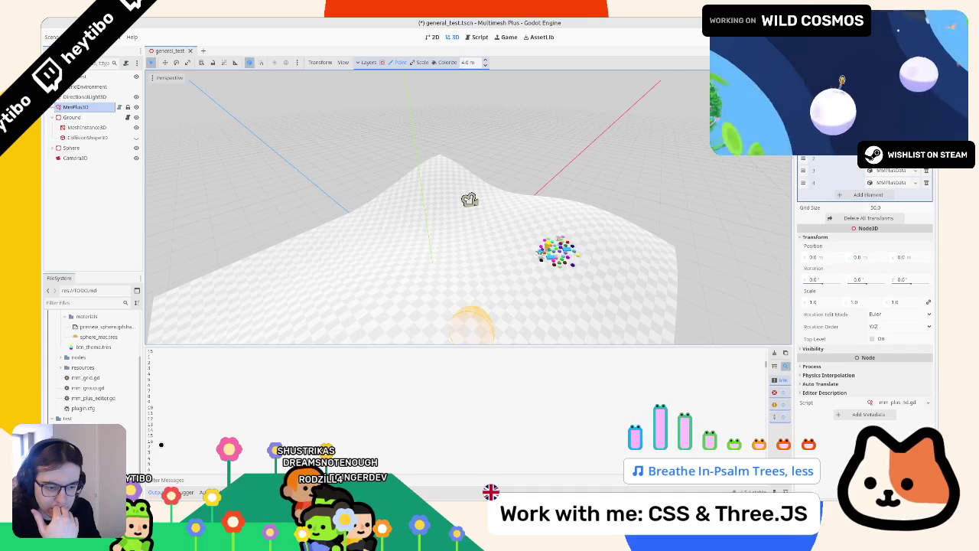
left_click(481, 37)
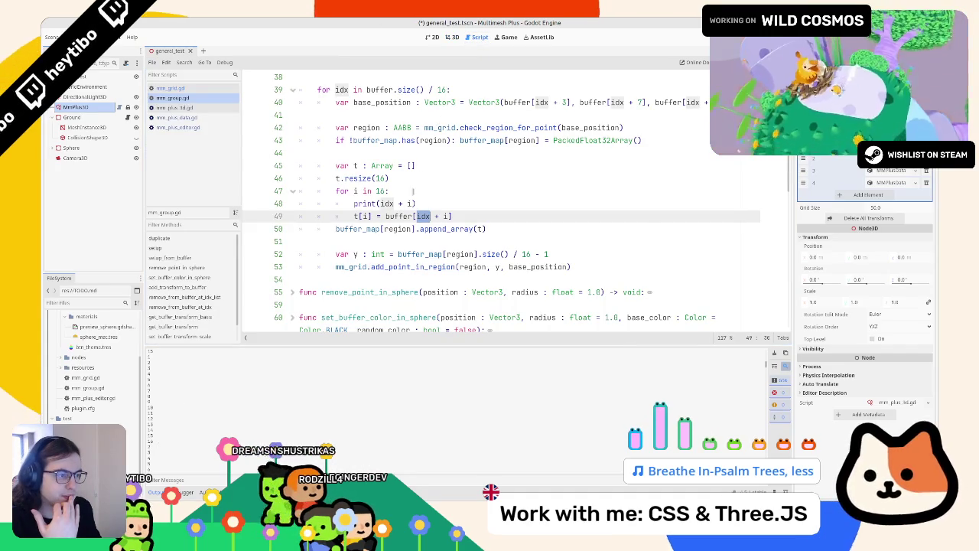
- Change the inner loop range to 16 - 1, then paint and clear instances to test it
double_click(381, 190)
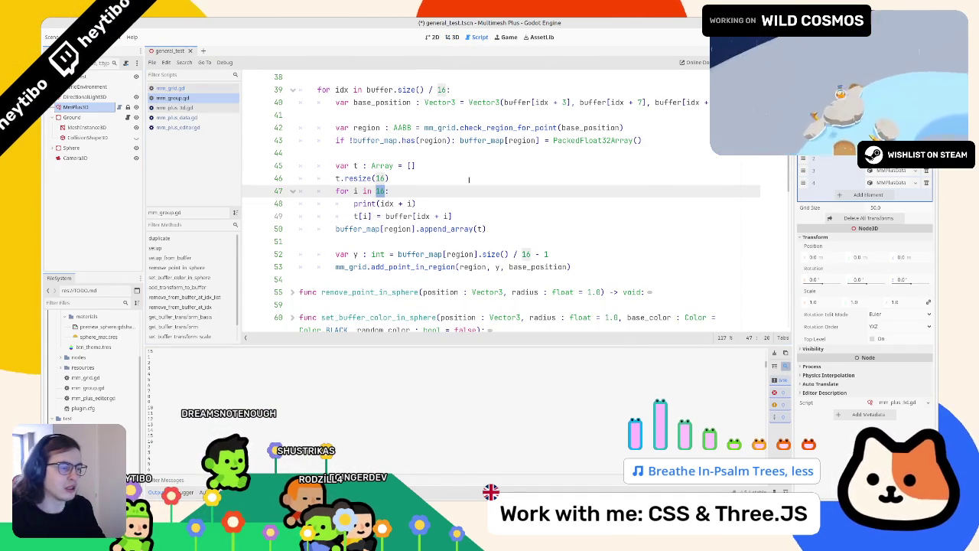
key("Right")
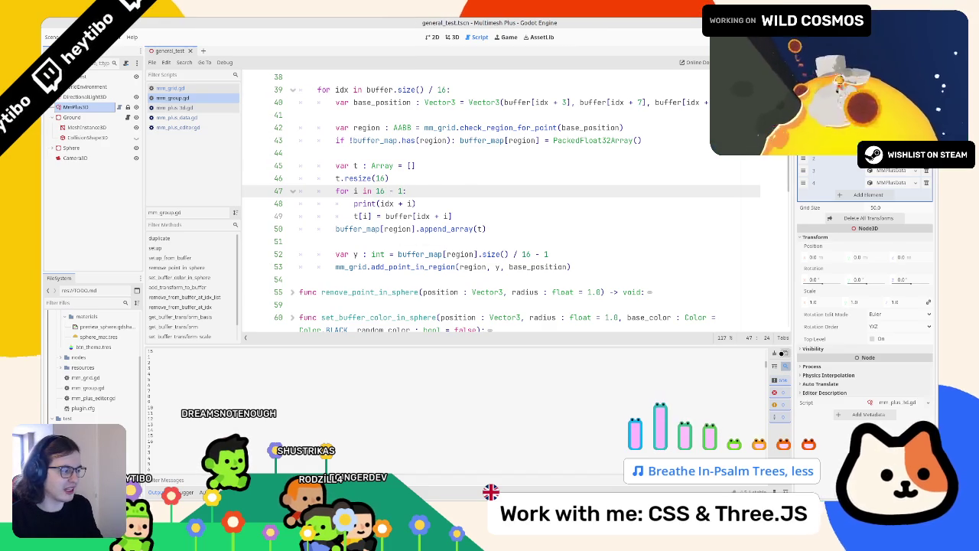
left_click(452, 37)
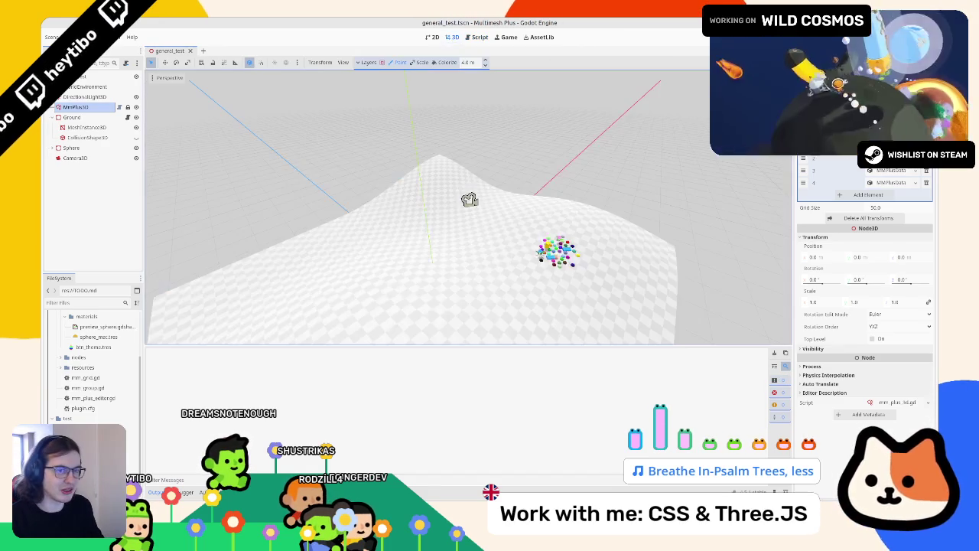
mouse_move(452, 273)
left_mouse_down()
mouse_move(536, 313)
mouse_move(482, 285)
mouse_move(499, 298)
left_mouse_up()
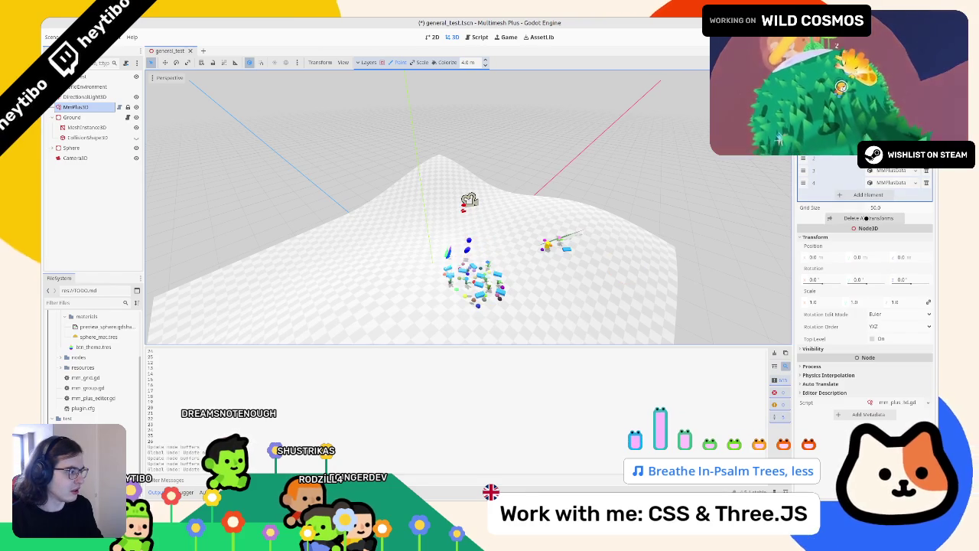
left_click(868, 218)
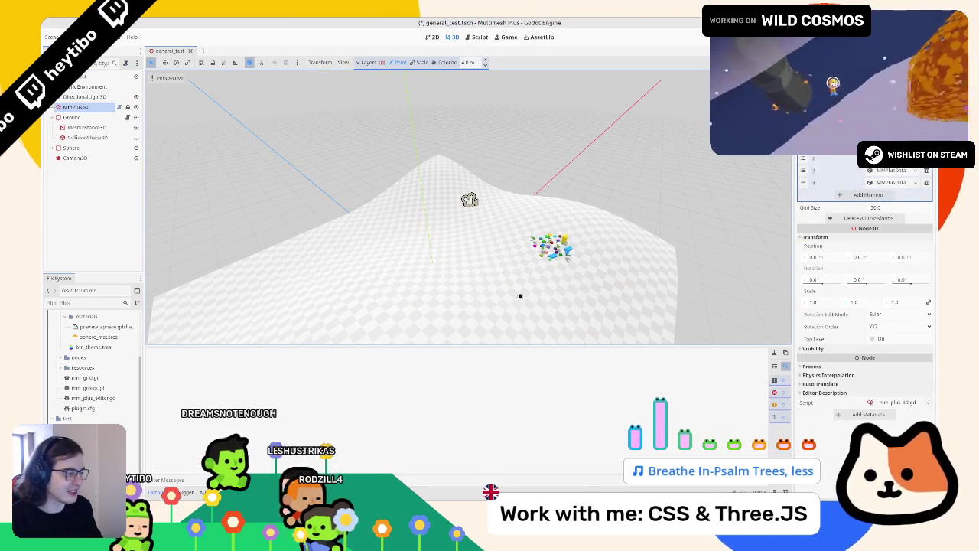
left_click(87, 127)
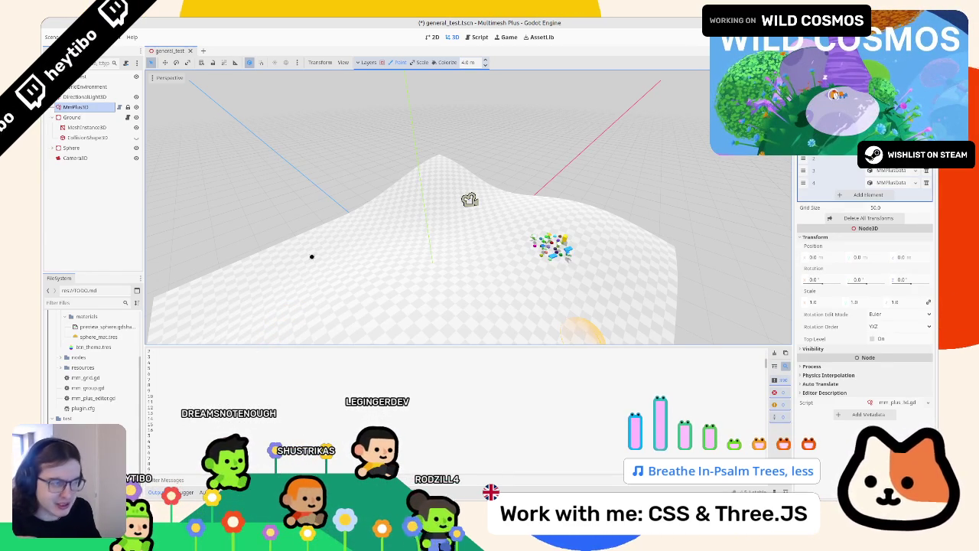
left_click(480, 36)
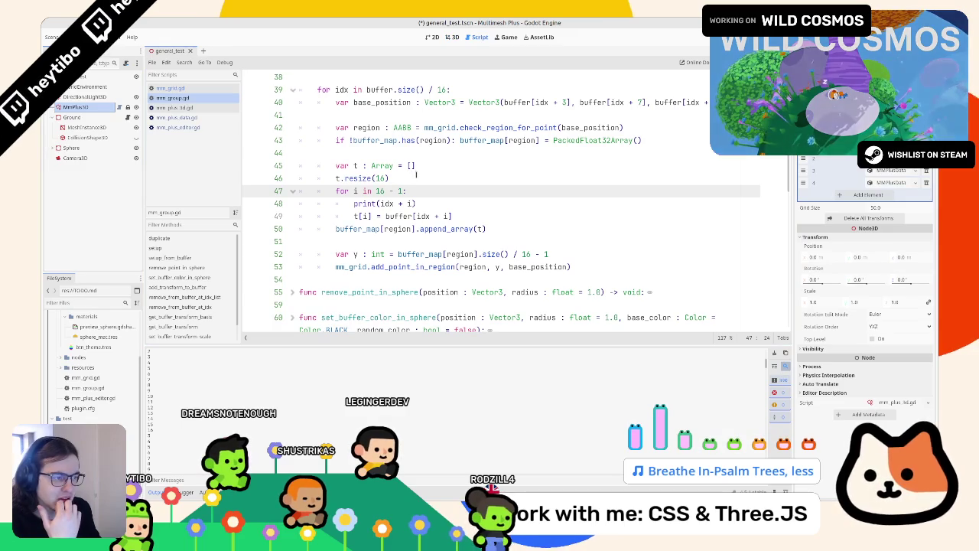
- Replace the 16 - 1 loop range on line 47 with t.size()
left_click(422, 201)
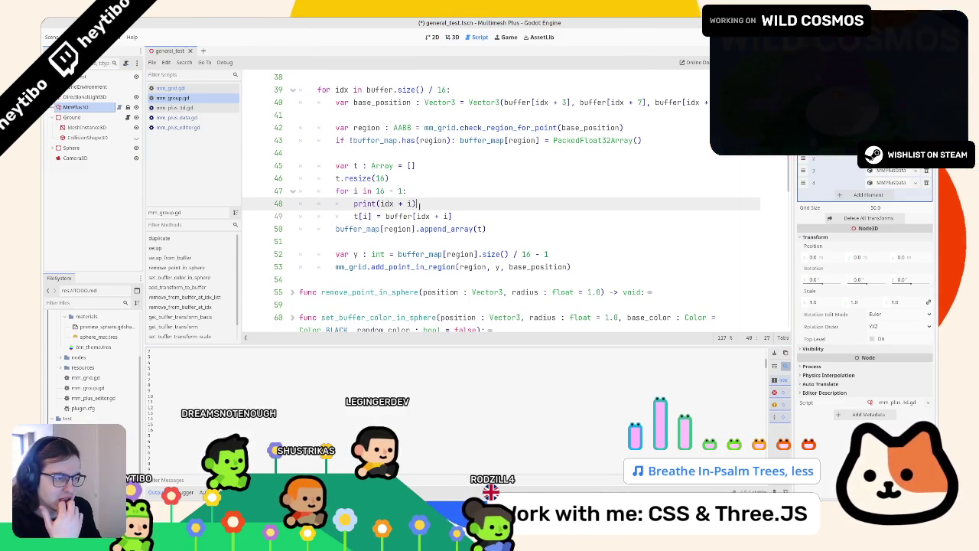
double_click(391, 229)
left_click(359, 177)
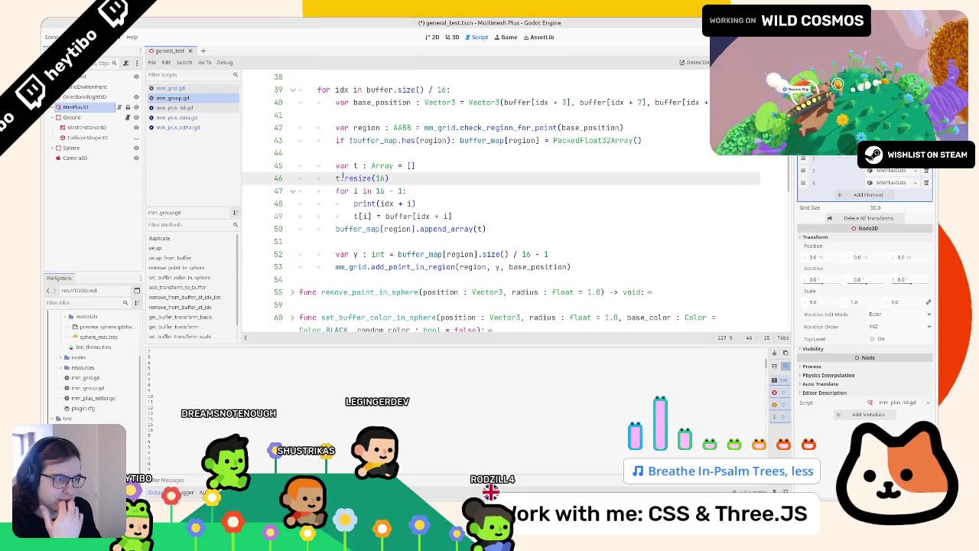
left_click(430, 182)
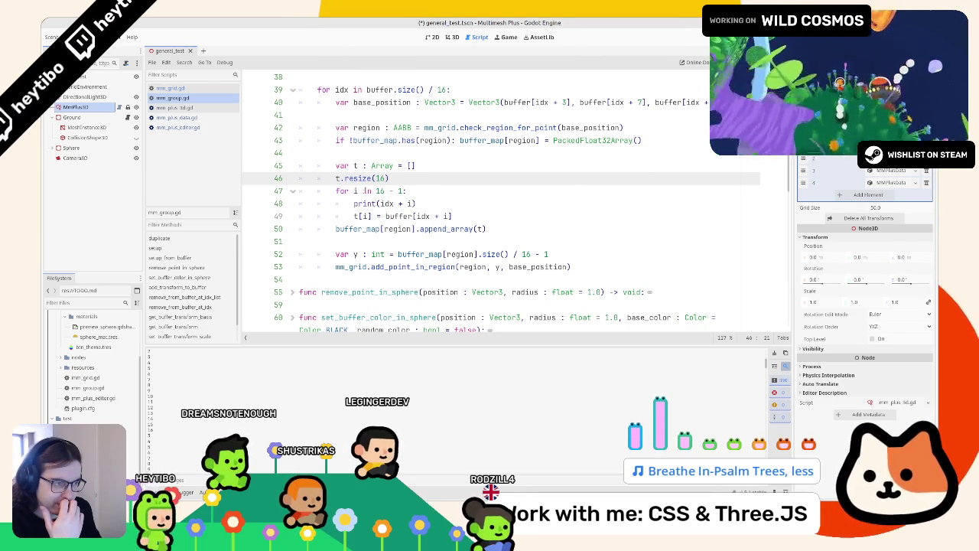
key("Home")
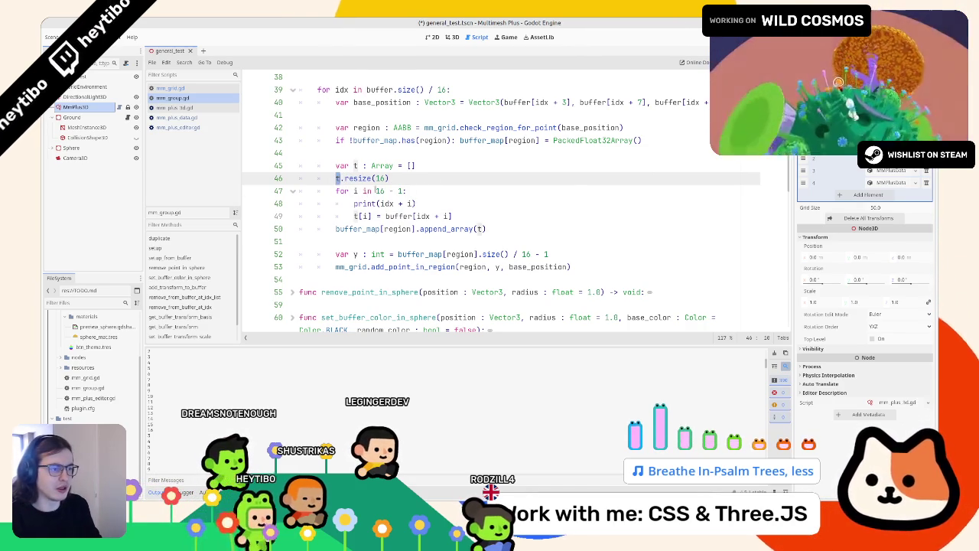
left_click_drag(375, 191, 406, 191)
type("t.")
type("size")
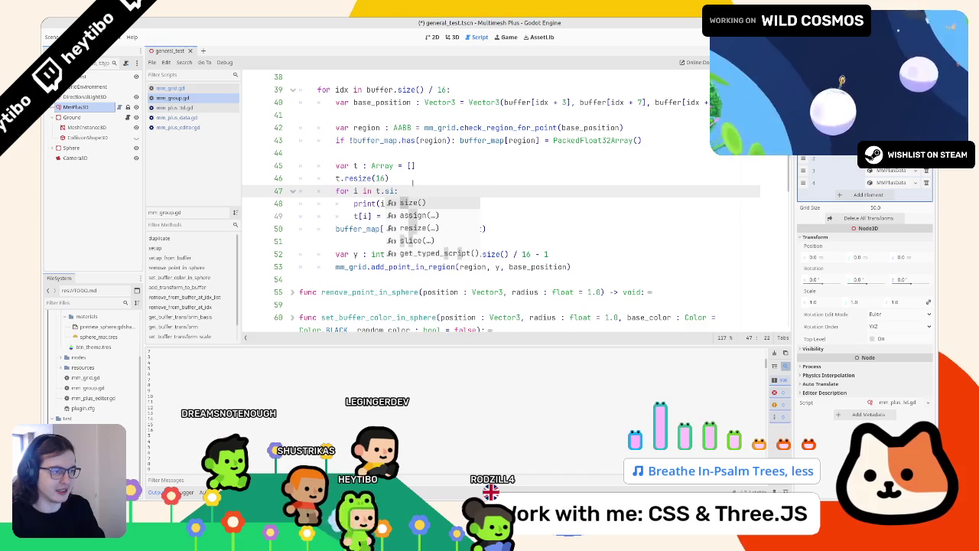
key("Return")
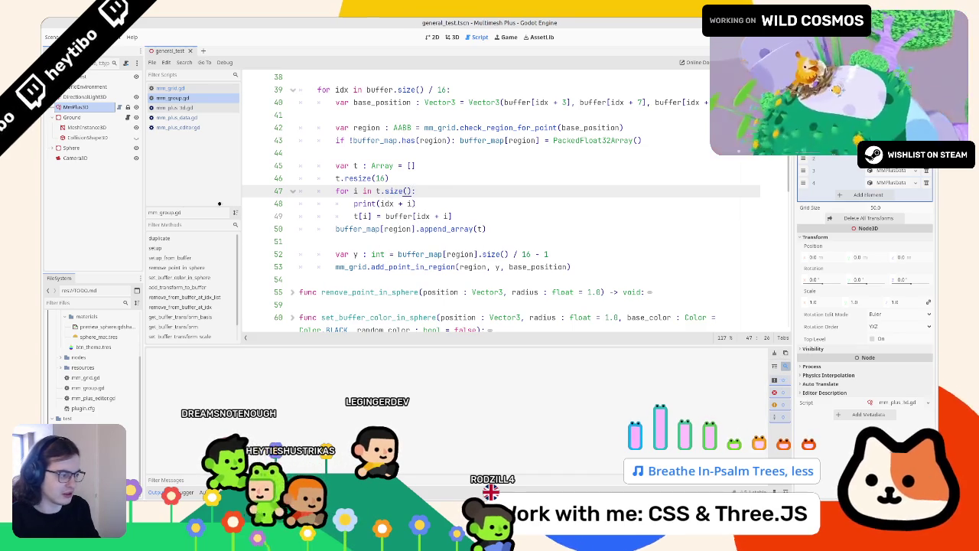
- Trim the debug line to print(idx) and reselect MMPlus3D to rerun the setup
left_click(75, 107)
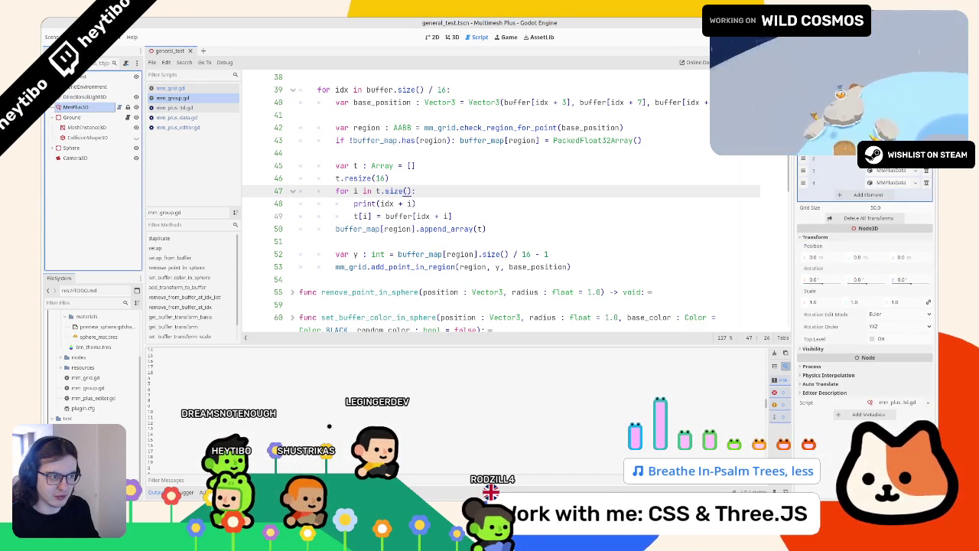
left_click_drag(413, 203, 396, 203)
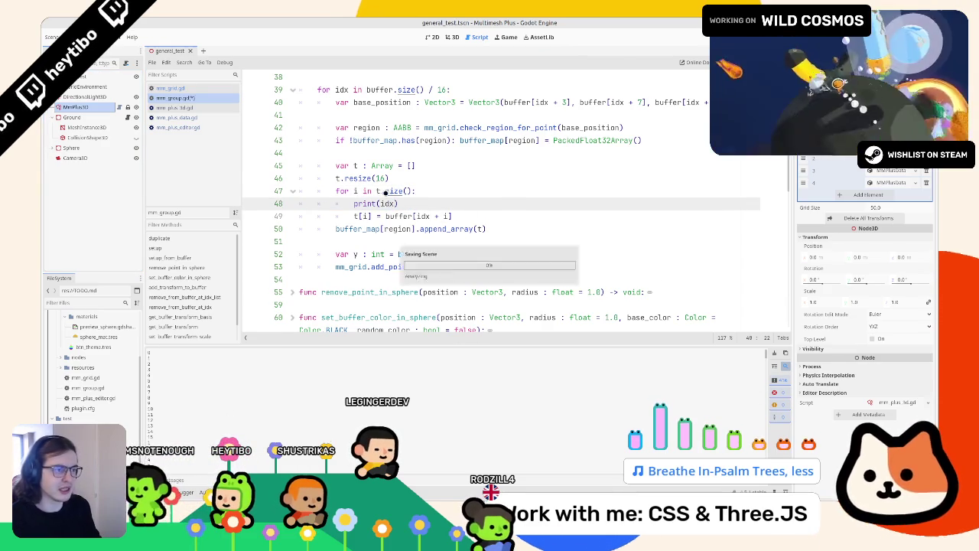
scroll(340, 189, "up", 2)
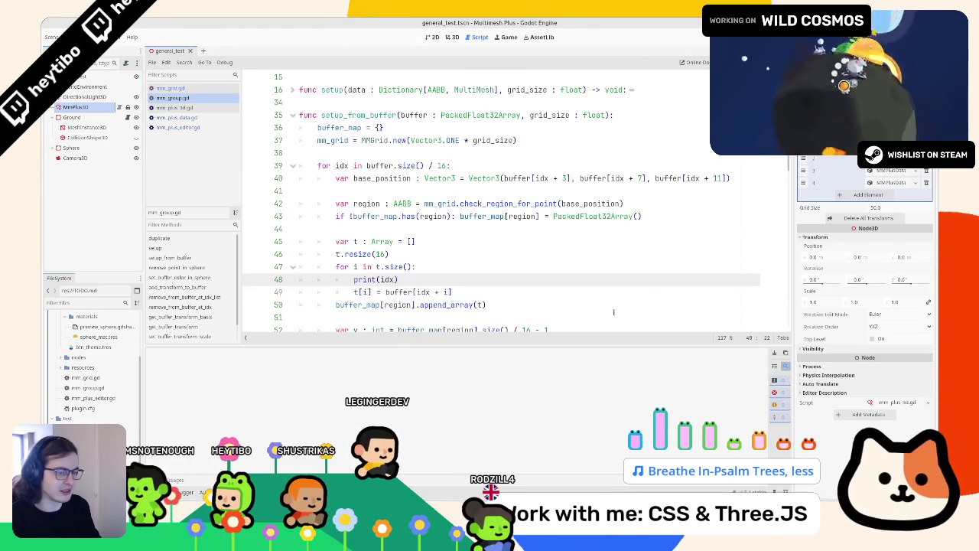
left_click(83, 107)
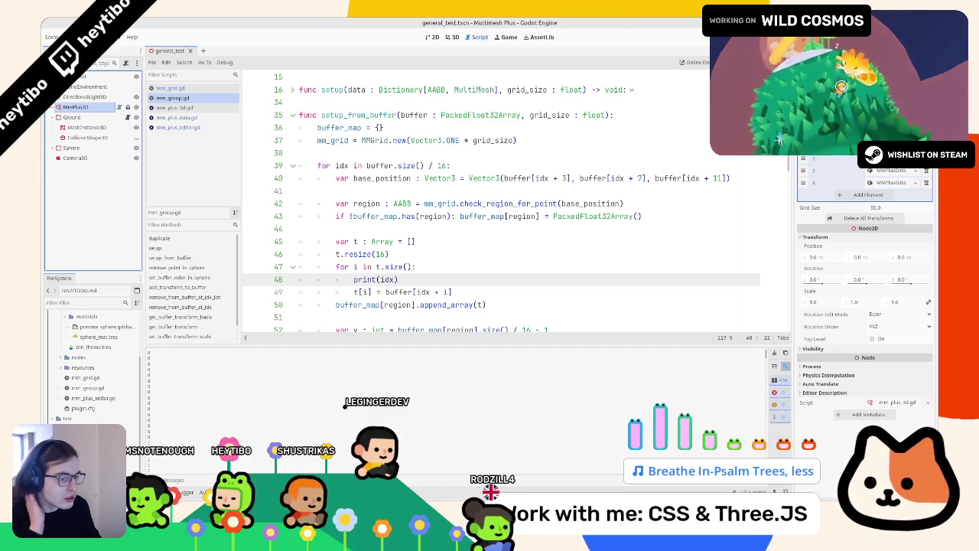
left_click(404, 267)
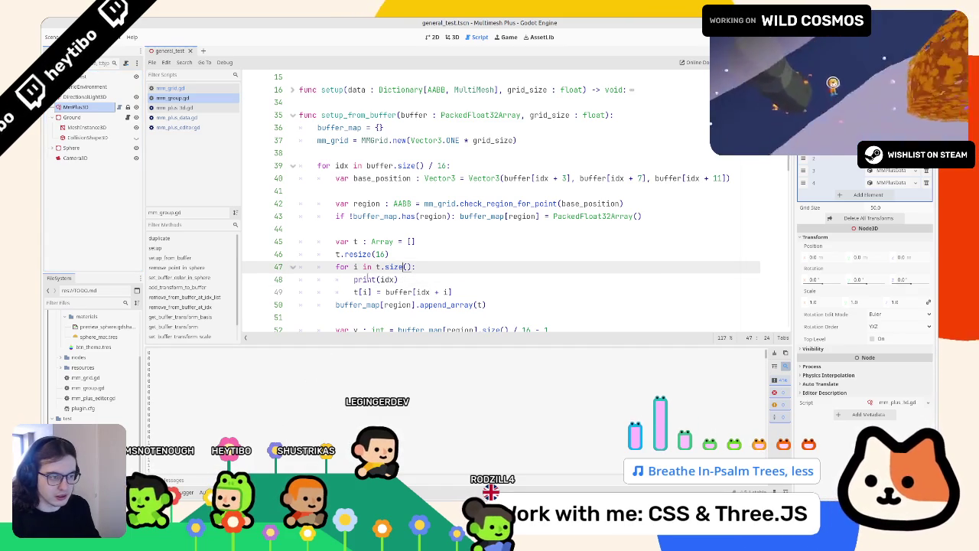
key("Down")
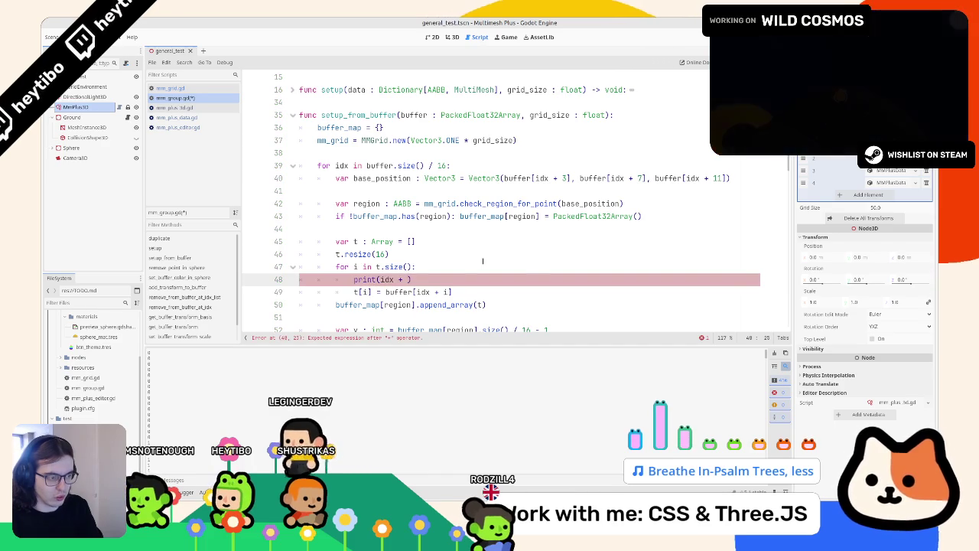
- Test debug print expressions combining idx, i and t.size(), saving to re-run
type("i")
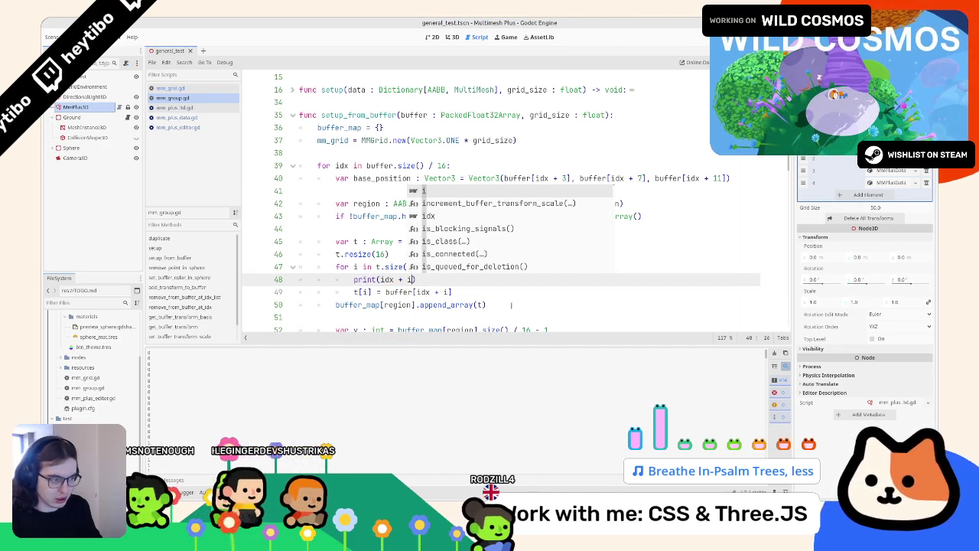
left_click(90, 122)
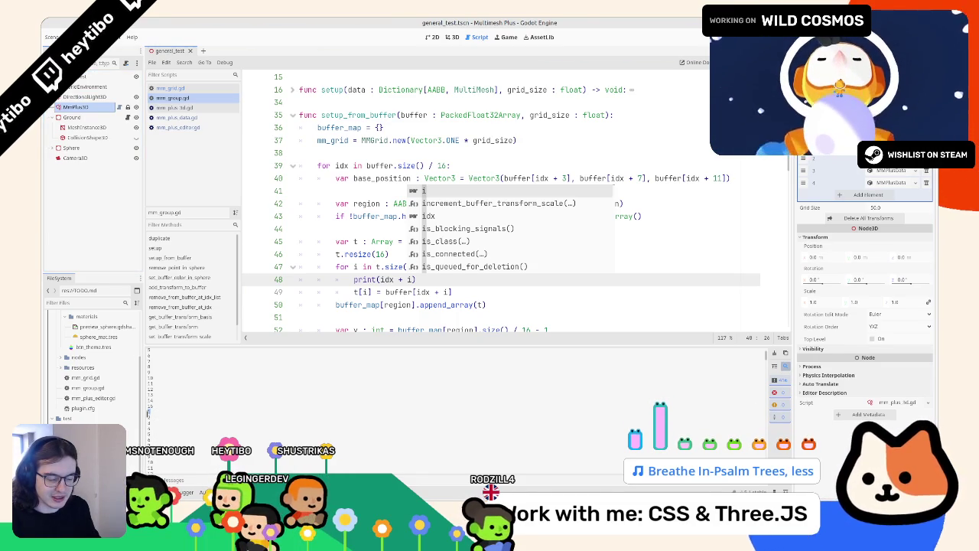
left_click(300, 230)
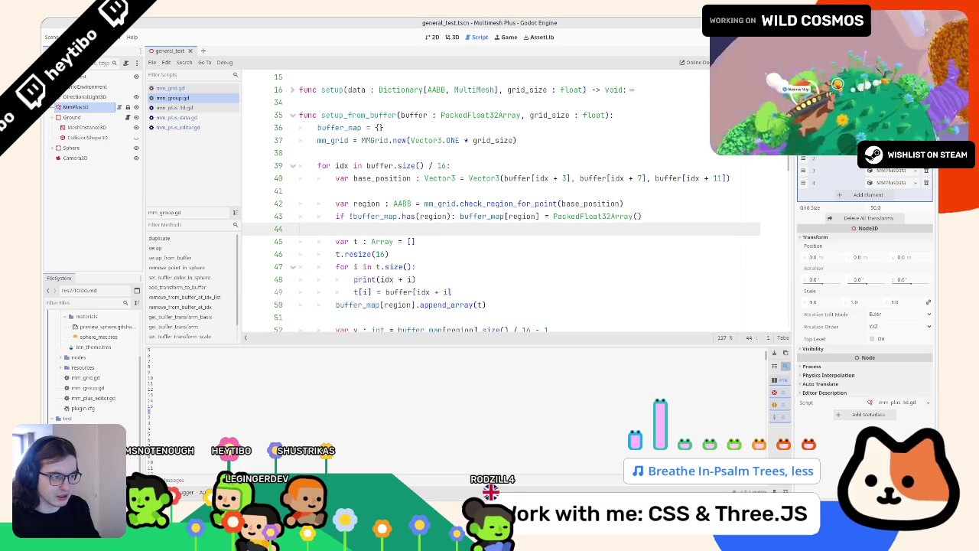
left_click(414, 279)
key("BackSpace")
type("i * .")
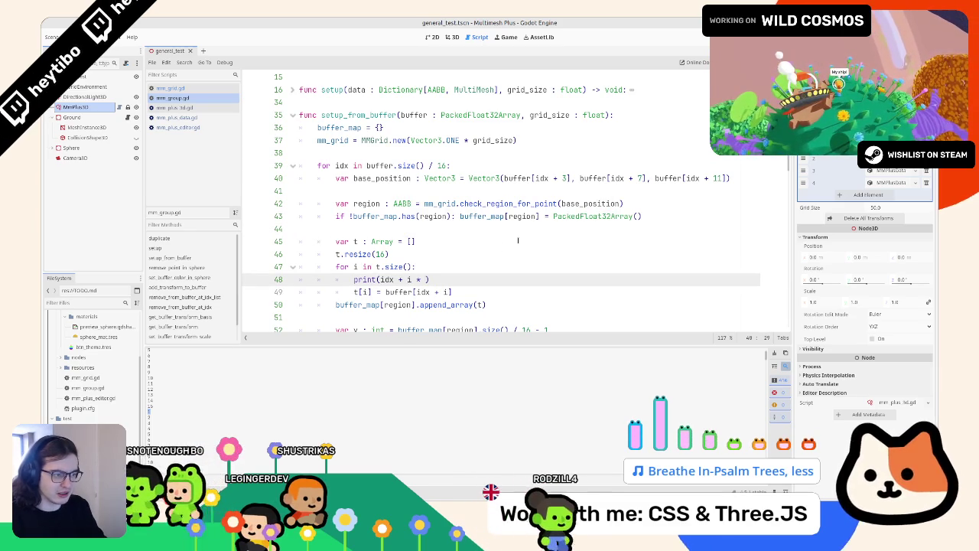
key("BackSpace")
type("t.si")
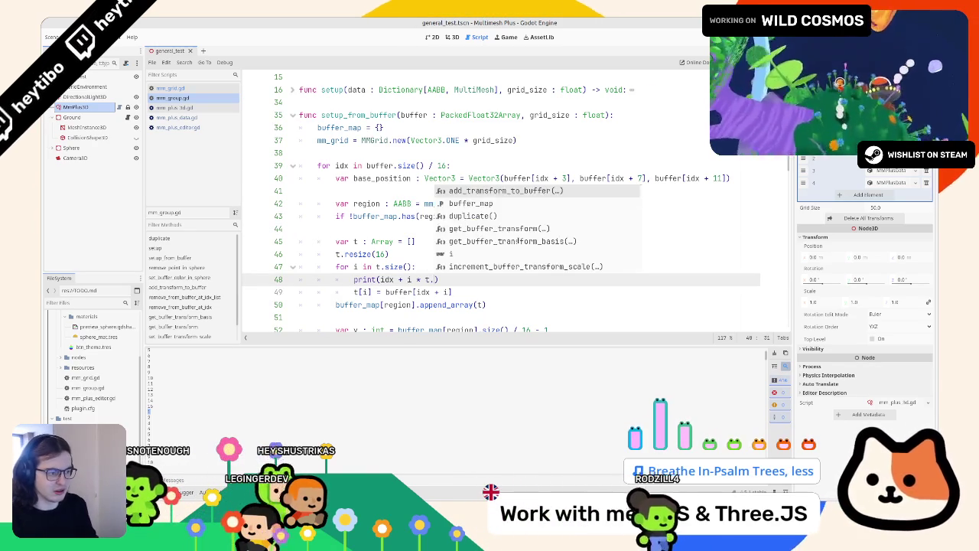
key("Return")
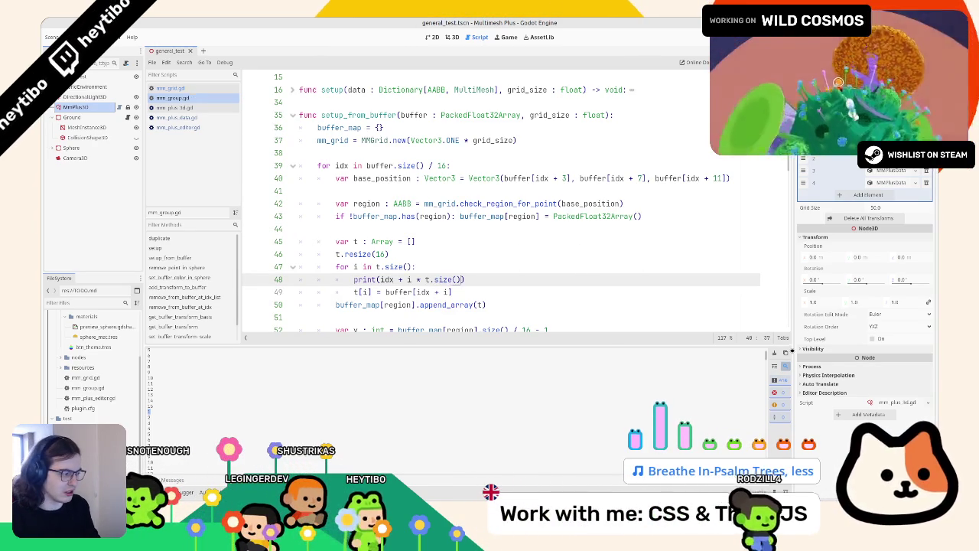
key("ctrl+s")
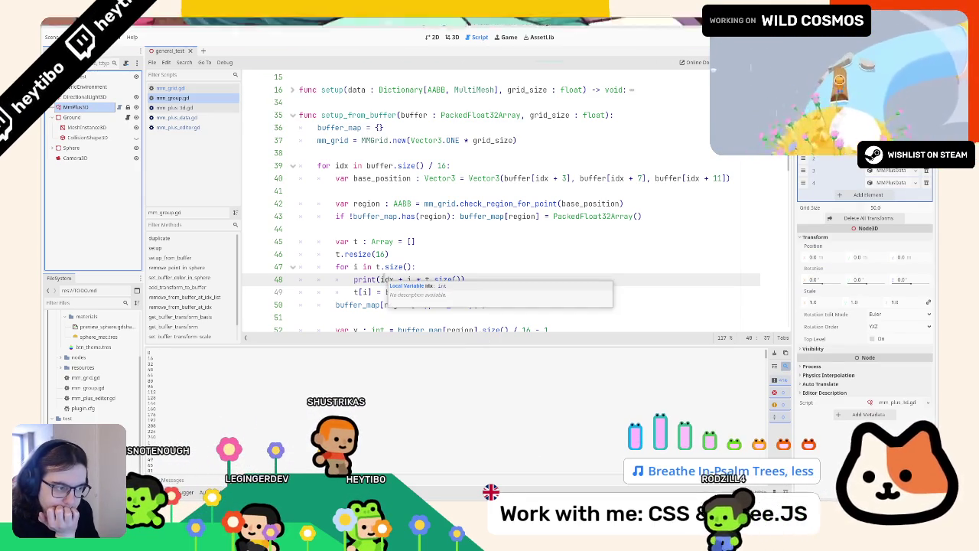
- Change the debug print to idx * t.size() and save to re-run
double_click(386, 279)
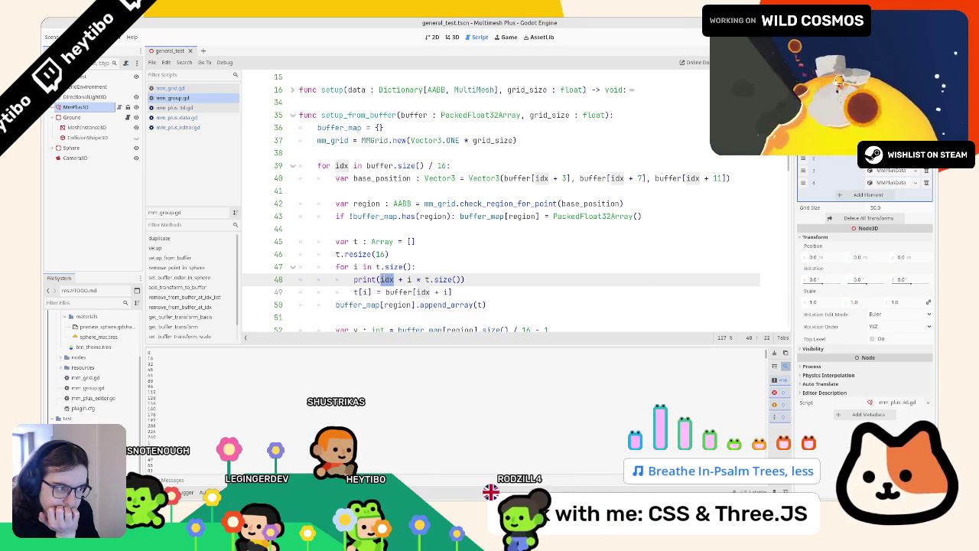
key("BackSpace")
key("BackSpace")
key("BackSpace")
key("BackSpace")
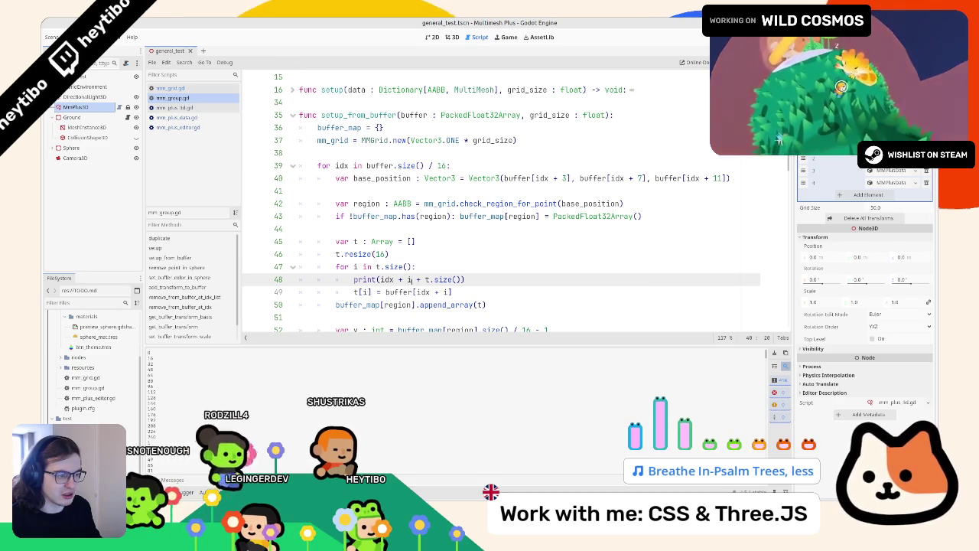
left_click_drag(416, 279, 430, 279)
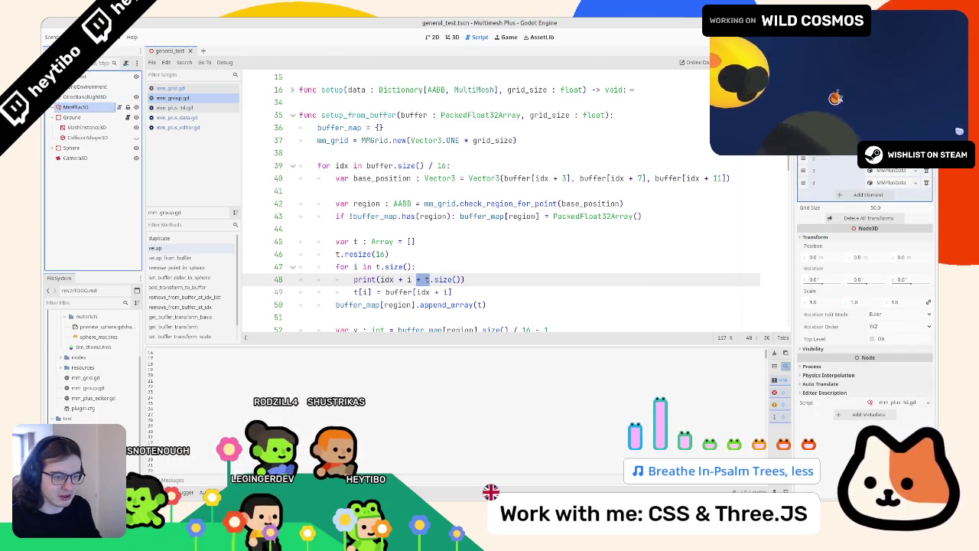
double_click(442, 279)
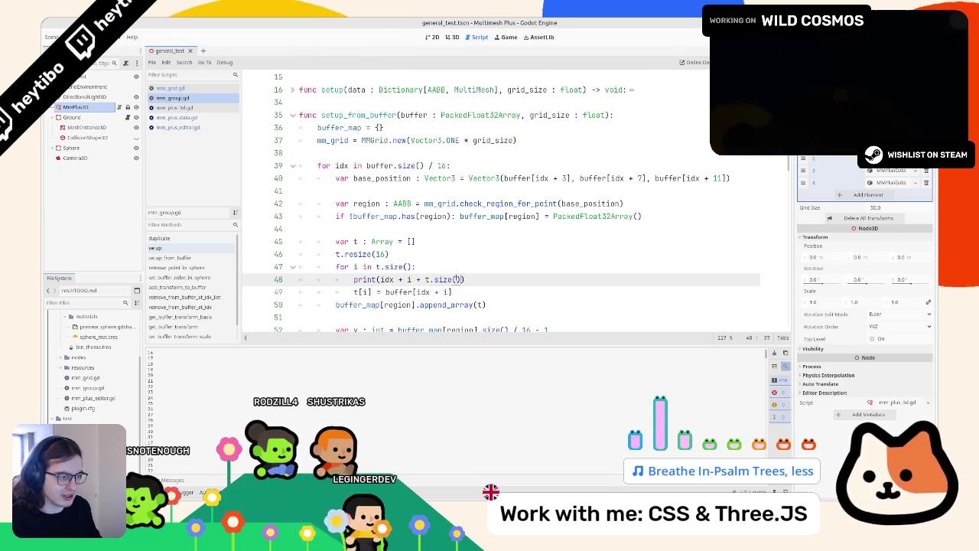
key("BackSpace")
key("BackSpace")
key("BackSpace")
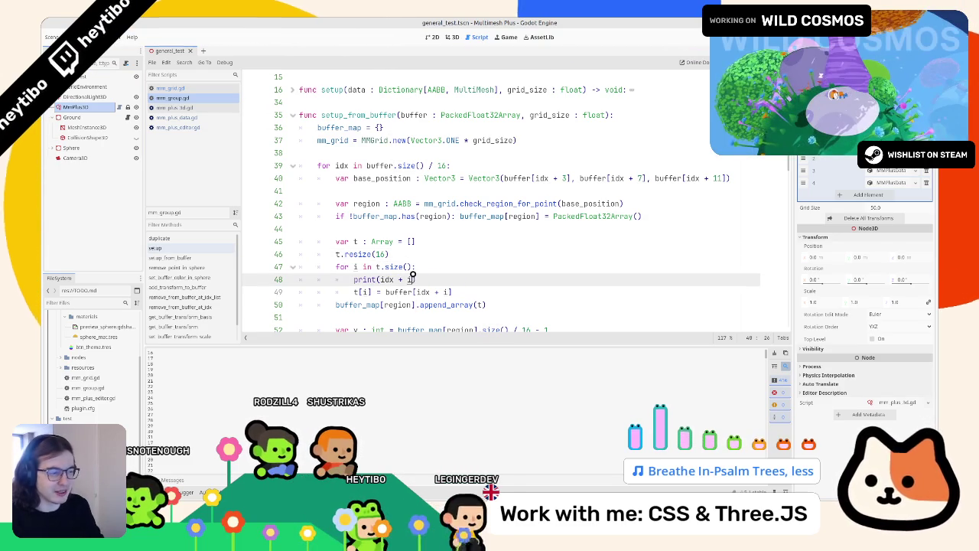
type("* t.size()")
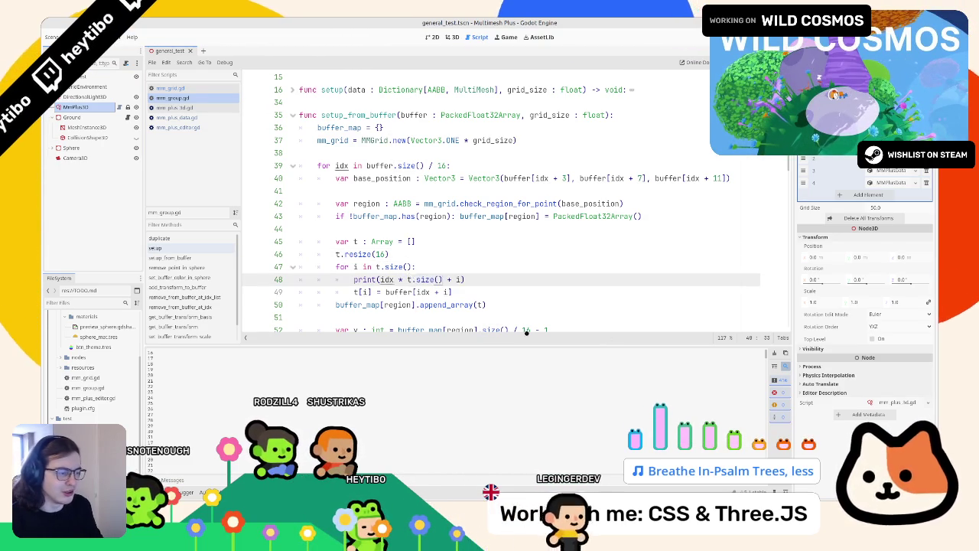
key("ctrl+s")
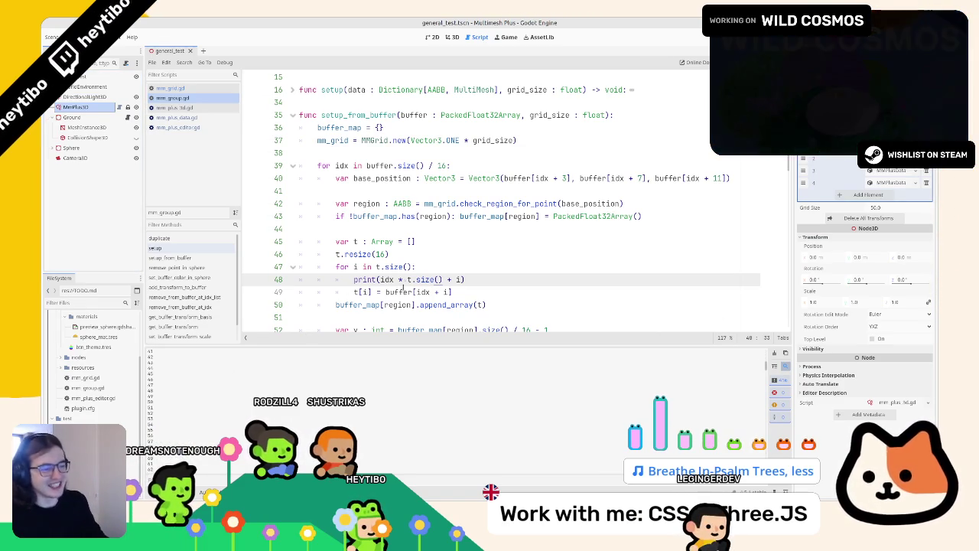
- Make t[i] read buffer[idx * t.size() + i] and delete the debug print line
mouse_move(380, 279)
left_mouse_down()
mouse_move(462, 279)
mouse_move(417, 292)
left_mouse_up()
type("idx * t.size() + i")
key("Up")
key("ctrl+shift+k")
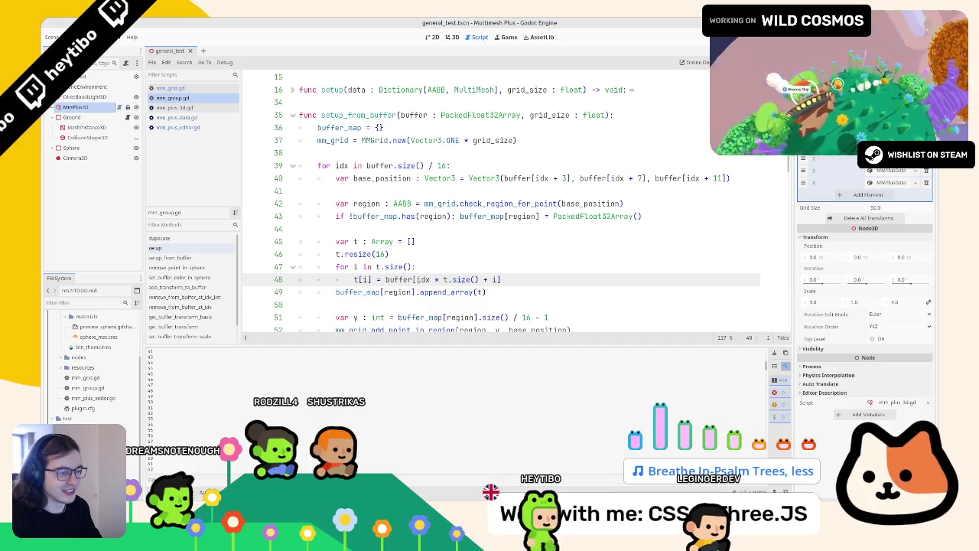
left_click(86, 97)
- Select MmPlus3D, delete all existing transforms, and brush over the terrain
left_click(76, 107)
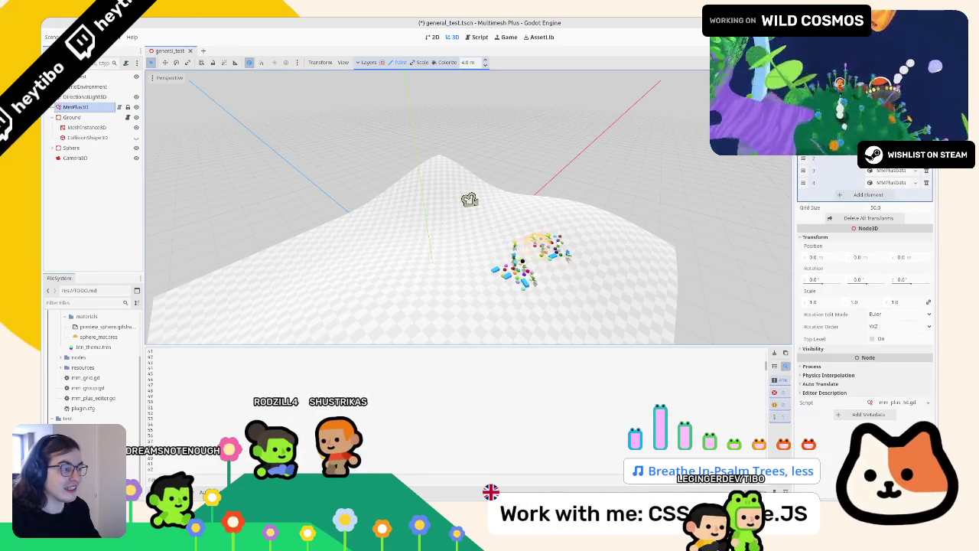
left_click(869, 218)
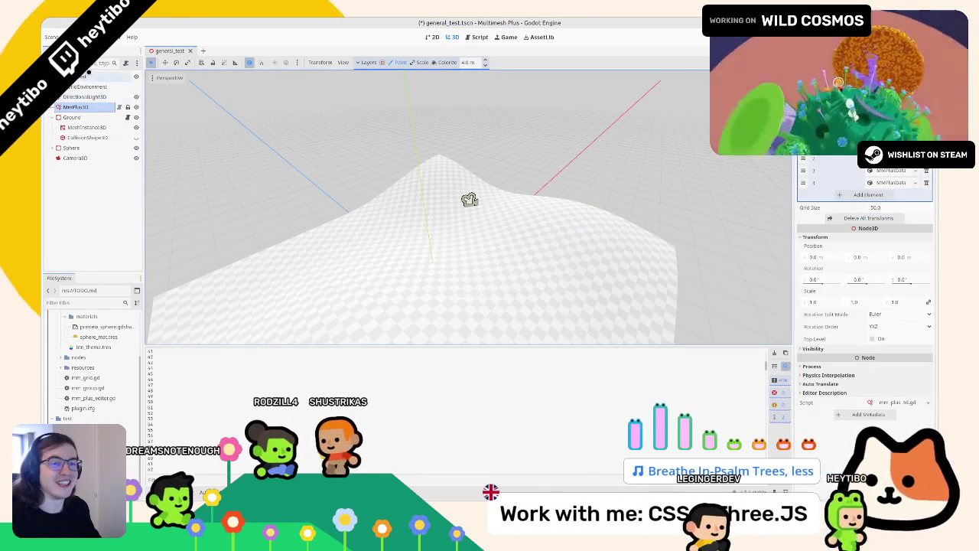
left_click(84, 97)
left_click(73, 107)
left_click(85, 97)
left_click(69, 107)
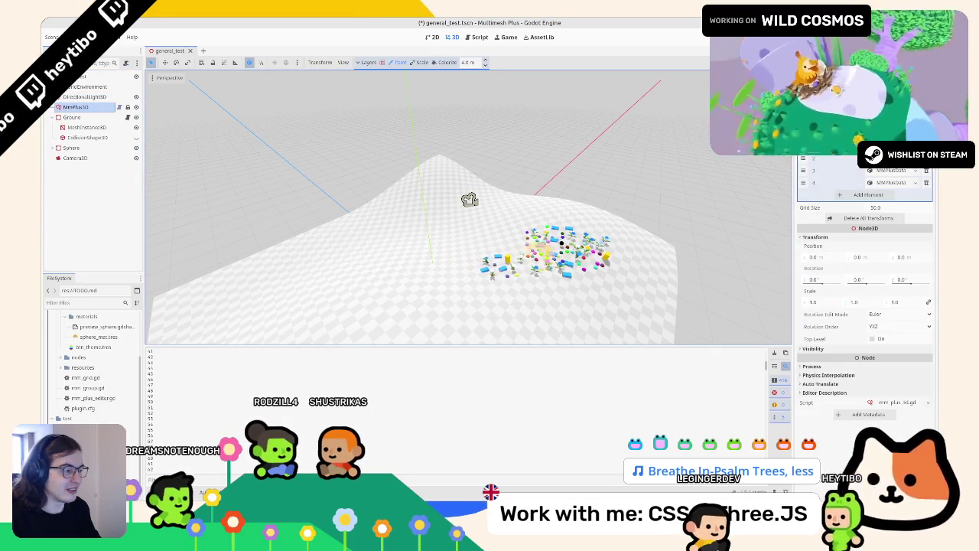
mouse_move(531, 269)
left_mouse_down()
mouse_move(531, 245)
mouse_move(561, 235)
left_mouse_up()
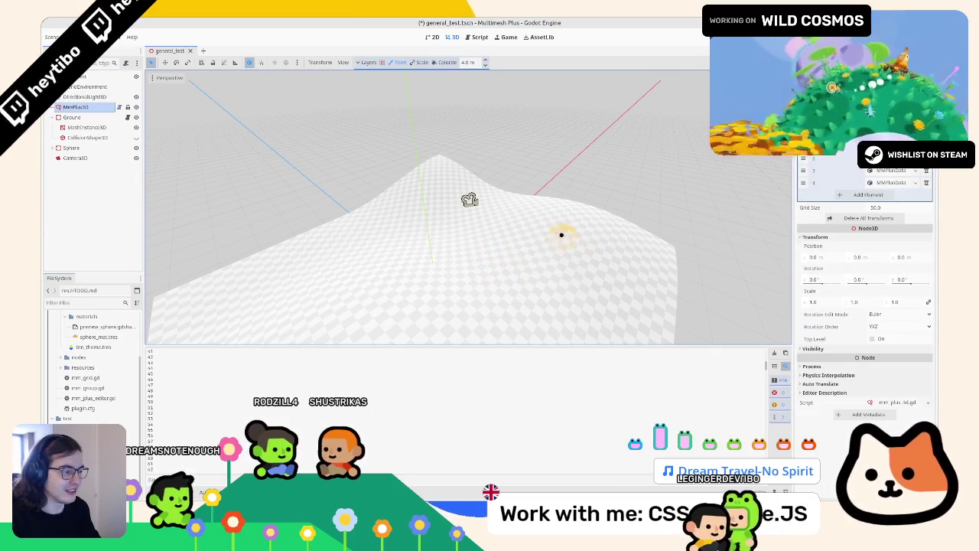
- Orbit the terrain, paint more instances, clear them again and reselect MmPlus3D
left_click(80, 127)
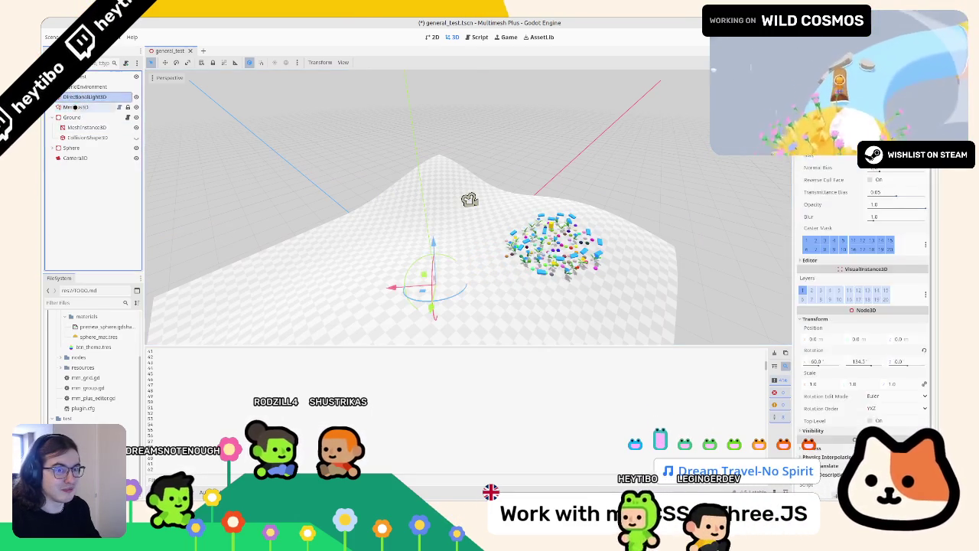
left_click(73, 107)
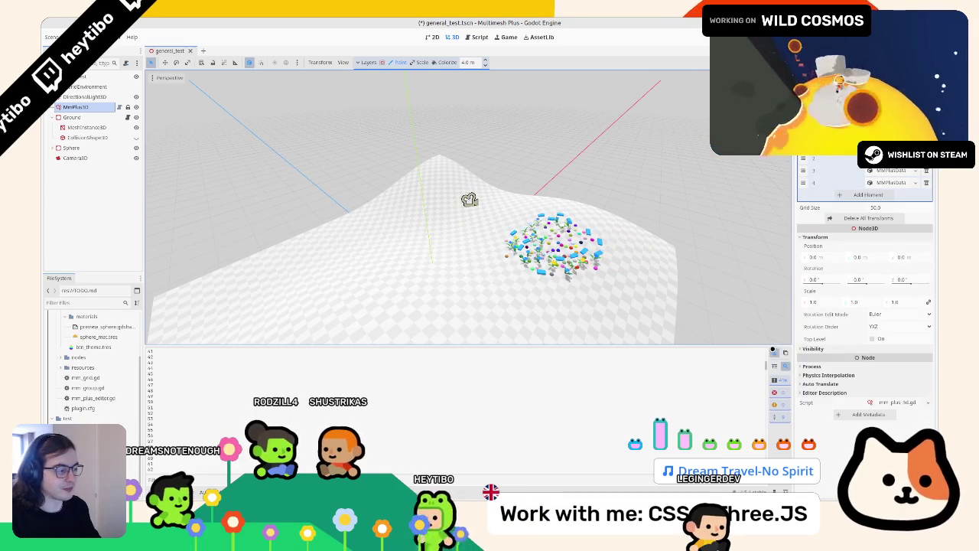
mouse_move(284, 284)
left_mouse_down()
mouse_move(498, 286)
mouse_move(386, 246)
mouse_move(146, 283)
mouse_move(323, 219)
mouse_move(400, 255)
mouse_move(450, 263)
mouse_move(489, 234)
left_mouse_up()
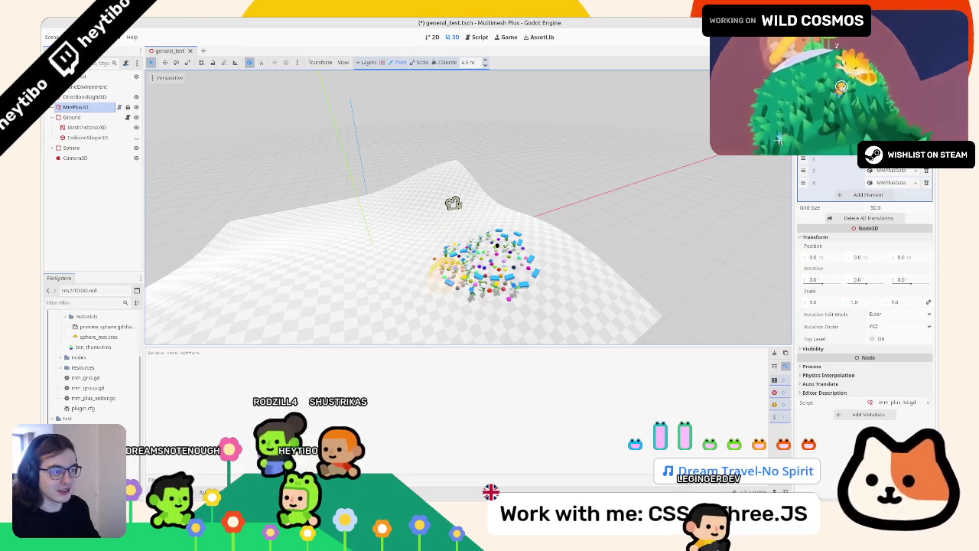
left_click_drag(459, 263, 493, 256)
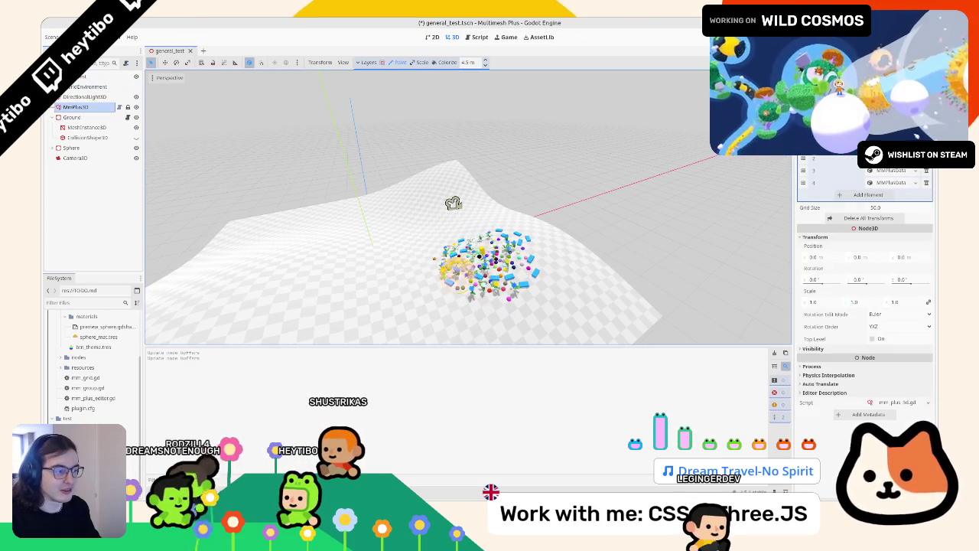
left_click(888, 217)
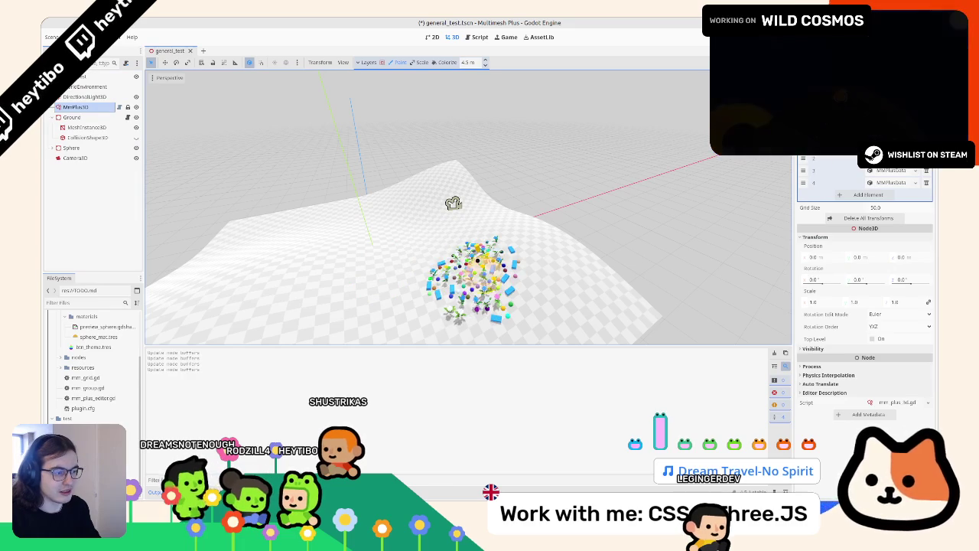
left_click(110, 97)
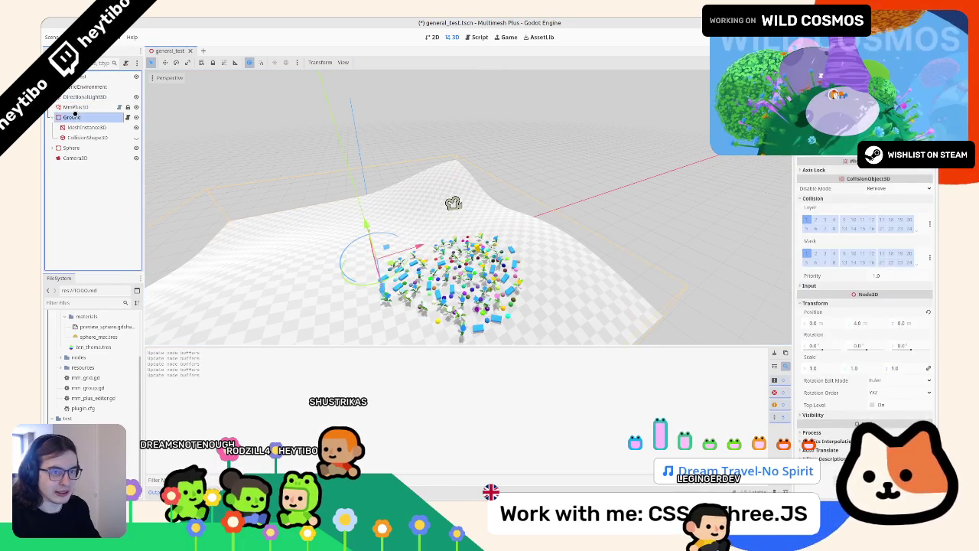
left_click(107, 107)
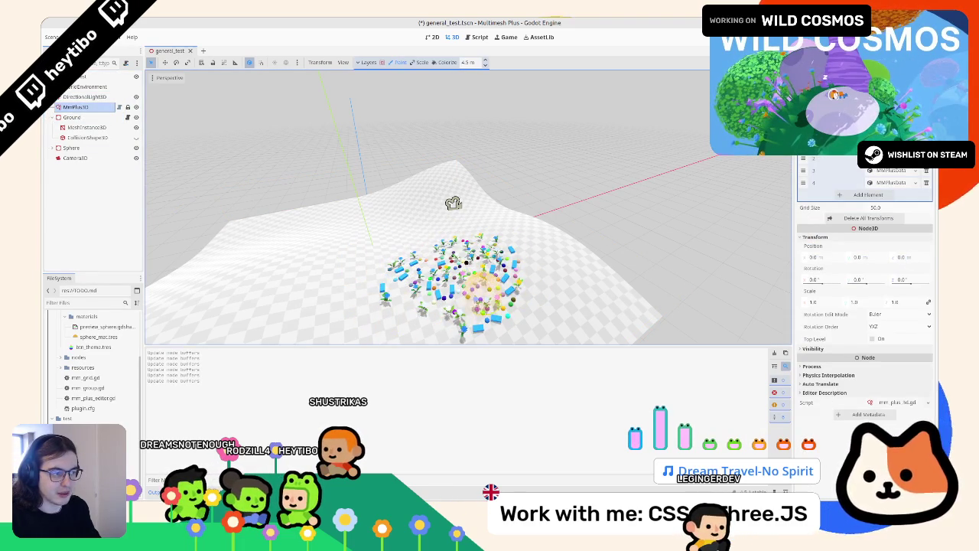
left_click(469, 35)
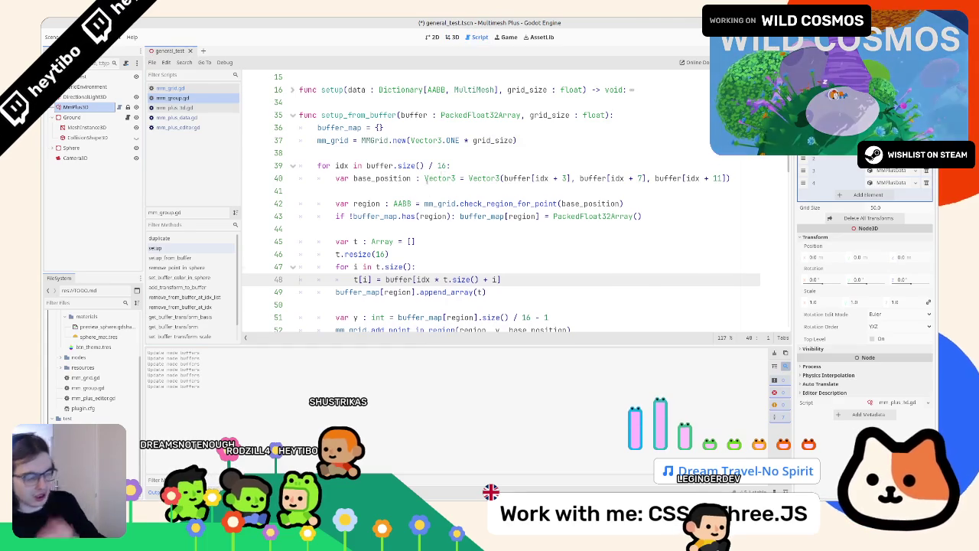
- Edit the end of line 51 near the add_point_in_region call and save mm_group.gd
scroll(403, 184, "down", 2)
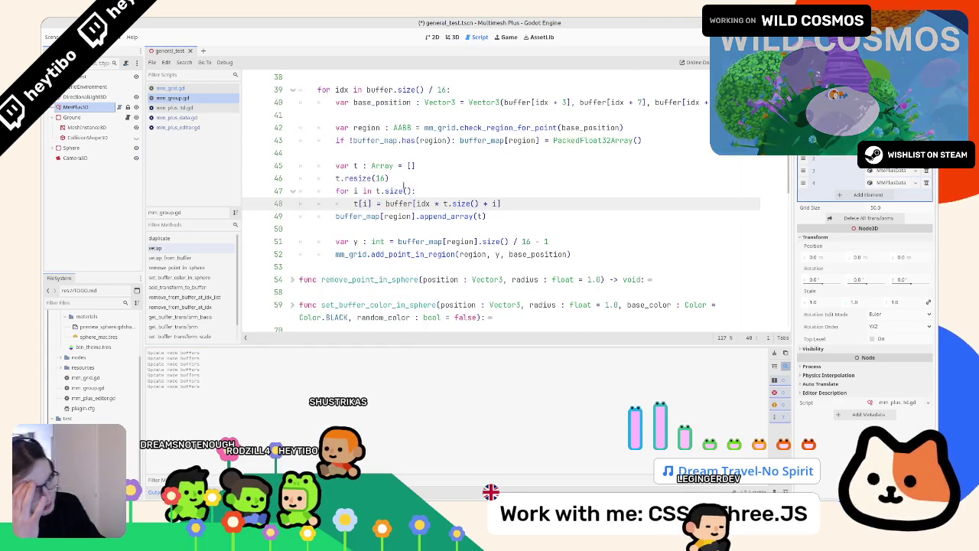
triple_click(531, 254)
double_click(531, 254)
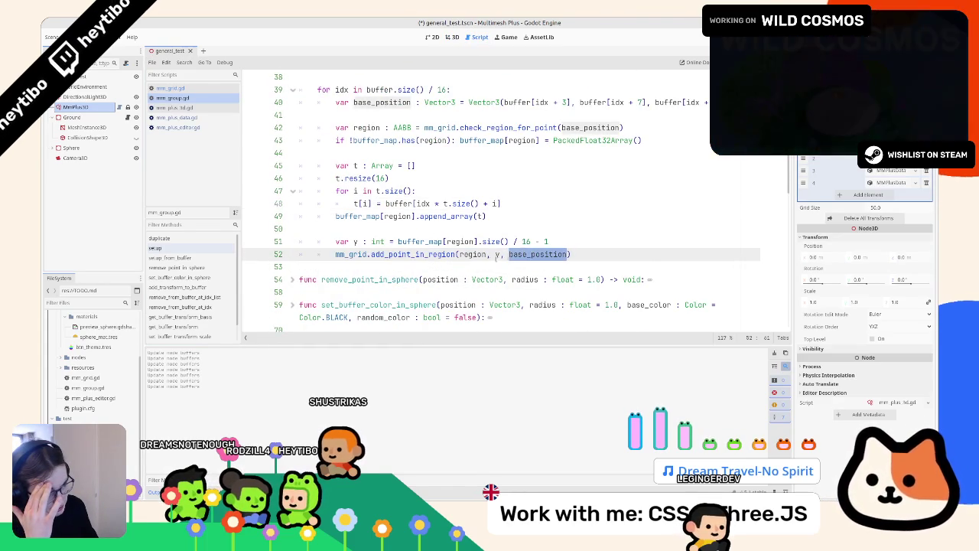
double_click(494, 254)
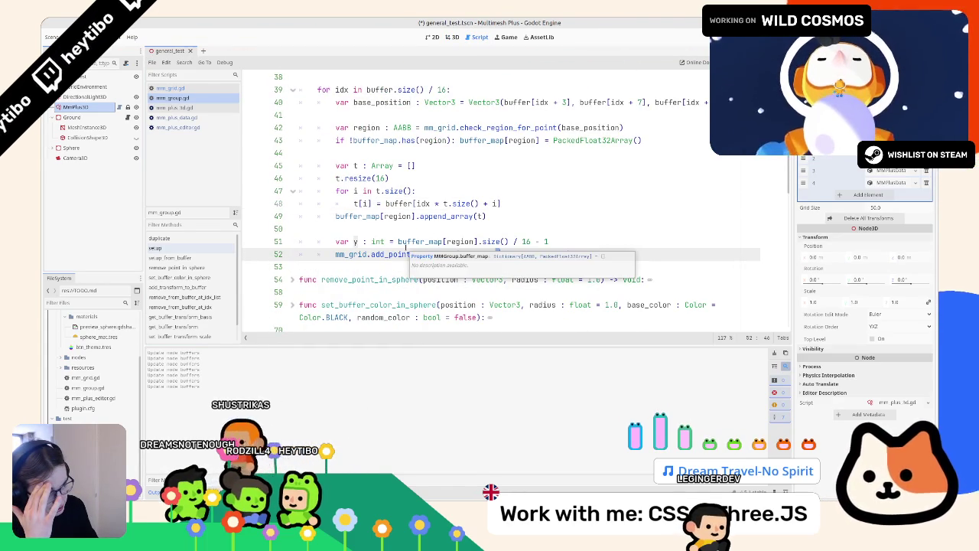
left_click(561, 242)
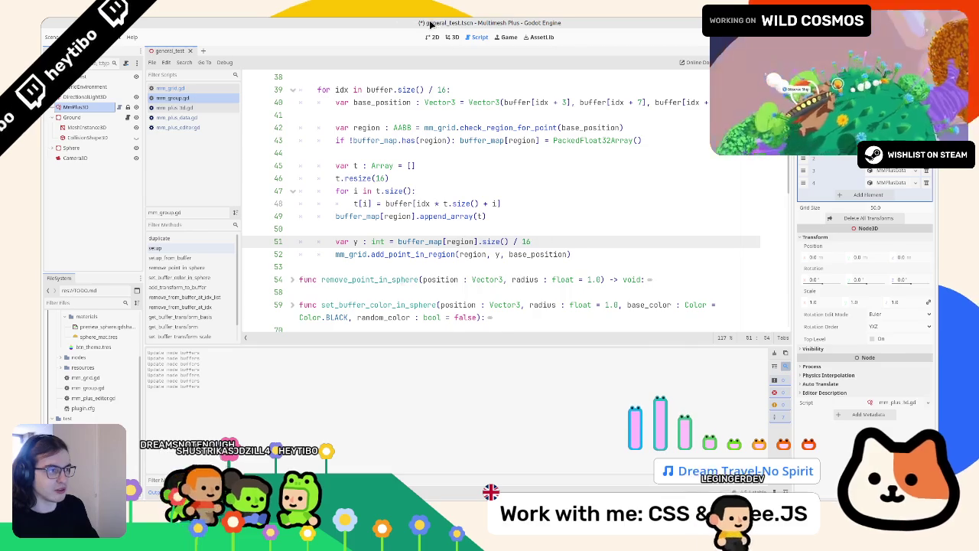
key("ctrl+s")
- Paint a dense cluster of instances on the terrain centre with MMPlus3D
key("ctrl+F2")
left_click(84, 117)
left_click(88, 108)
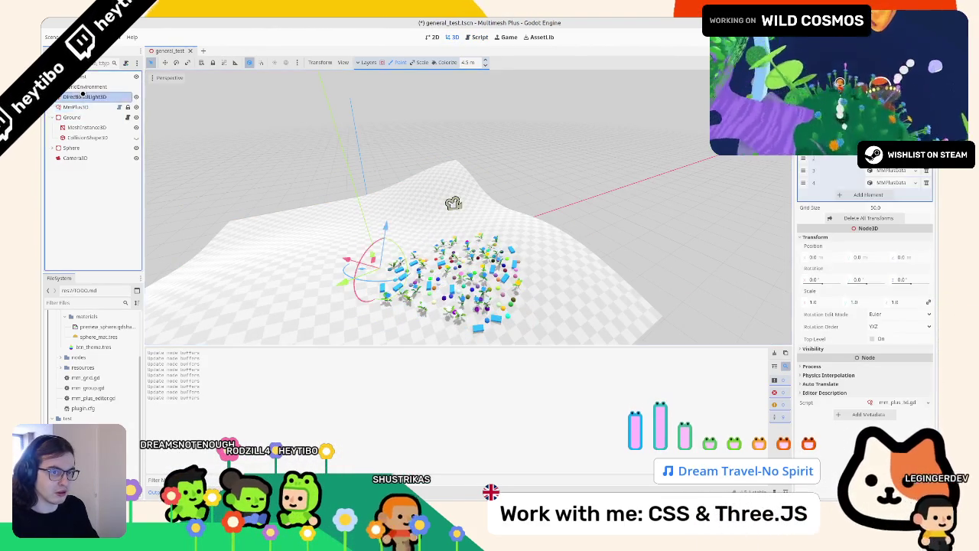
mouse_move(344, 264)
left_mouse_down()
mouse_move(398, 287)
mouse_move(386, 302)
left_mouse_up()
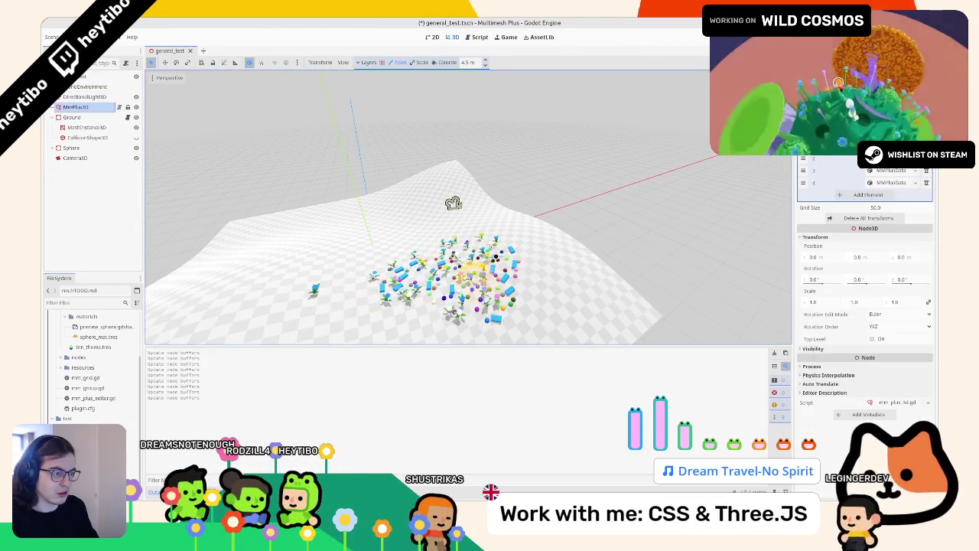
- Review the buffer_map and add_point_in_region lines, then reselect MMPlus3D in the 3D view
key("ctrl+F3")
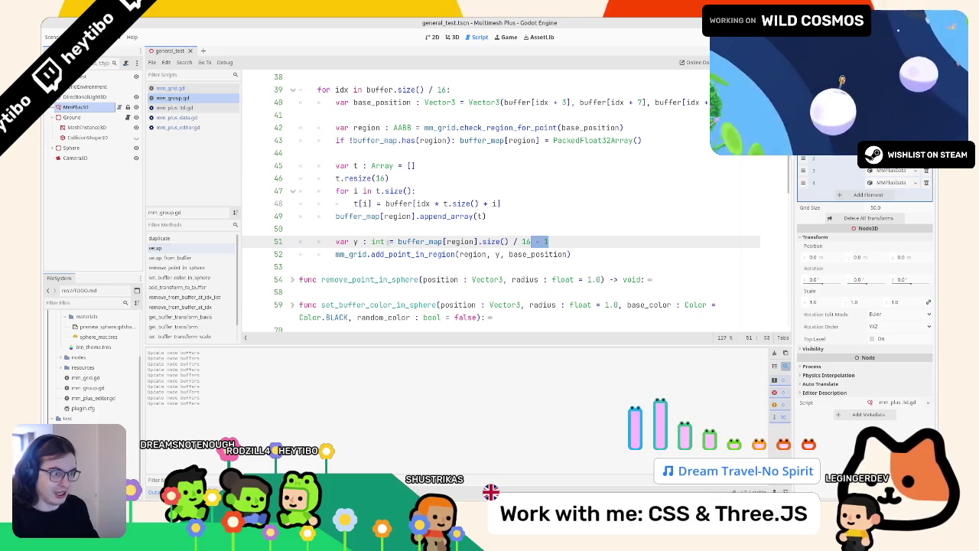
left_click(387, 254)
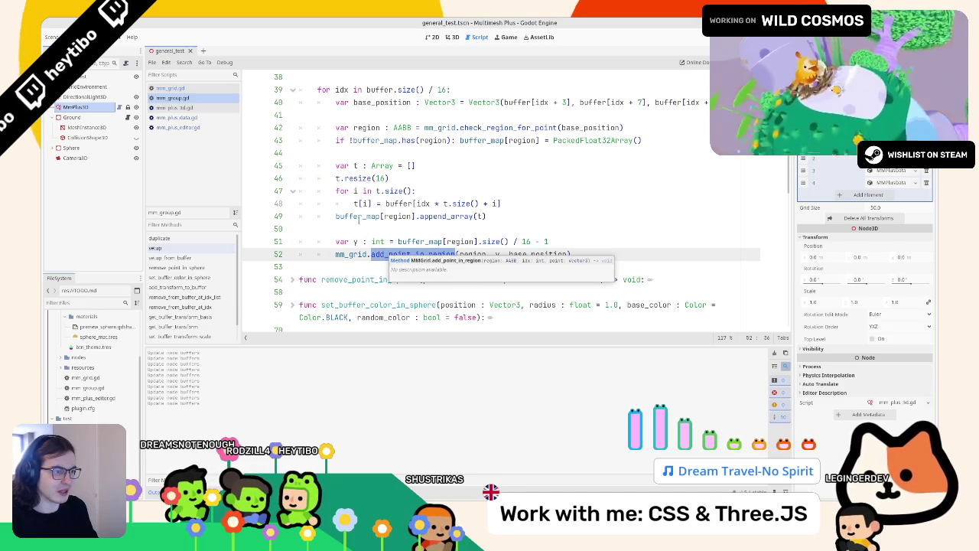
double_click(358, 217)
left_click(78, 114)
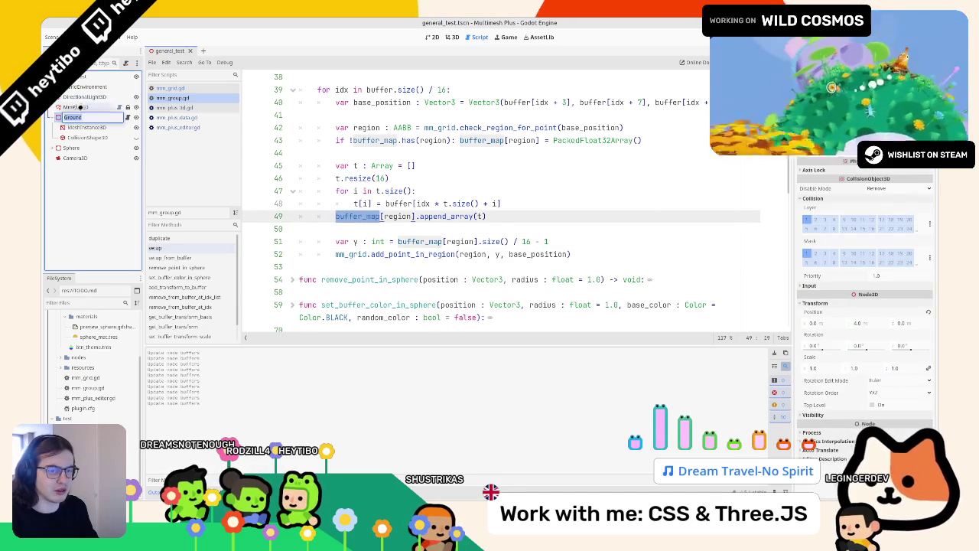
left_click(80, 107)
left_click(453, 37)
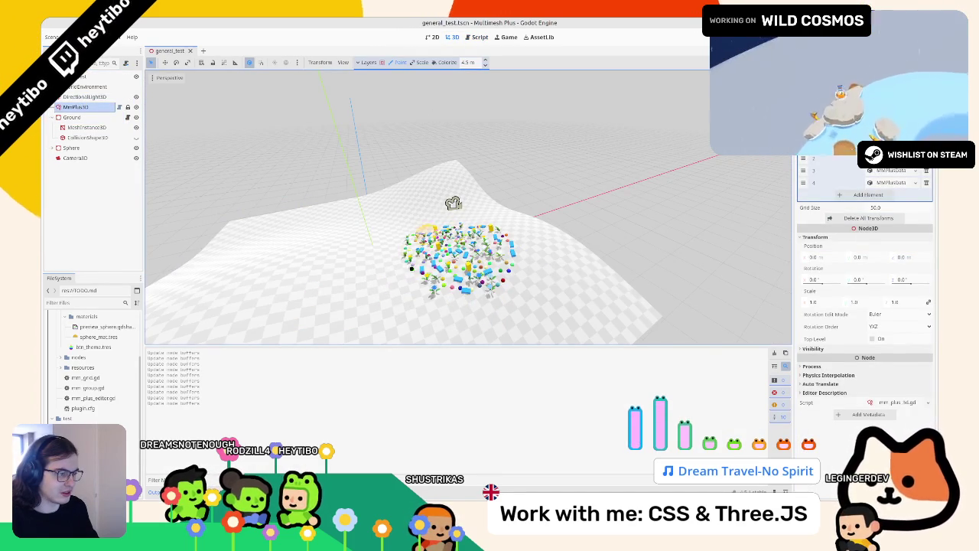
- Paint several strokes of instances across the left, top and right of the terrain
mouse_move(482, 239)
left_mouse_down()
mouse_move(543, 283)
mouse_move(329, 287)
left_mouse_up()
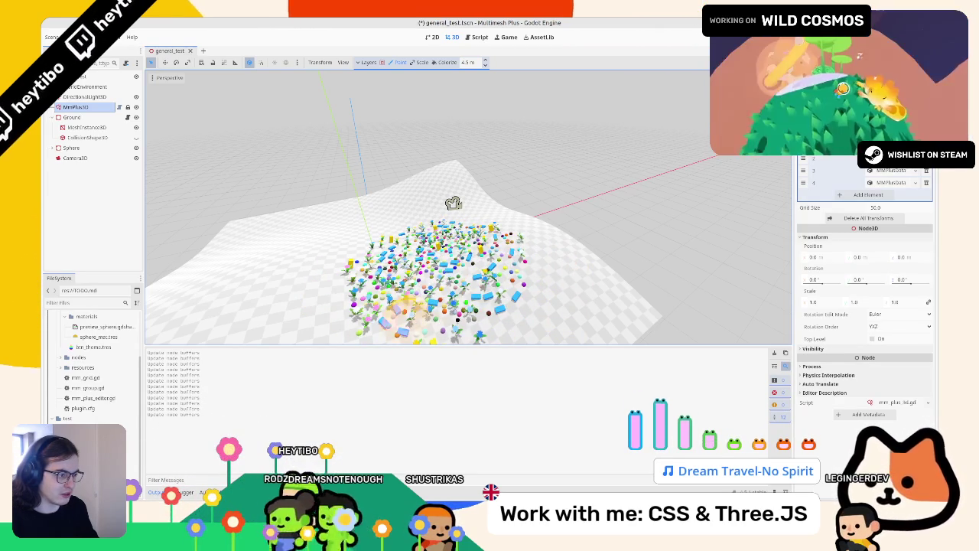
left_click(98, 97)
left_click(98, 106)
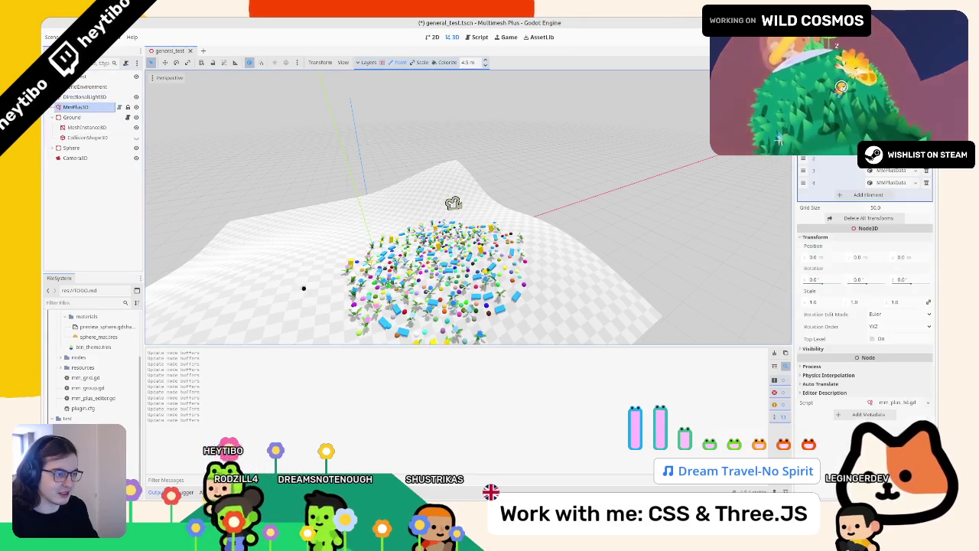
scroll(556, 316, "up", 5)
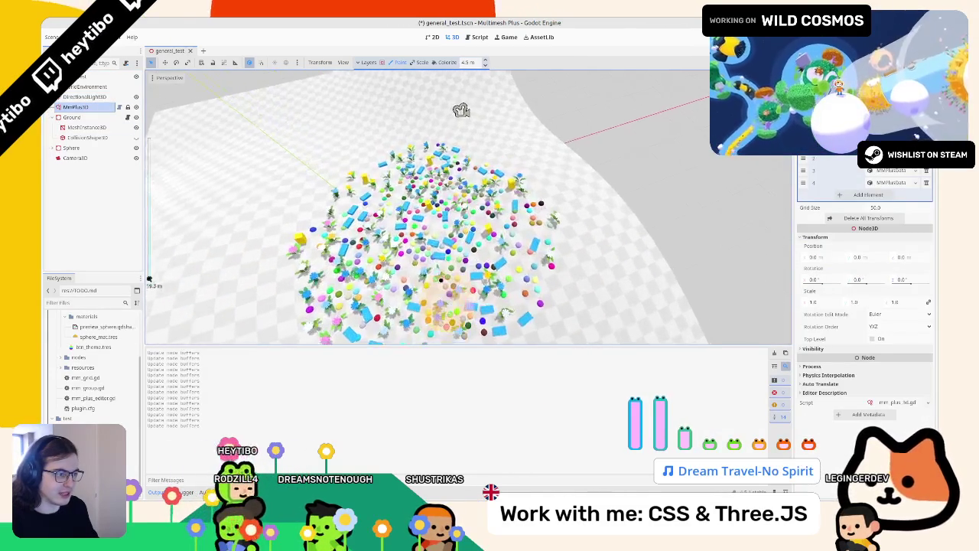
left_click_drag(570, 256, 549, 300)
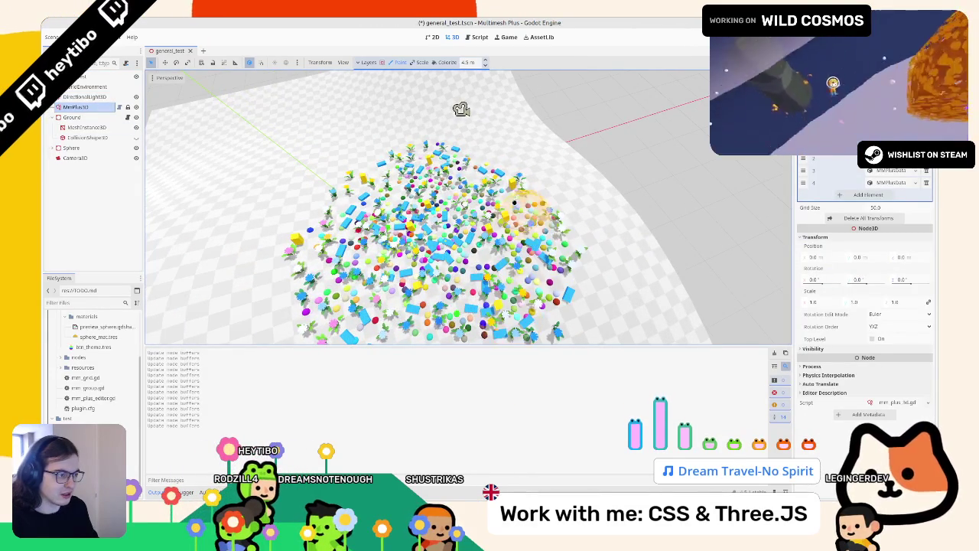
mouse_move(448, 156)
left_mouse_down()
mouse_move(291, 221)
mouse_move(321, 146)
mouse_move(176, 229)
mouse_move(229, 328)
left_mouse_up()
mouse_move(461, 110)
left_mouse_down()
mouse_move(551, 252)
mouse_move(528, 160)
mouse_move(589, 306)
mouse_move(462, 110)
left_mouse_up()
mouse_move(490, 180)
left_mouse_down()
mouse_move(322, 157)
mouse_move(536, 268)
mouse_move(474, 206)
mouse_move(317, 225)
left_mouse_up()
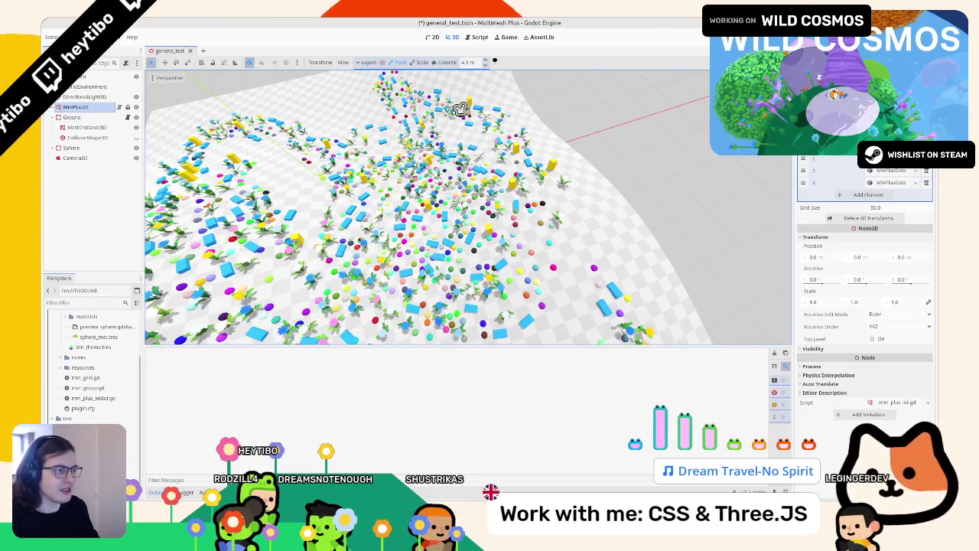
- Run the current scene with F6, then return to mm_group.gd
scroll(460, 109, "down", 3)
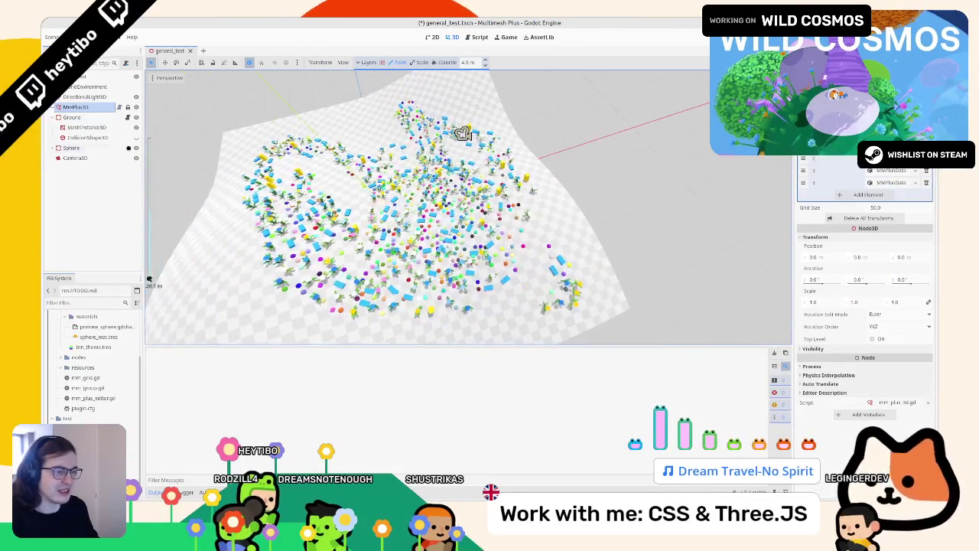
key("F6")
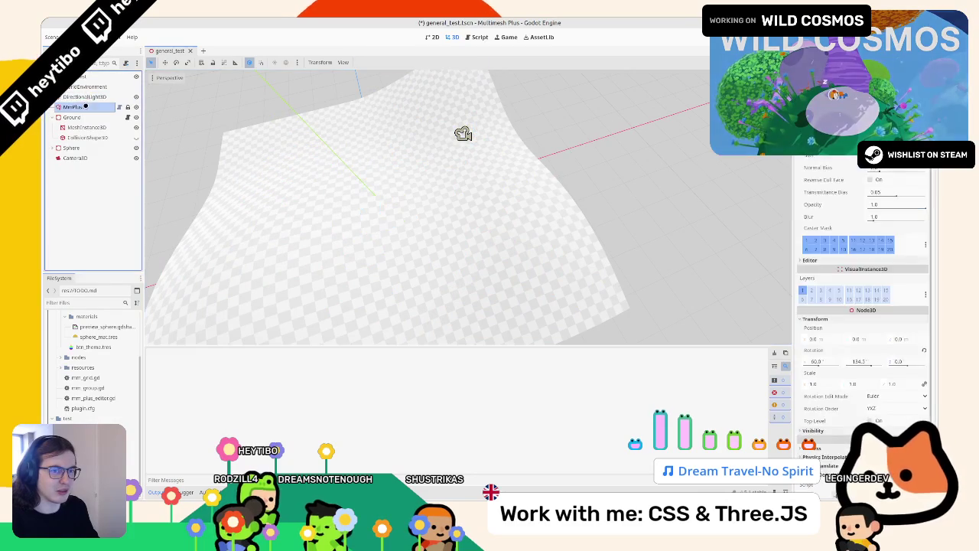
left_click(470, 38)
scroll(421, 167, "down", 2)
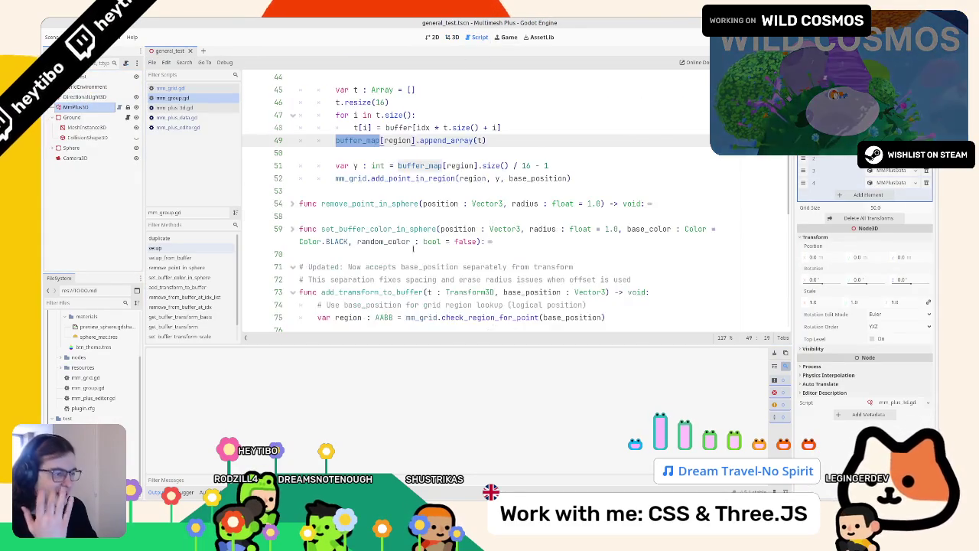
- Unfold the setup function and highlight the buffer_map line and every use of region and base_position
scroll(406, 207, "up", 14)
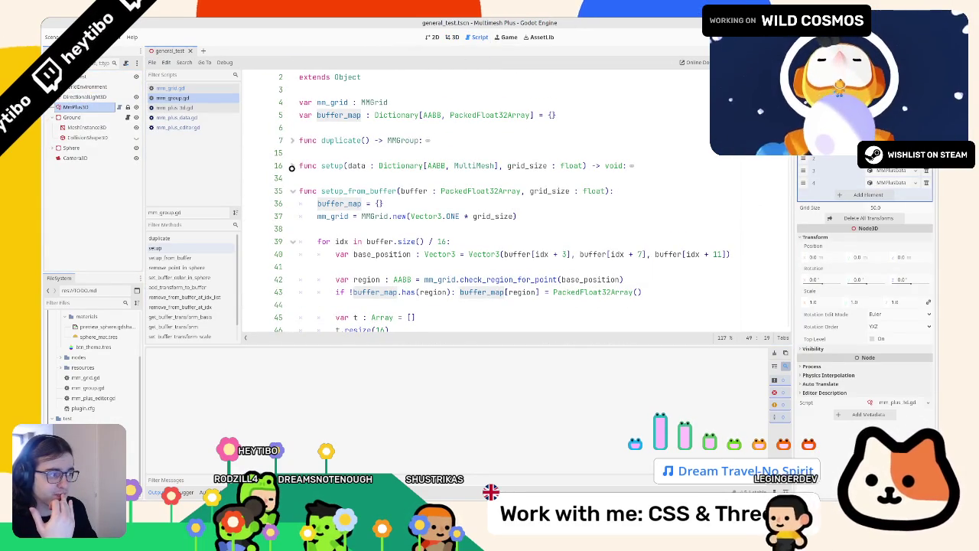
left_click(292, 166)
left_click_drag(335, 215, 496, 216)
left_click(379, 222)
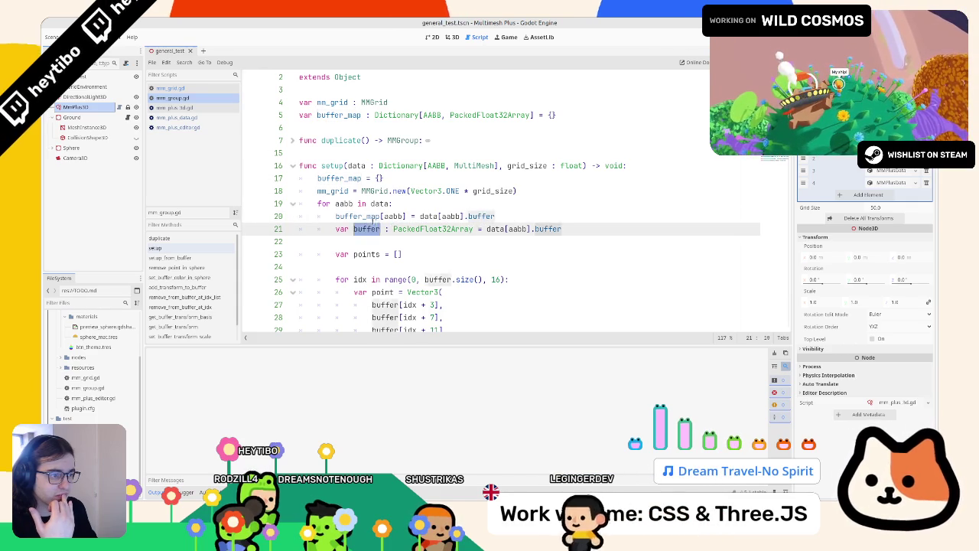
scroll(378, 222, "down", 12)
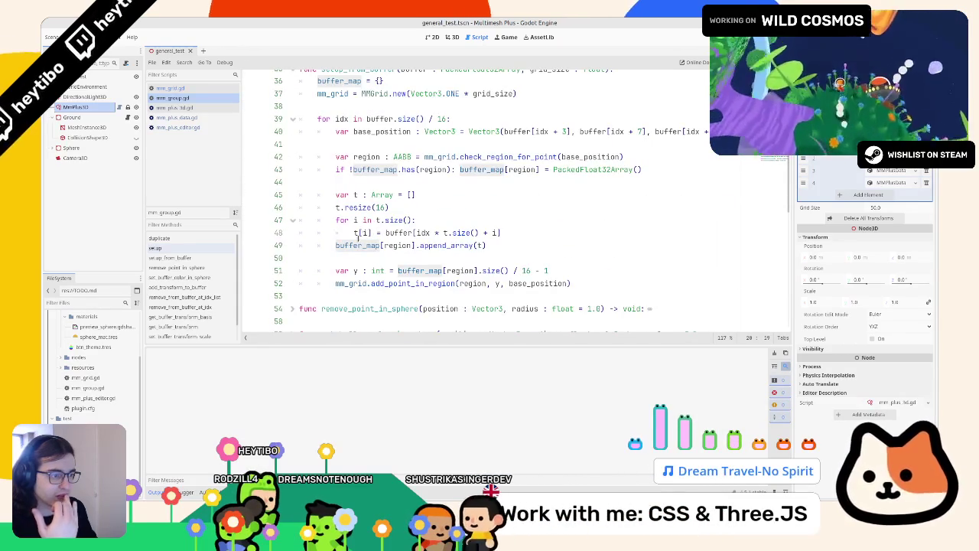
double_click(387, 245)
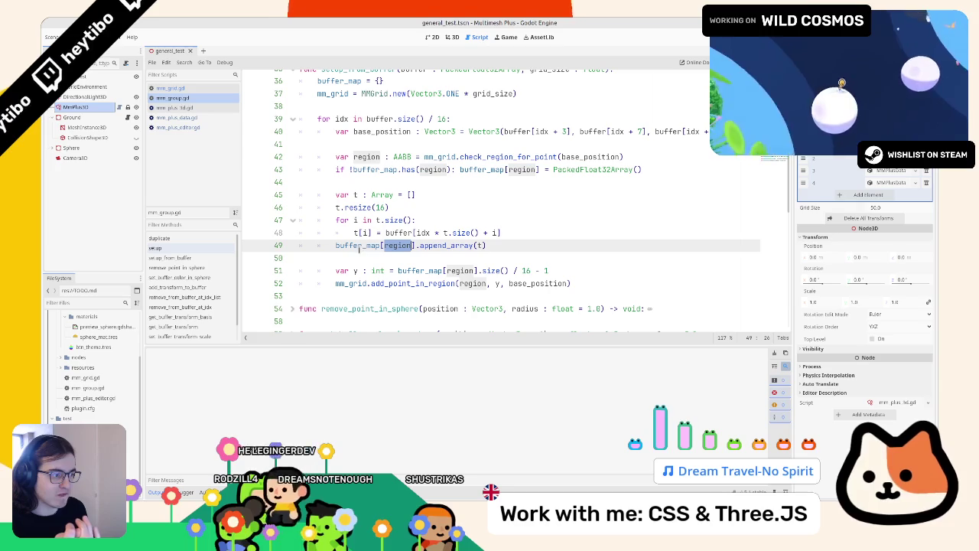
double_click(526, 283)
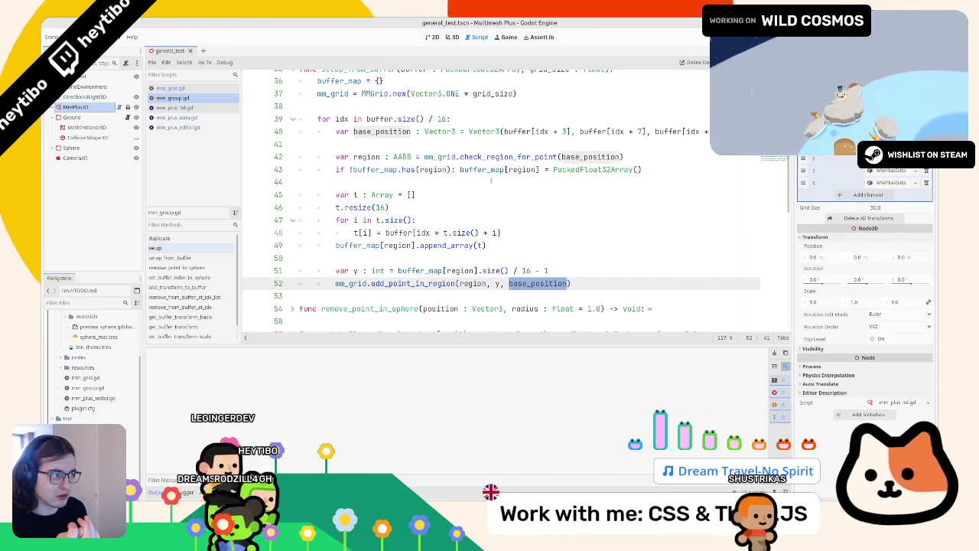
- Widen the code editor and inspect the buffer index expressions on lines 40 and 48, including * t.size()
left_click_drag(452, 119, 567, 131)
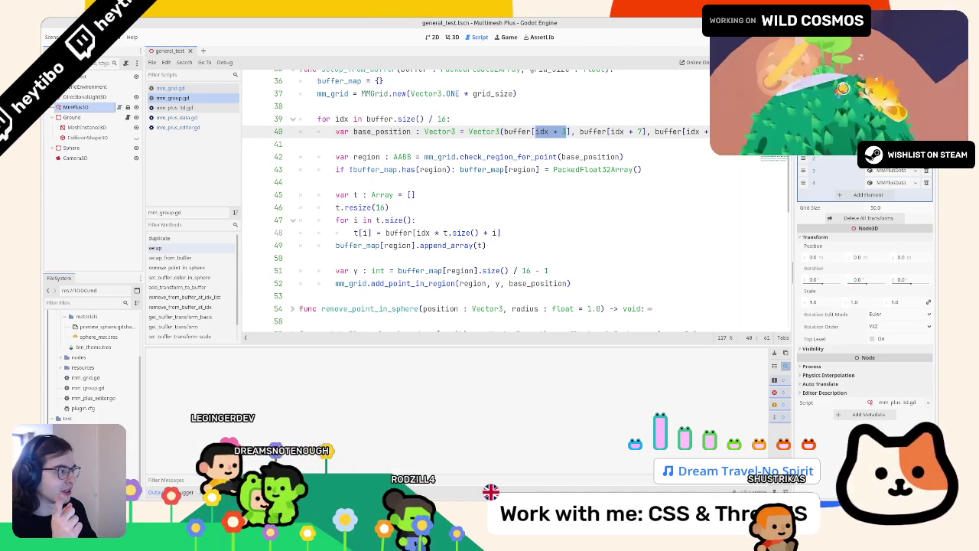
left_click_drag(138, 167, 122, 170)
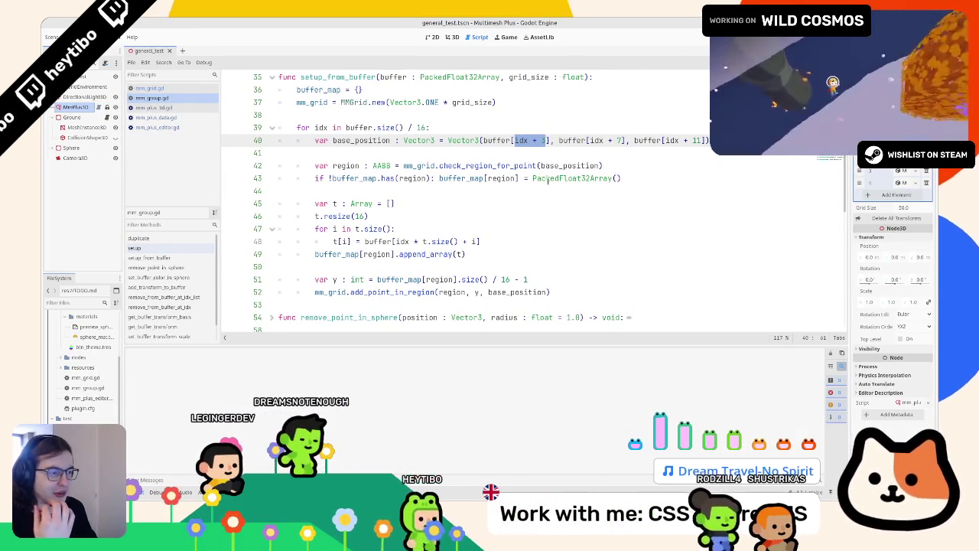
left_click(414, 241)
left_click_drag(414, 241, 456, 241)
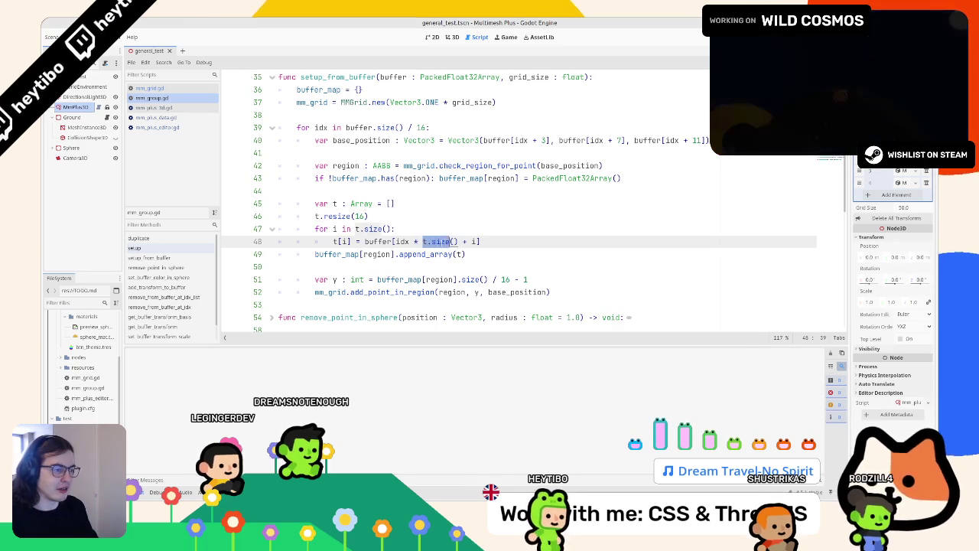
- Add a print(t.size()) line right after t.resize(16)
key("Up")
key("Up")
key("Return")
type("print(t.size(")
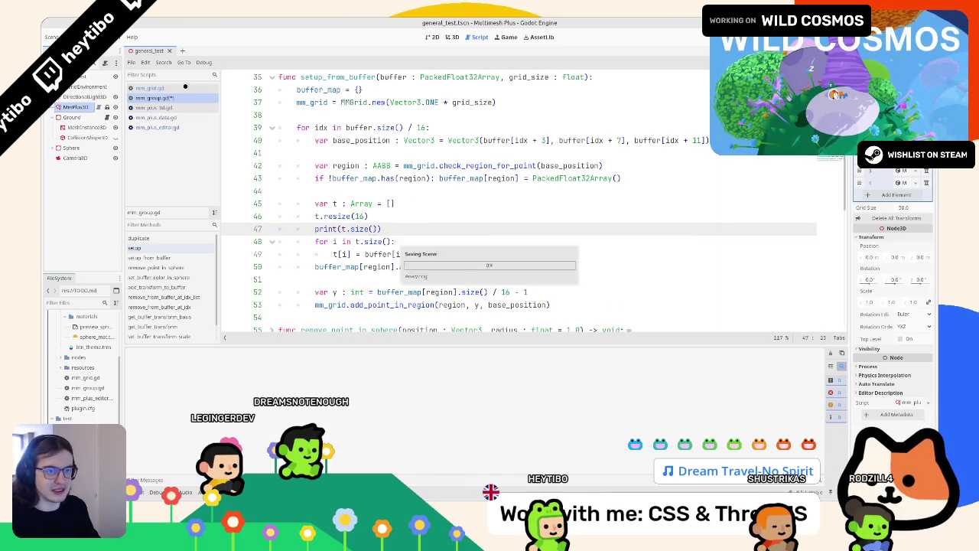
key("Return")
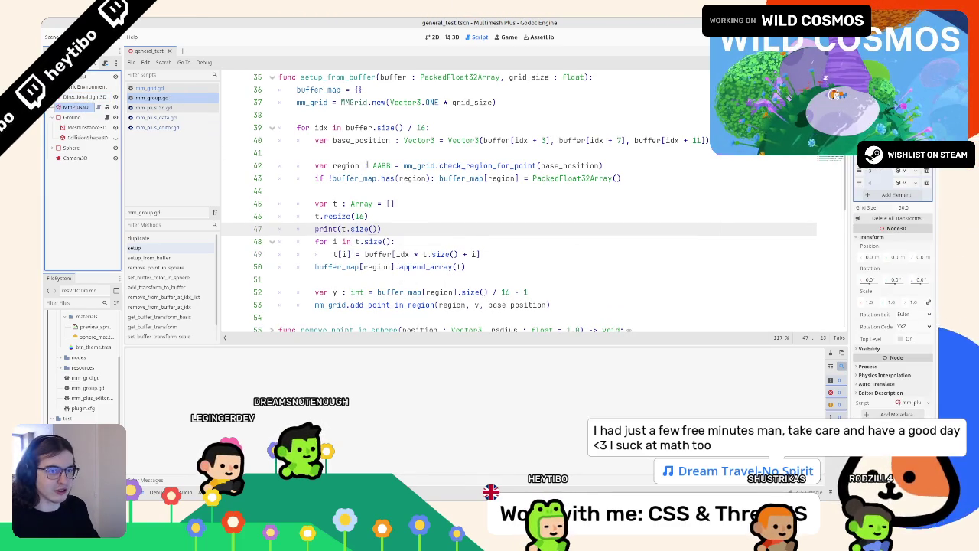